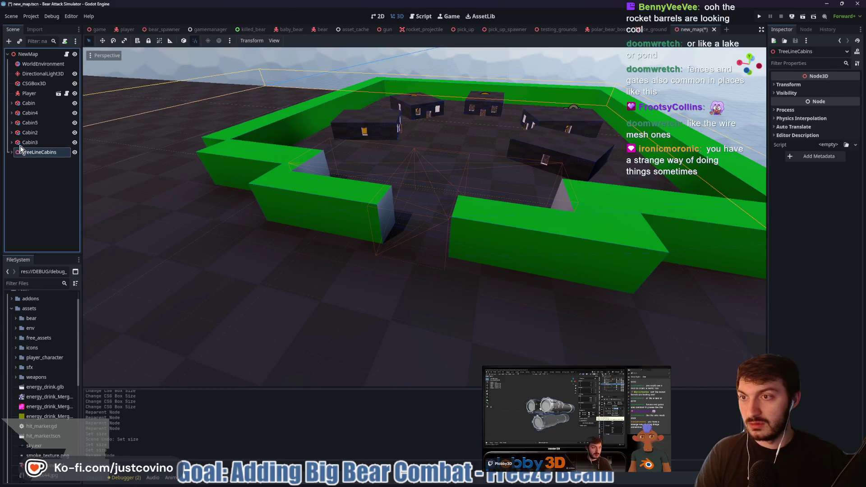
# Add a Node3D under NewMap and rename it BEARicades.
pyautogui.click(25, 55)
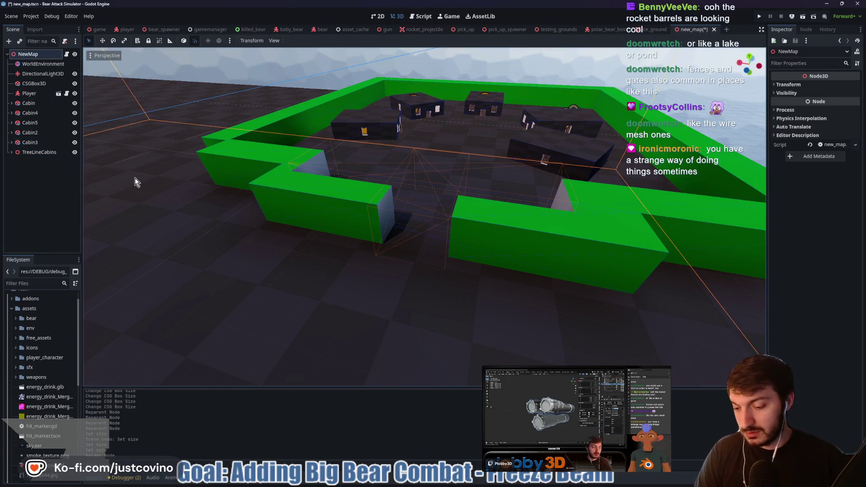
pyautogui.hotkey('ctrl', 'a')
pyautogui.write('node3d')
pyautogui.press('Return')
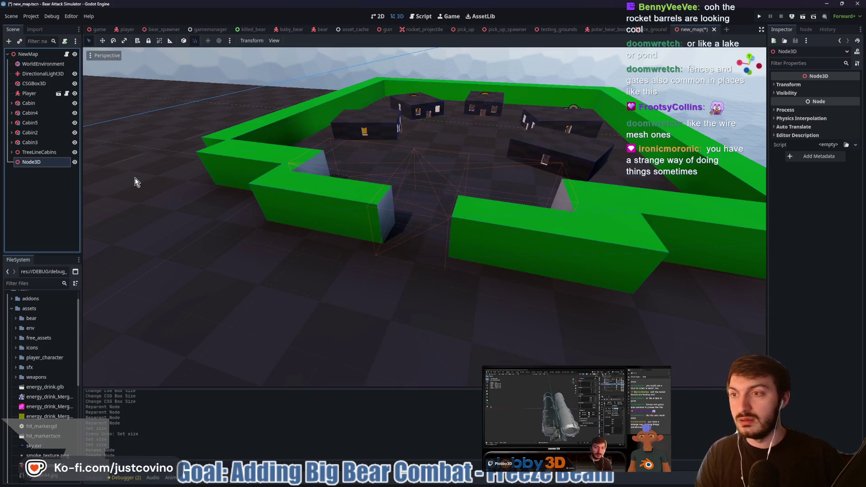
pyautogui.doubleClick(42, 162)
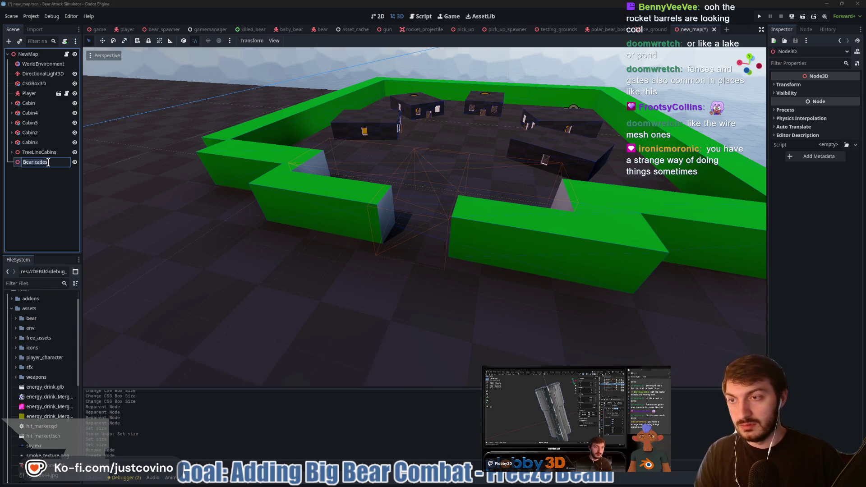
pyautogui.write('des')
pyautogui.press('Return')
# Add a CSGBox3D child under BEARicades and frame it in the viewport.
pyautogui.hotkey('ctrl', 'a')
pyautogui.write('csgbox')
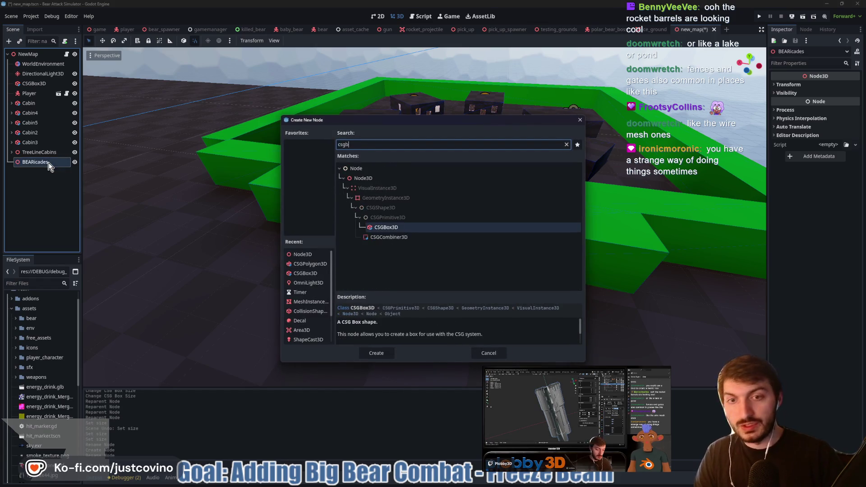
pyautogui.press('Return')
pyautogui.press('f')
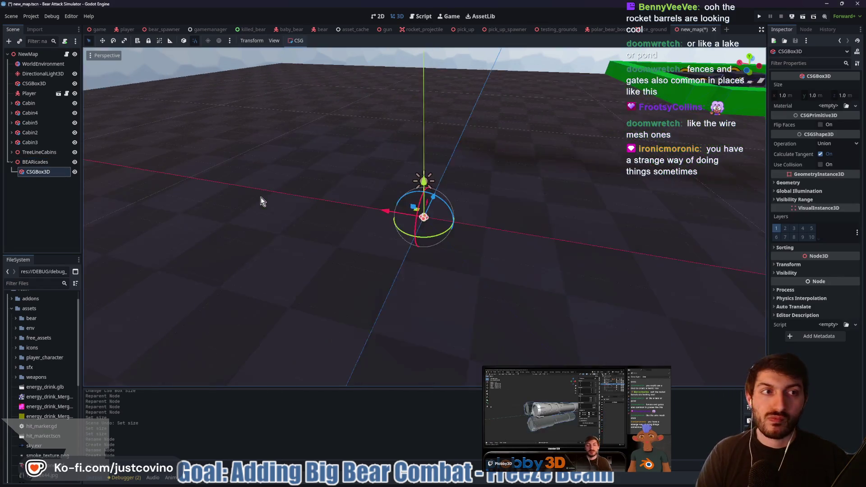
# Move the CSGBox3D about 15.5 units along the X axis toward the cabin enclosure.
pyautogui.scroll(-3, 354, 215)
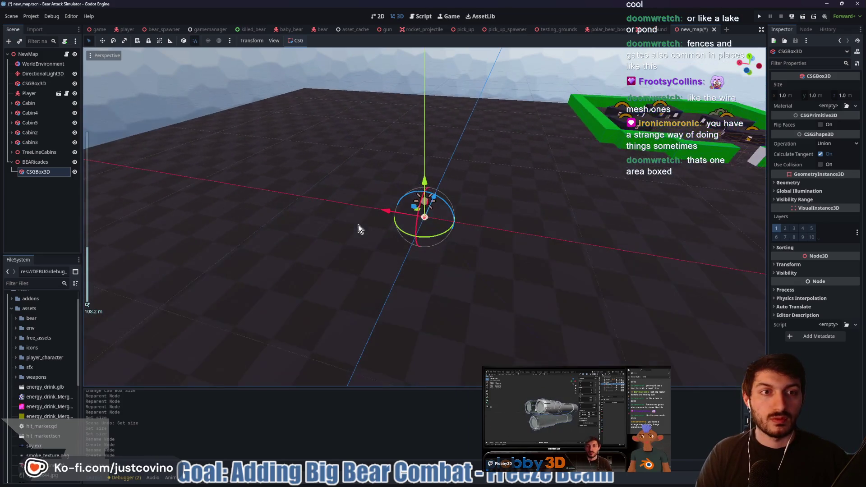
pyautogui.moveTo(378, 212)
pyautogui.mouseDown()
pyautogui.moveTo(706, 229)
pyautogui.moveTo(695, 180)
pyautogui.moveTo(628, 188)
pyautogui.moveTo(644, 174)
pyautogui.moveTo(686, 178)
pyautogui.mouseUp()
pyautogui.press('f')
pyautogui.scroll(2, 486, 241)
pyautogui.moveTo(486, 241); pyautogui.dragTo(554, 220)
pyautogui.moveTo(391, 224); pyautogui.dragTo(486, 199)
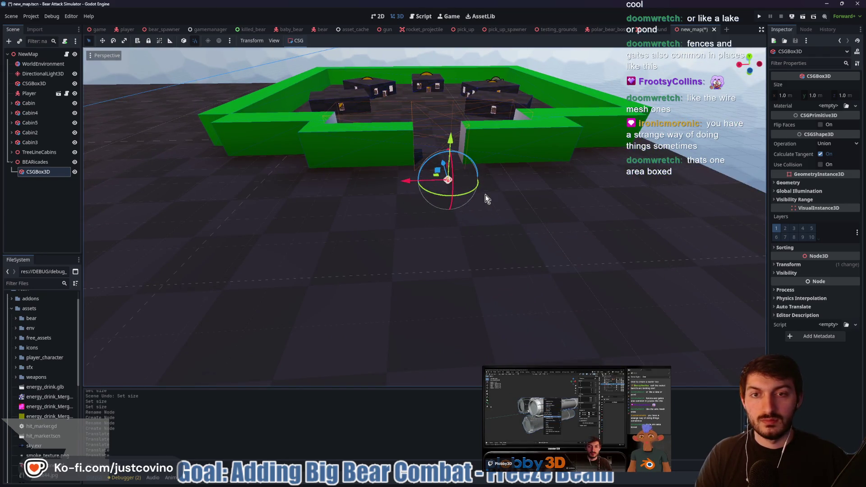
# Change the CSGBox3D node's type to CSGPolygon3D.
pyautogui.rightClick(42, 177)
pyautogui.click(81, 276)
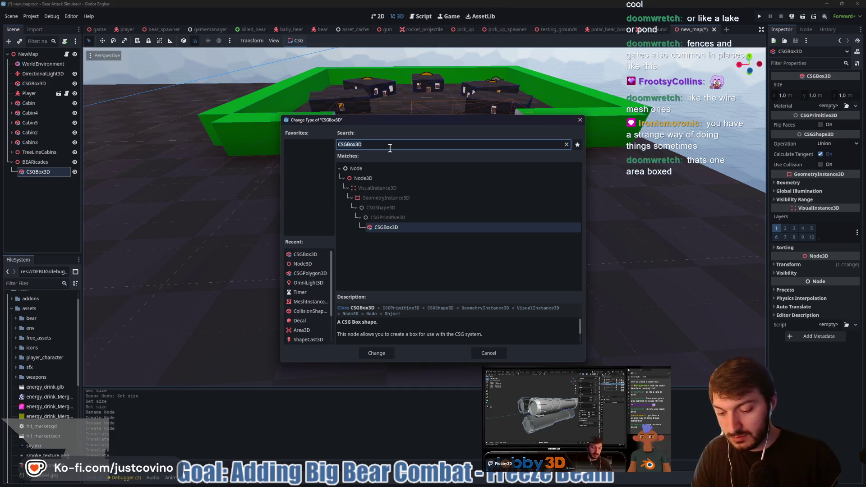
pyautogui.write('csgpo')
pyautogui.press('Return')
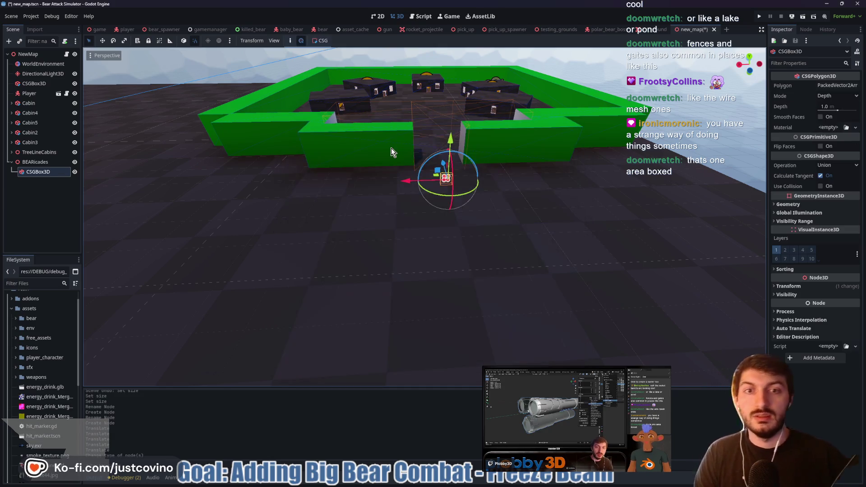
# Expand the Polygon points and edit point 0's x value, resetting it to 0.0.
pyautogui.click(832, 85)
pyautogui.click(828, 111)
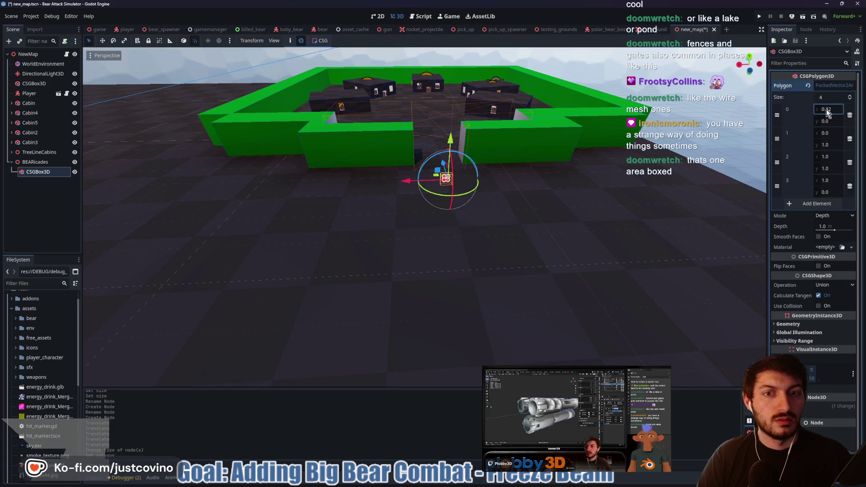
pyautogui.write('0.69')
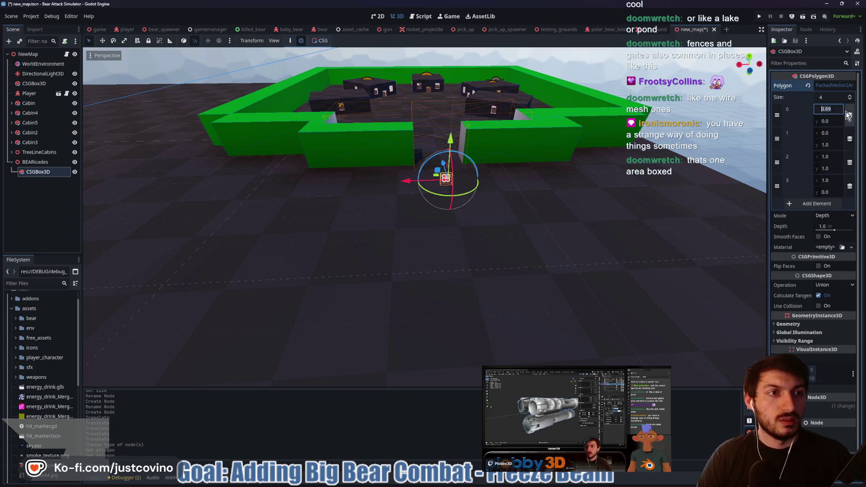
pyautogui.write('0')
pyautogui.press('Return')
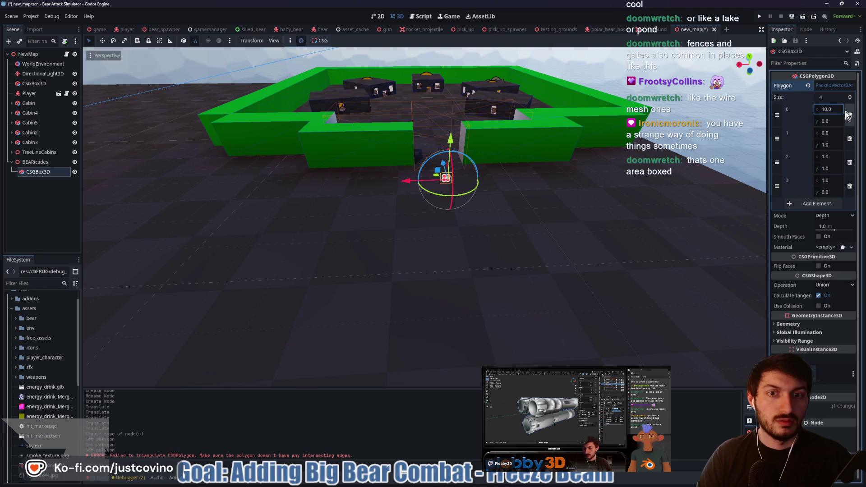
pyautogui.scroll(5, 574, 192)
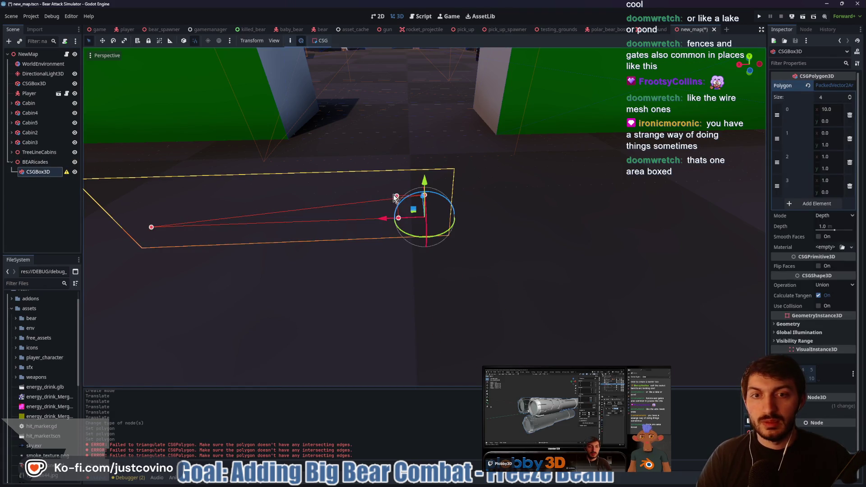
pyautogui.click(838, 109)
pyautogui.write('0')
pyautogui.press('Return')
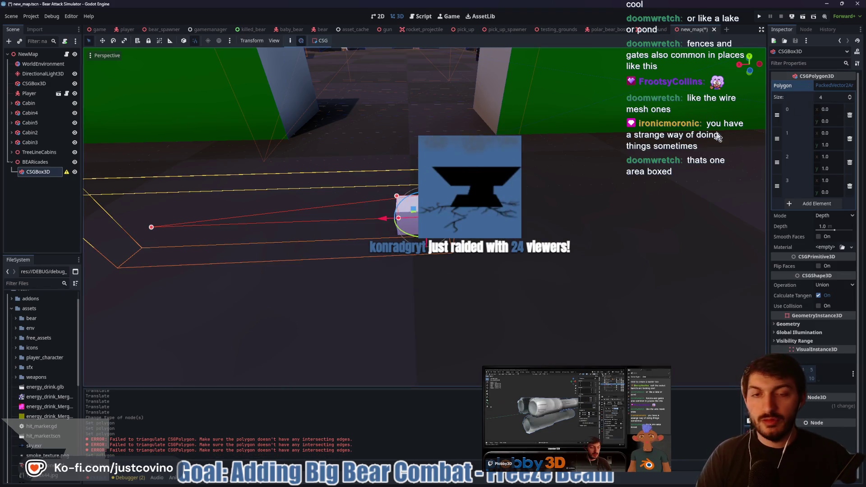
# Drag a polygon vertex far left so the wedge reaches x -10.
pyautogui.moveTo(529, 172)
pyautogui.mouseDown()
pyautogui.moveTo(321, 174)
pyautogui.moveTo(348, 177)
pyautogui.mouseUp()
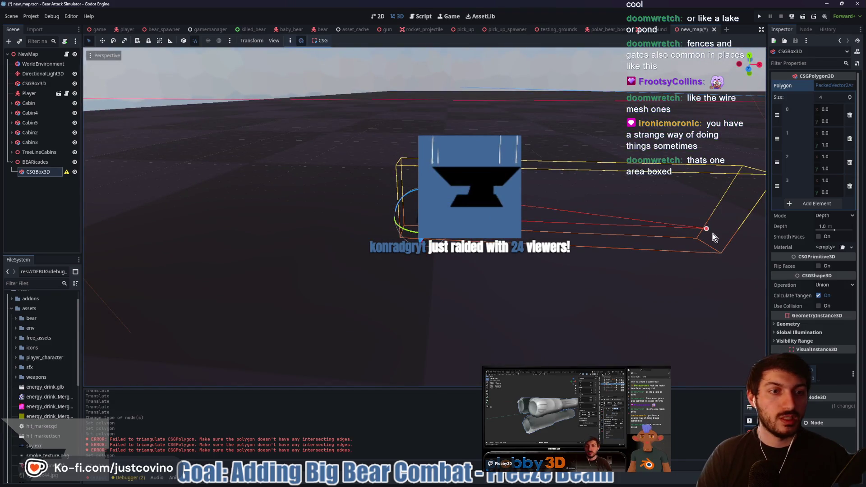
pyautogui.click(350, 197)
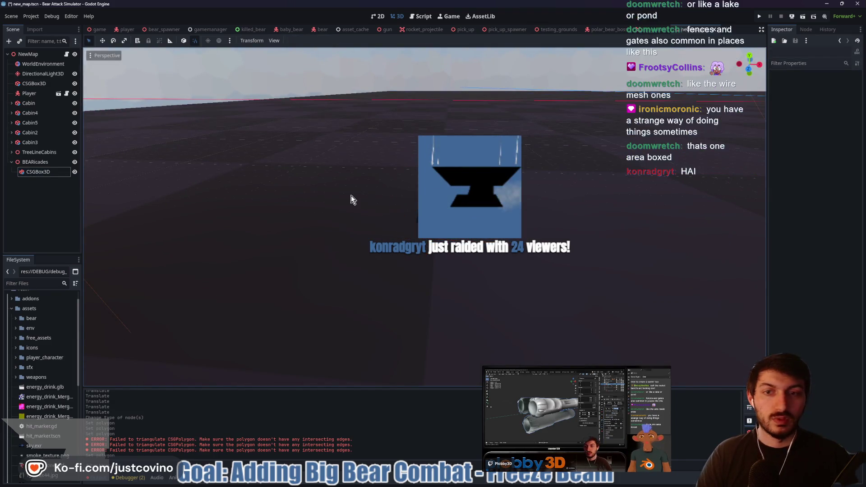
pyautogui.click(406, 203)
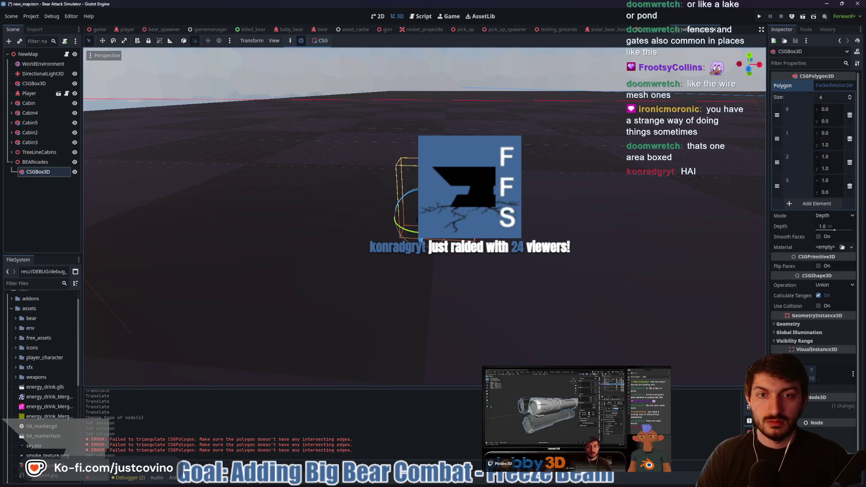
pyautogui.moveTo(425, 218); pyautogui.dragTo(191, 209)
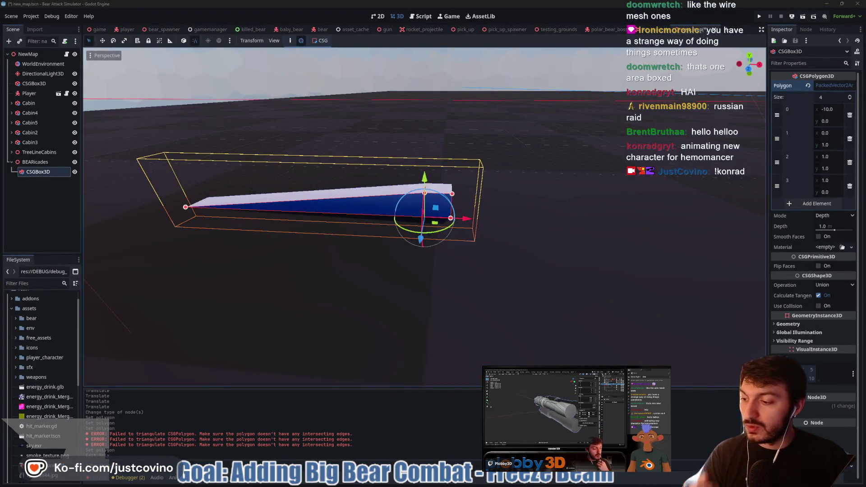
# Look up Hemomancer on the Steam store in the browser, then return to Godot.
pyautogui.click(481, 481)
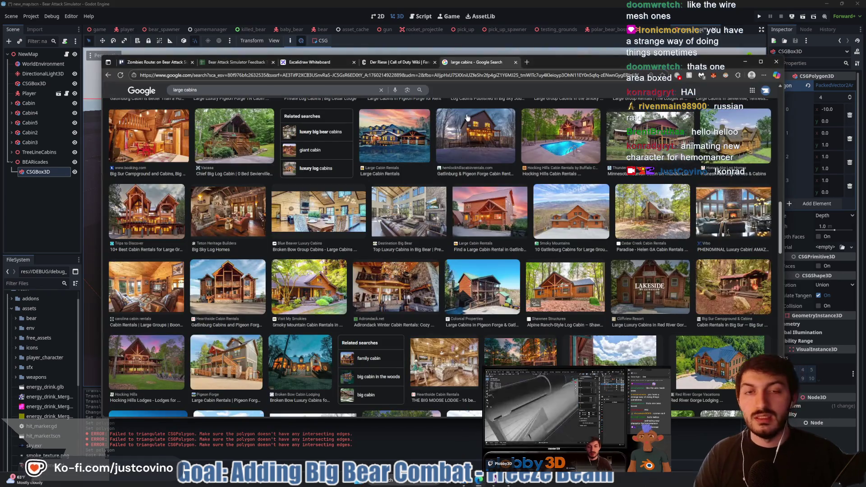
pyautogui.click(519, 78)
pyautogui.write('store')
pyautogui.press('Return')
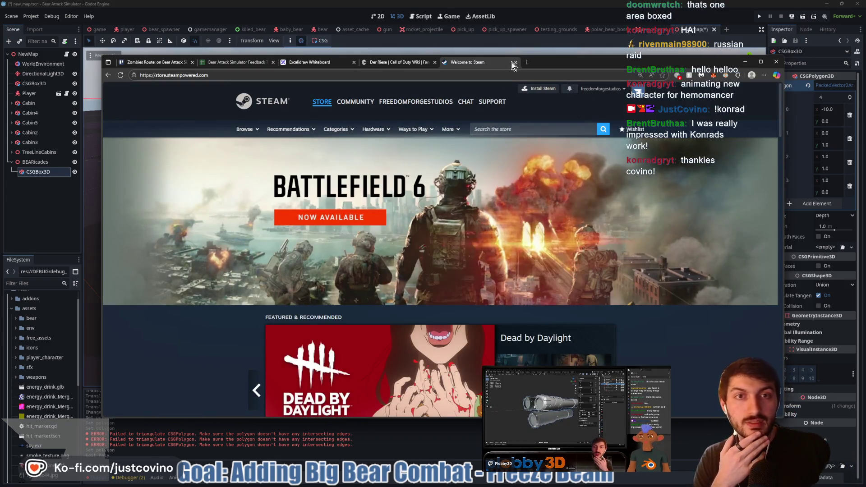
pyautogui.click(503, 129)
pyautogui.write('hemomancer')
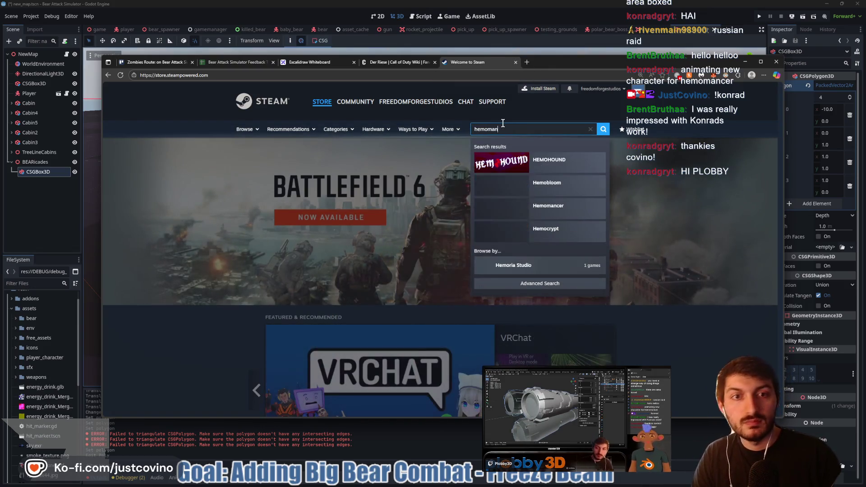
pyautogui.click(561, 163)
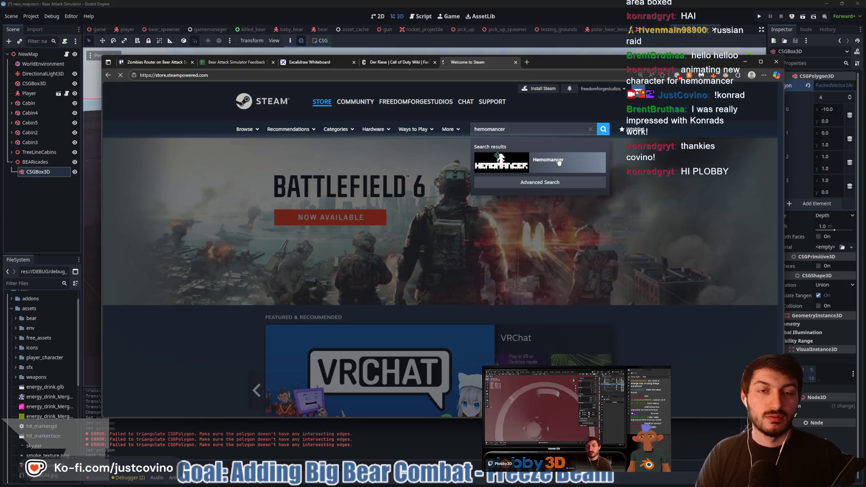
pyautogui.click(291, 75)
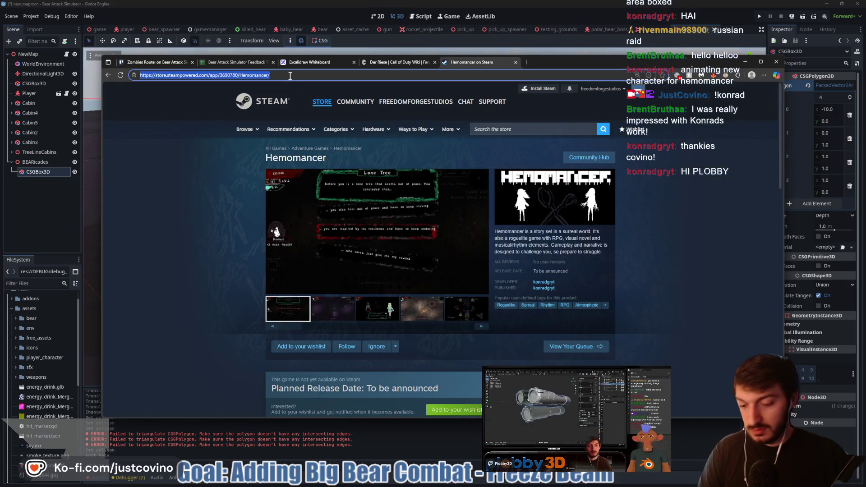
pyautogui.click(834, 144)
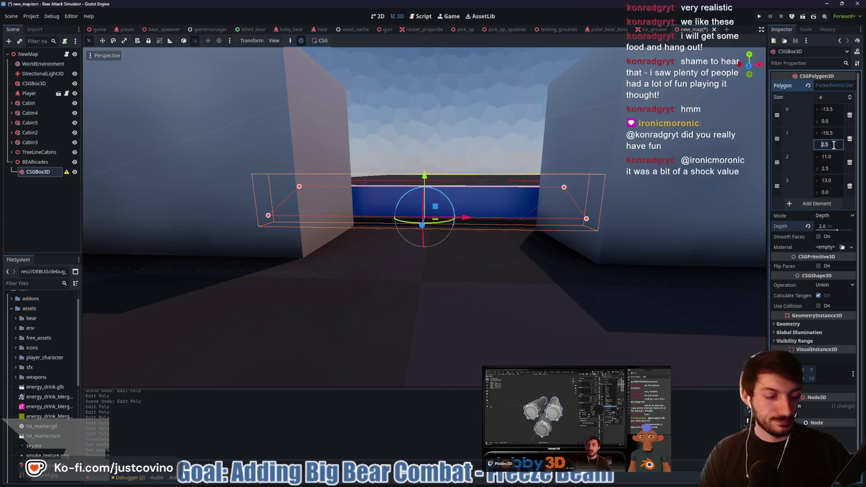
# Set the y of polygon points 1 and 2 to 4.0.
pyautogui.write('4')
pyautogui.press('Return')
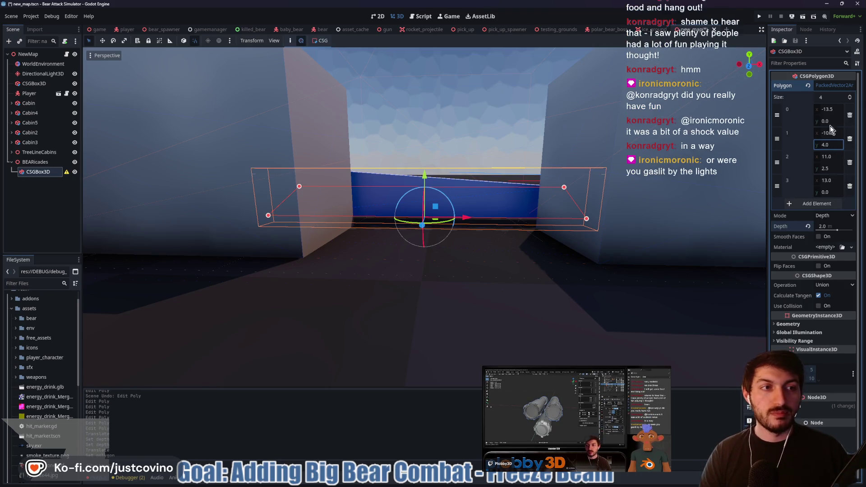
pyautogui.write('4')
pyautogui.press('Return')
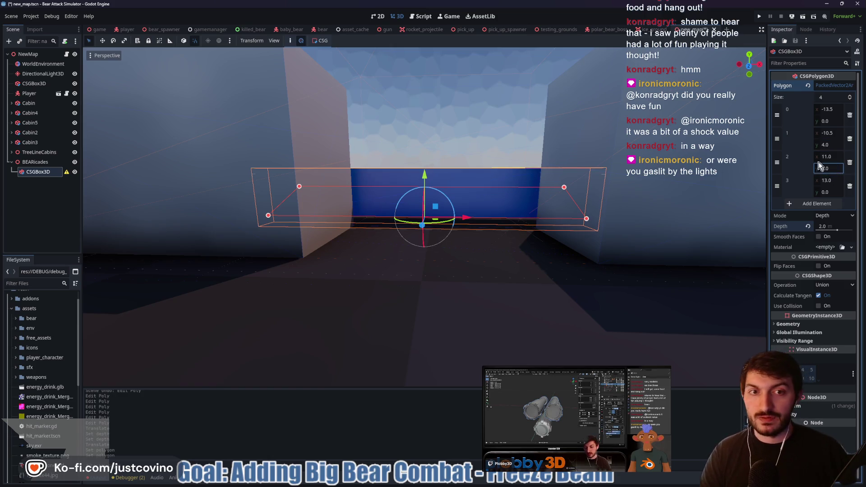
pyautogui.moveTo(545, 150)
pyautogui.mouseDown()
pyautogui.moveTo(527, 225)
pyautogui.moveTo(331, 204)
pyautogui.moveTo(434, 199)
pyautogui.mouseUp()
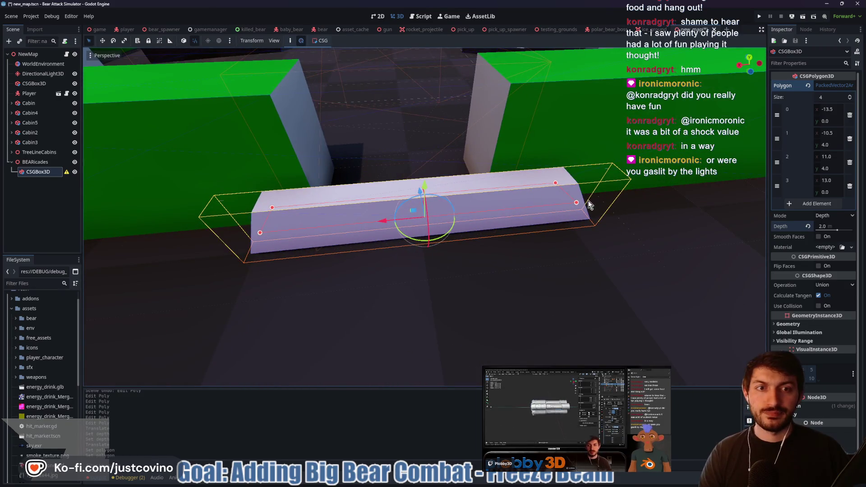
pyautogui.moveTo(654, 193); pyautogui.dragTo(635, 182)
# Set the point x values to -8.0, 8.0 and 13.5 for points 1, 2 and 3.
pyautogui.click(833, 157)
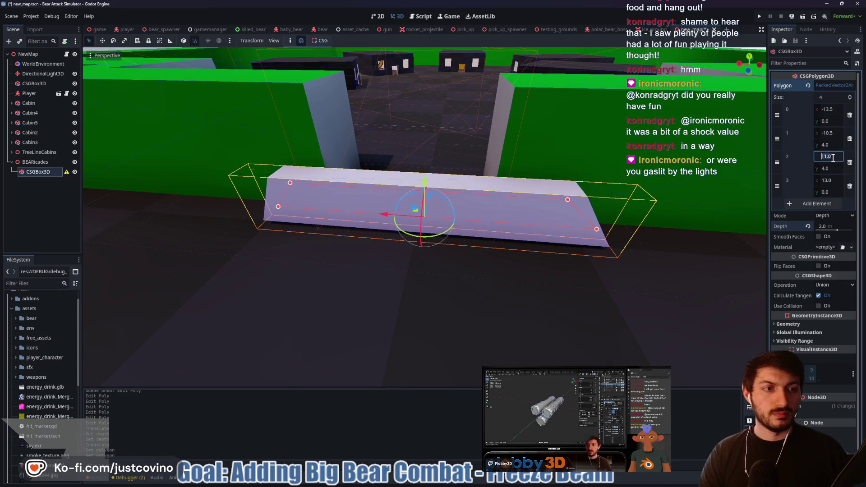
pyautogui.write('8')
pyautogui.press('Return')
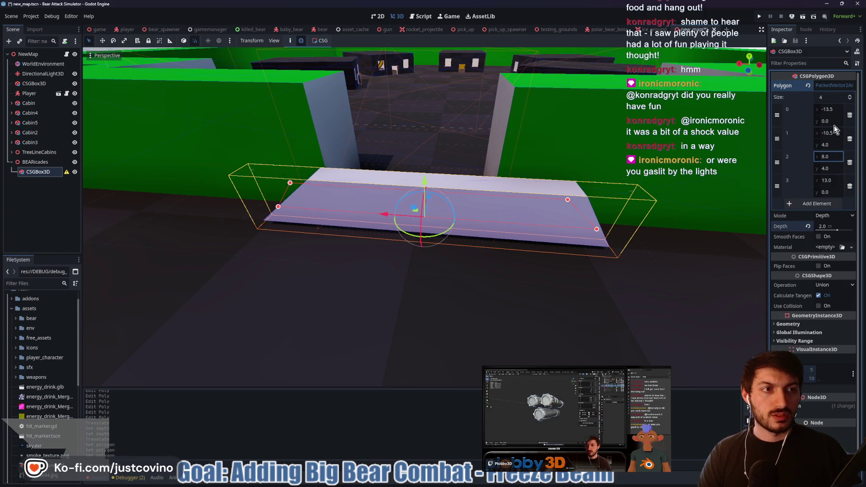
pyautogui.click(835, 132)
pyautogui.write('8')
pyautogui.press('Return')
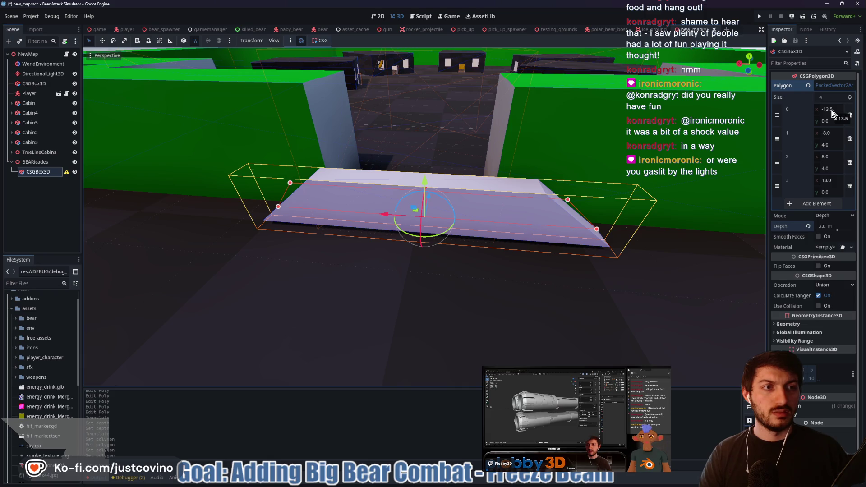
pyautogui.click(835, 180)
pyautogui.write('1')
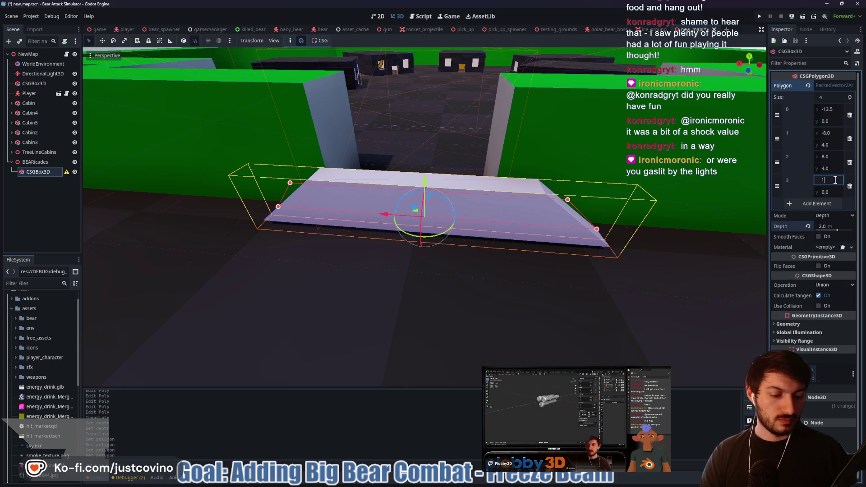
pyautogui.press('Return')
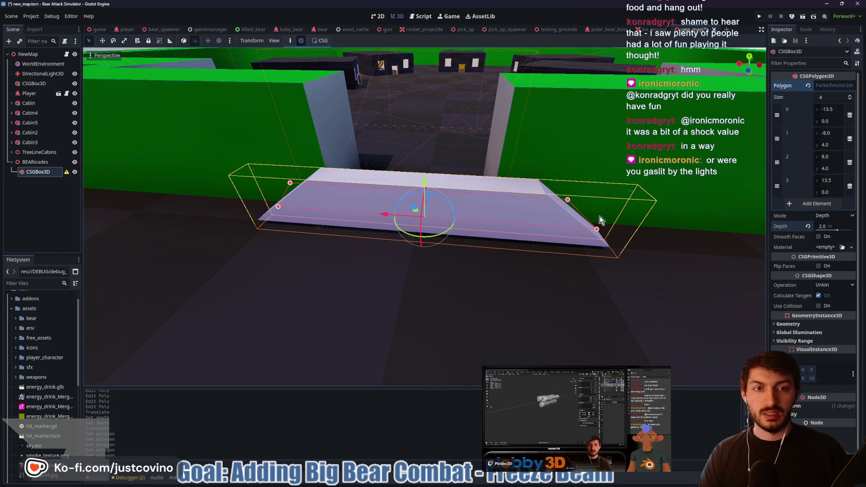
# Orbit around the barricade and cabins to check the trapezoid from several angles.
pyautogui.moveTo(603, 220); pyautogui.dragTo(515, 229)
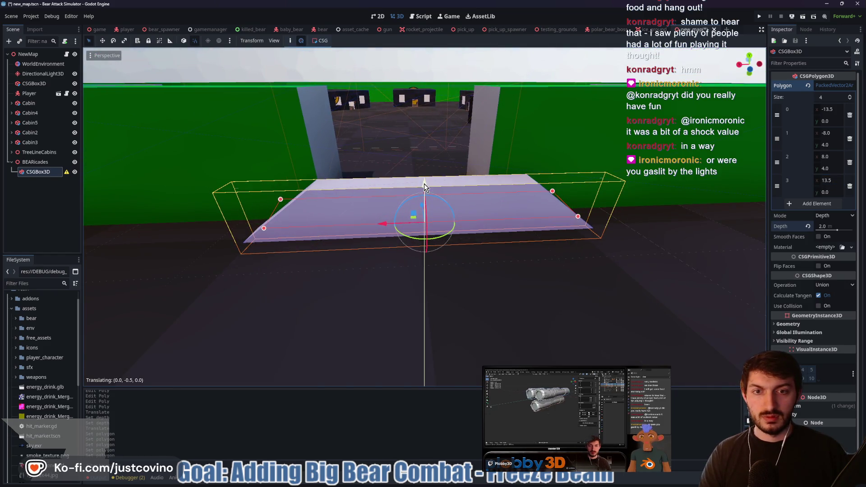
pyautogui.moveTo(424, 183)
pyautogui.mouseDown()
pyautogui.moveTo(567, 207)
pyautogui.moveTo(701, 200)
pyautogui.moveTo(420, 213)
pyautogui.mouseUp()
pyautogui.scroll(-2, 419, 212)
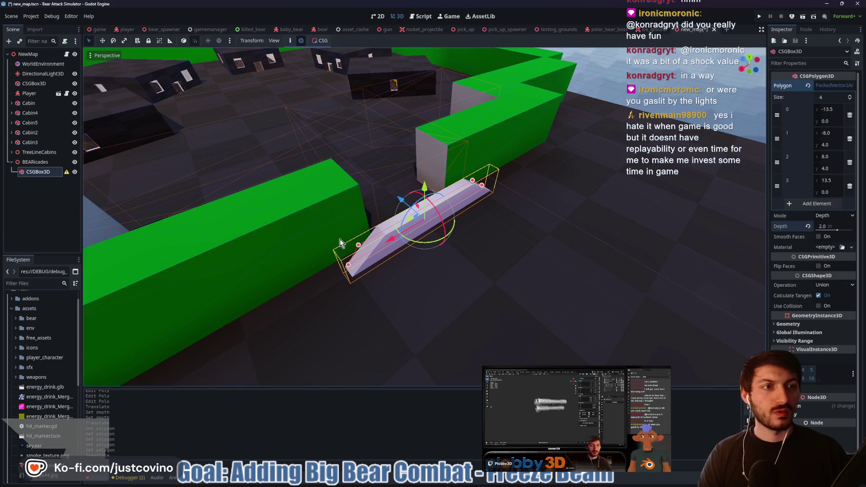
pyautogui.moveTo(697, 221)
pyautogui.mouseDown()
pyautogui.moveTo(575, 206)
pyautogui.moveTo(570, 195)
pyautogui.moveTo(549, 222)
pyautogui.mouseUp()
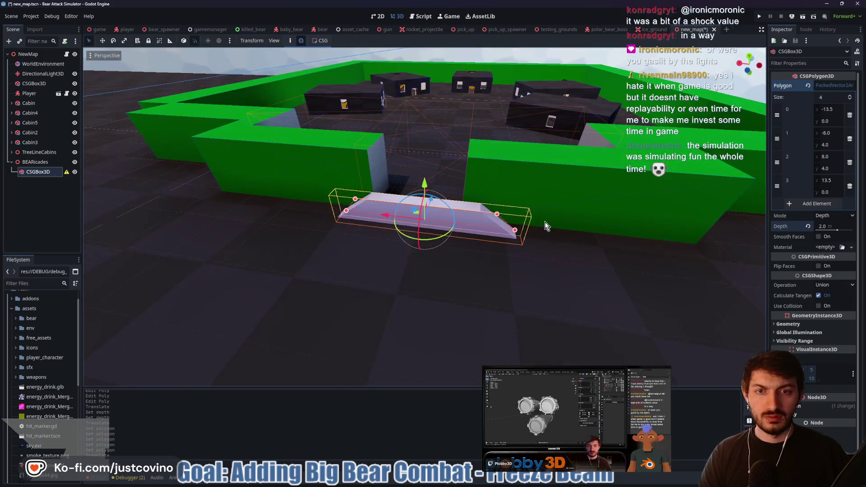
pyautogui.click(539, 258)
pyautogui.moveTo(534, 260); pyautogui.dragTo(483, 258)
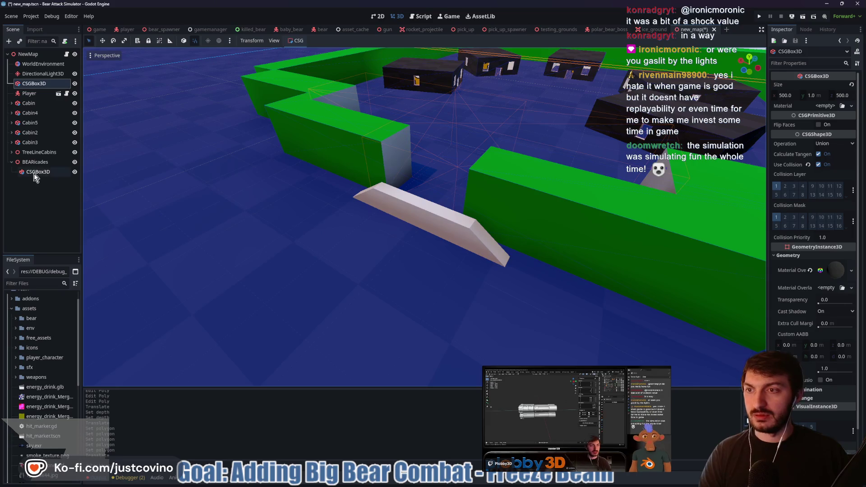
# Rename the polygon node to CabinVillageBlockade.
pyautogui.doubleClick(37, 171)
pyautogui.write('CabinVillage')
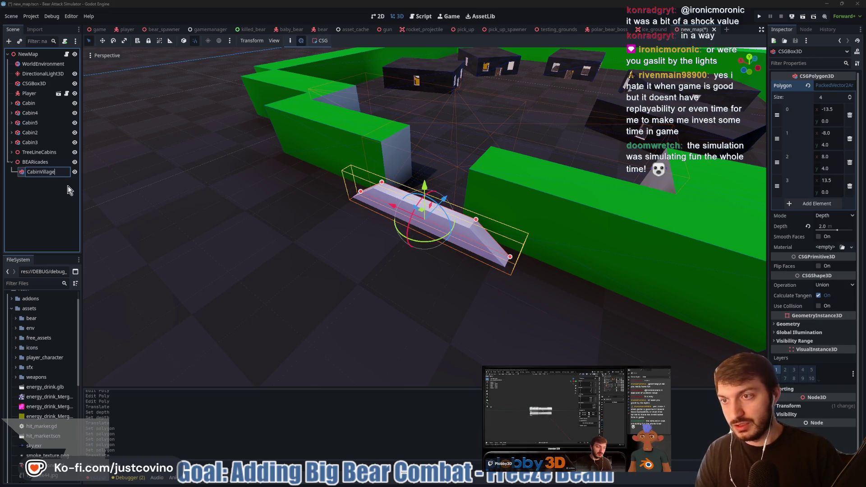
pyautogui.write('Blockade')
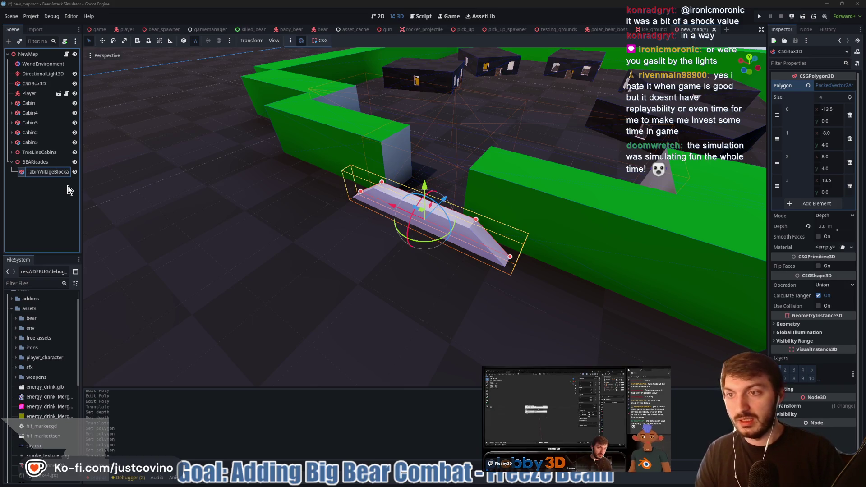
pyautogui.press('Return')
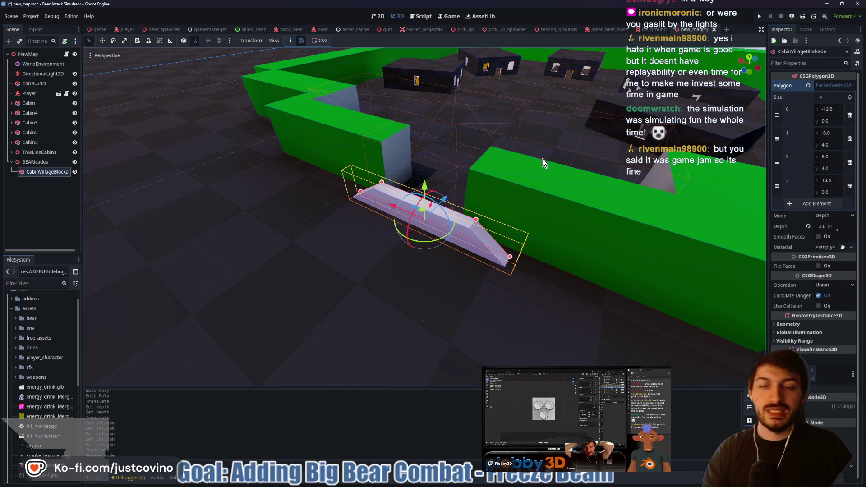
# Zoom out and tilt down to view the whole green-walled cabin area.
pyautogui.scroll(-3, 497, 173)
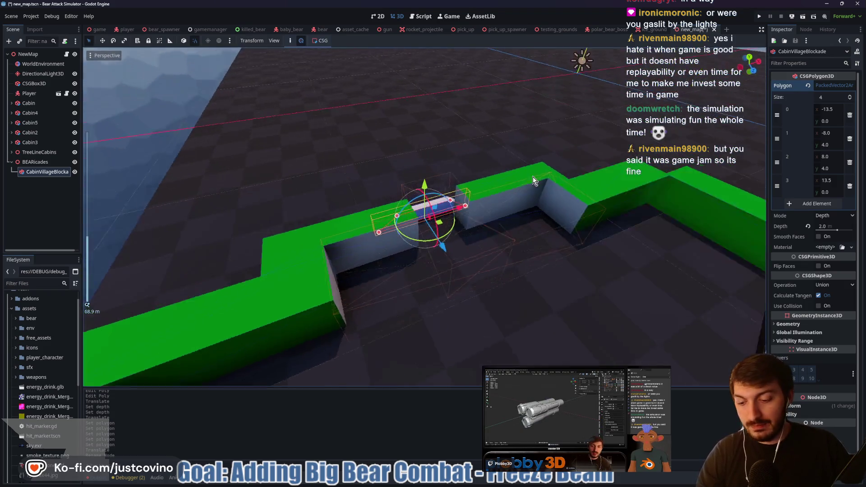
pyautogui.scroll(-5, 532, 176)
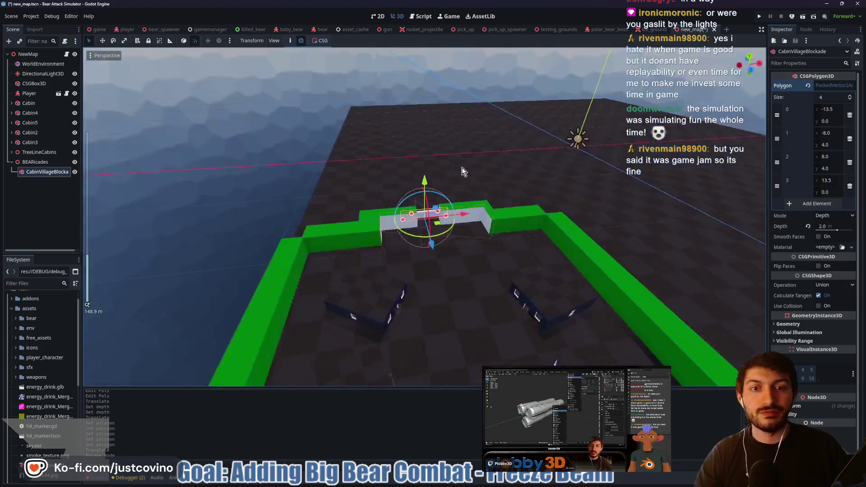
pyautogui.scroll(-5, 462, 167)
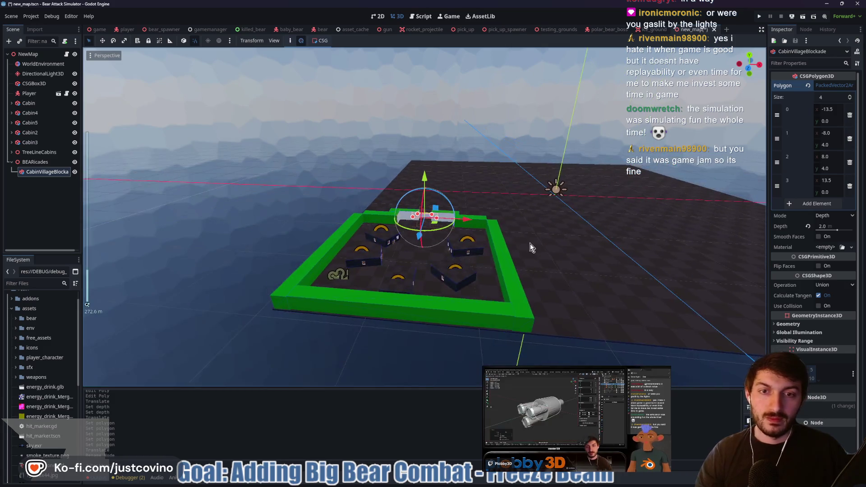
pyautogui.moveTo(530, 243)
pyautogui.mouseDown()
pyautogui.moveTo(513, 279)
pyautogui.moveTo(573, 263)
pyautogui.moveTo(519, 265)
pyautogui.mouseUp()
pyautogui.press('F6')
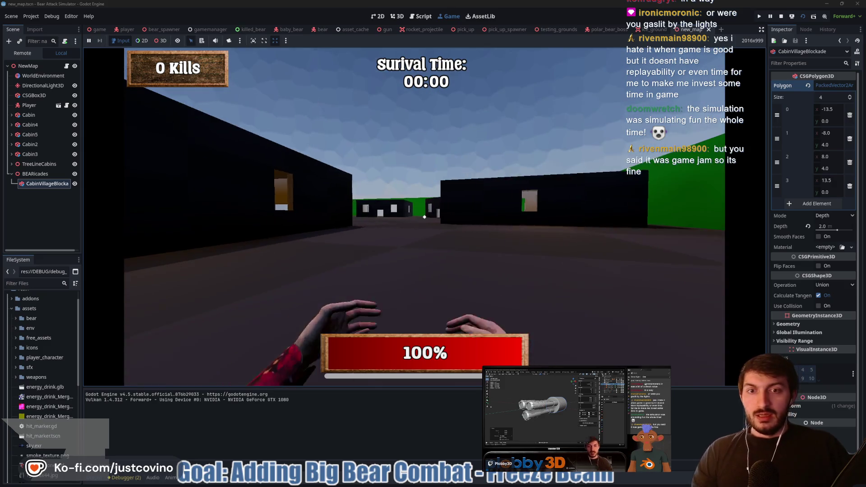
pyautogui.press('w')
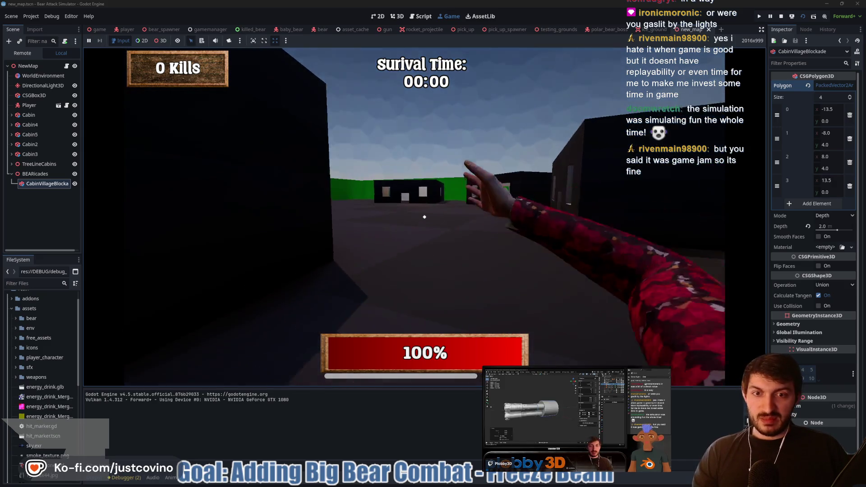
pyautogui.press('w')
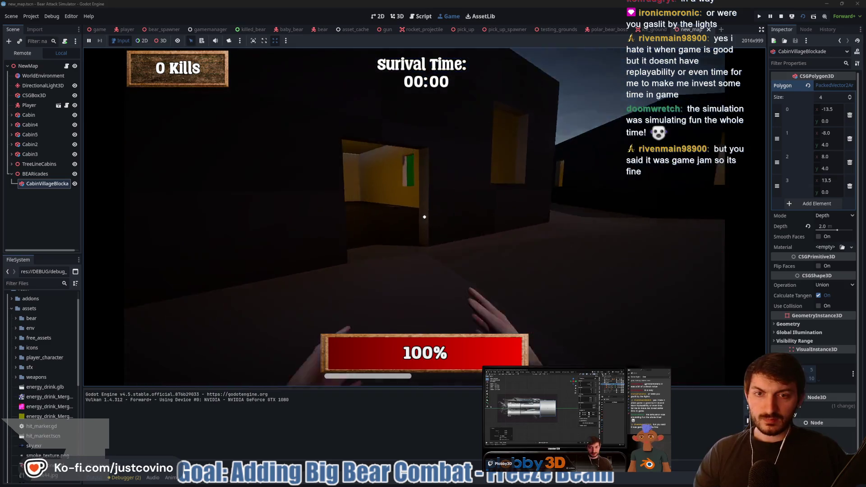
pyautogui.press('w')
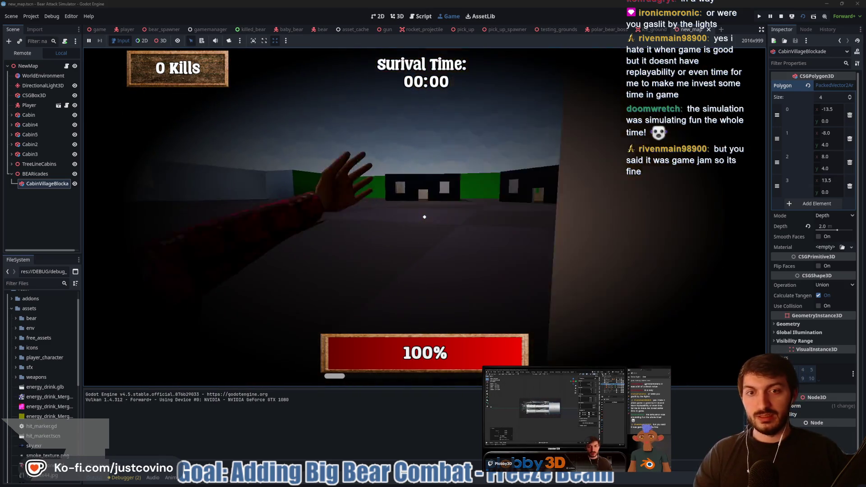
pyautogui.press('w')
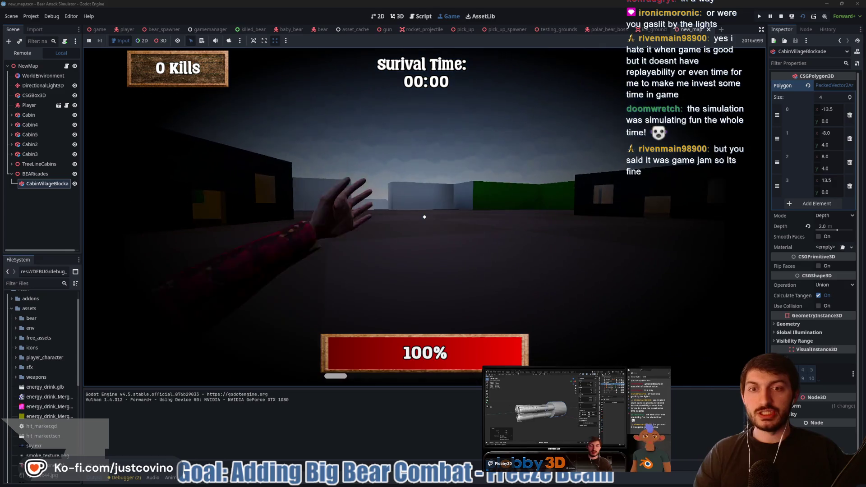
pyautogui.press('w')
pyautogui.press('w')
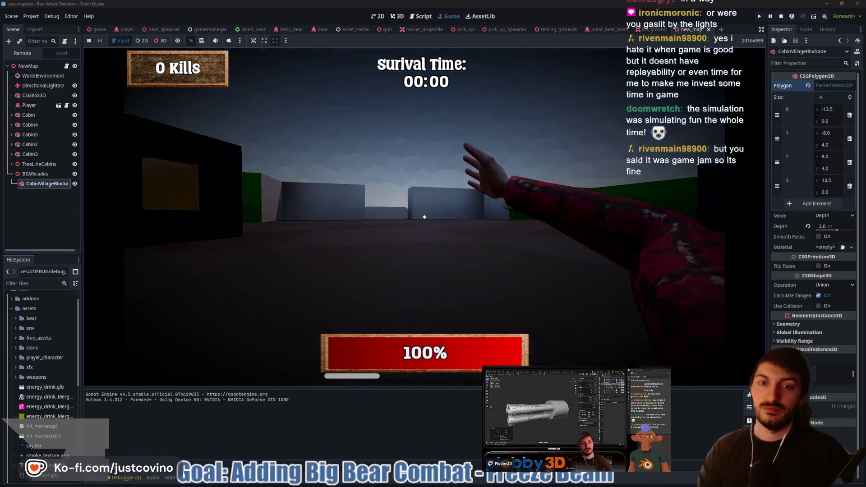
pyautogui.press('w')
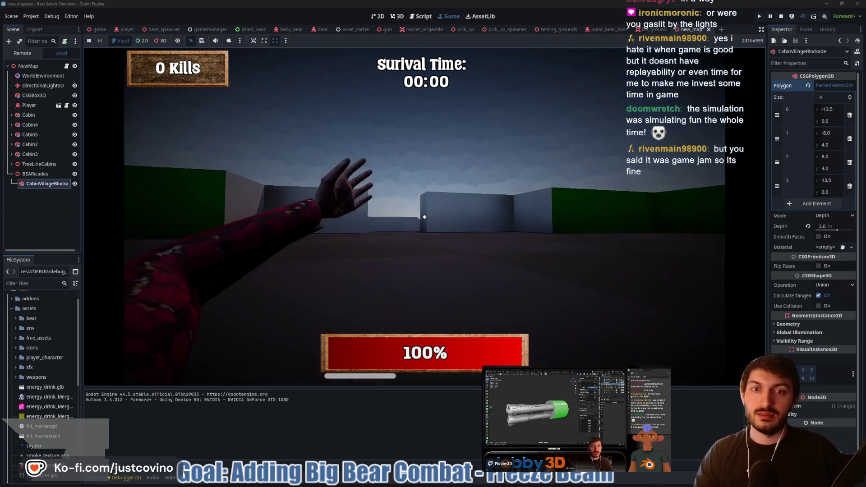
pyautogui.press('w')
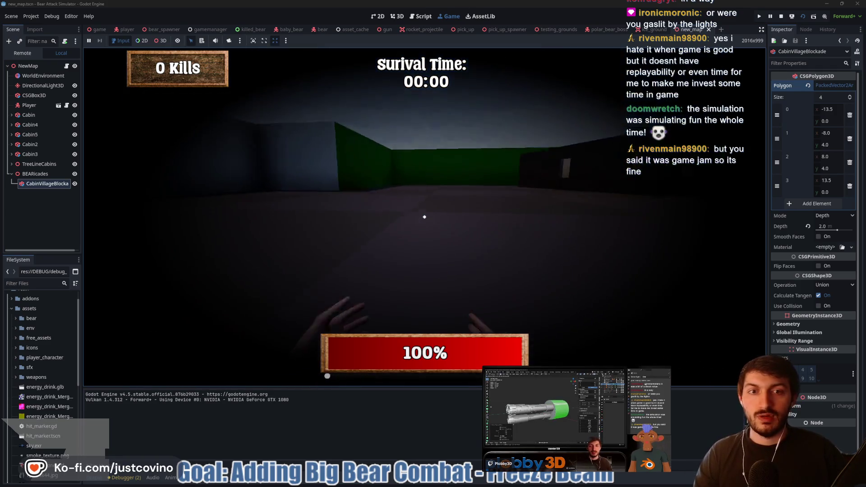
pyautogui.press('w')
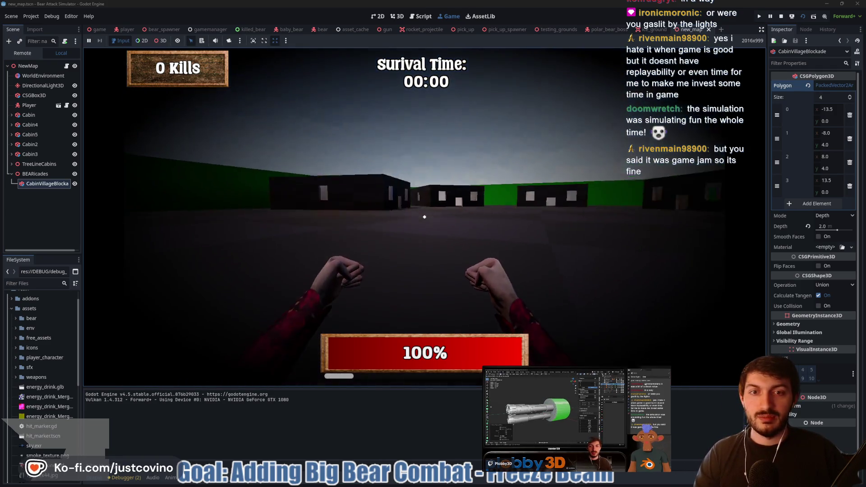
pyautogui.press('w')
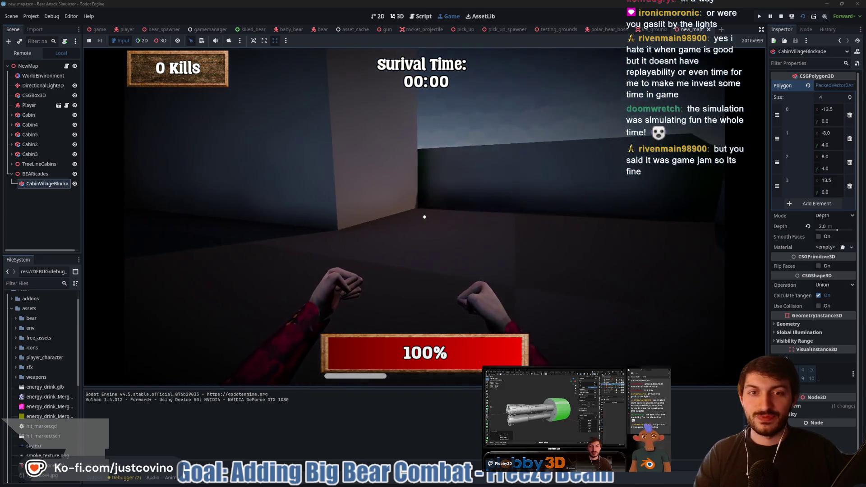
pyautogui.press('w')
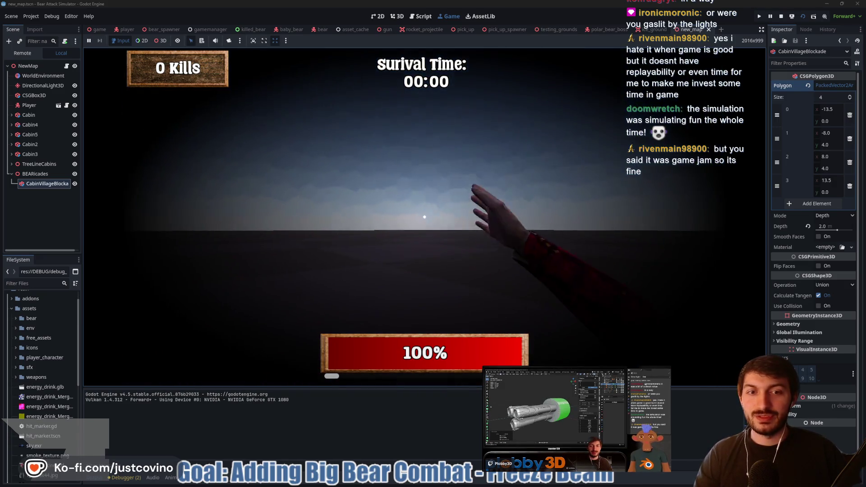
pyautogui.press('w')
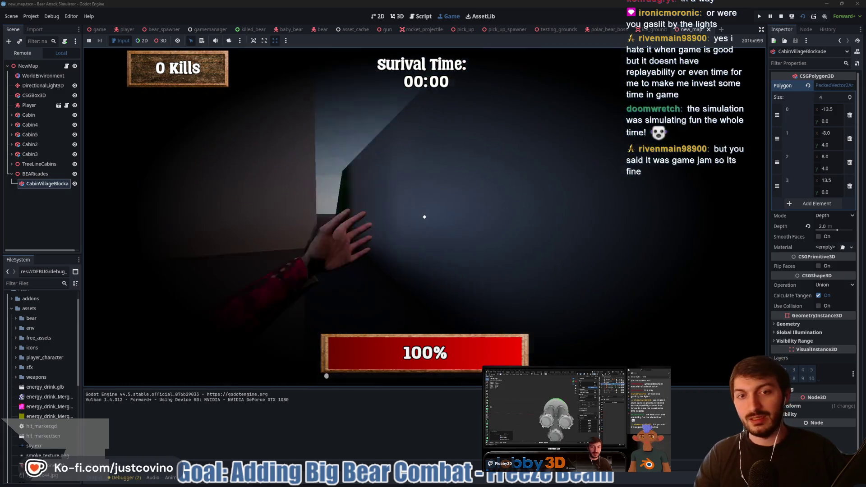
pyautogui.press('w')
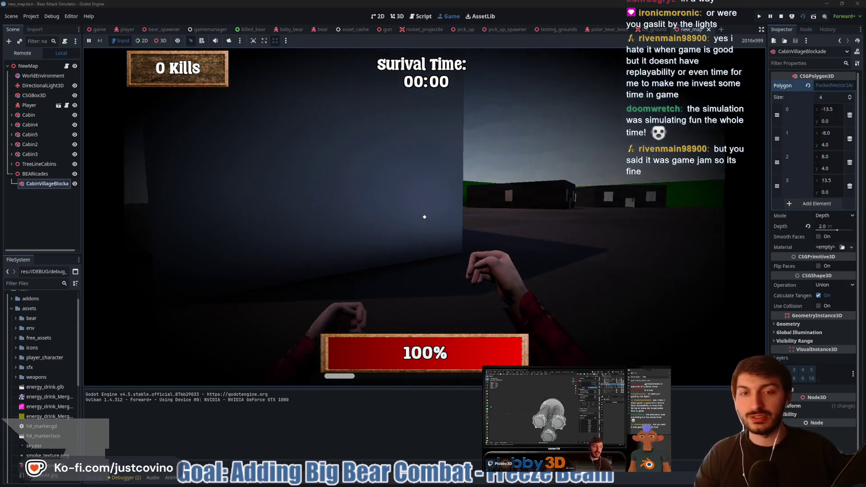
pyautogui.press('w')
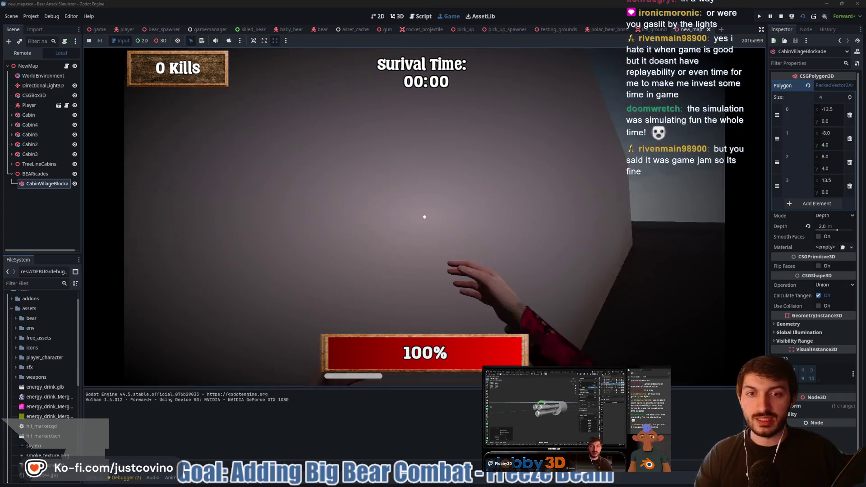
pyautogui.press('F8')
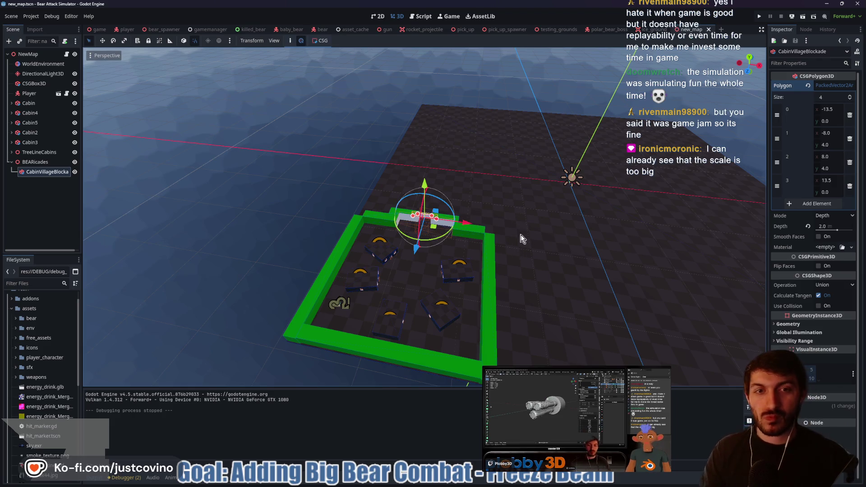
# Orbit around the blockade and launch the scene again for a playtest.
pyautogui.moveTo(534, 244); pyautogui.dragTo(460, 243)
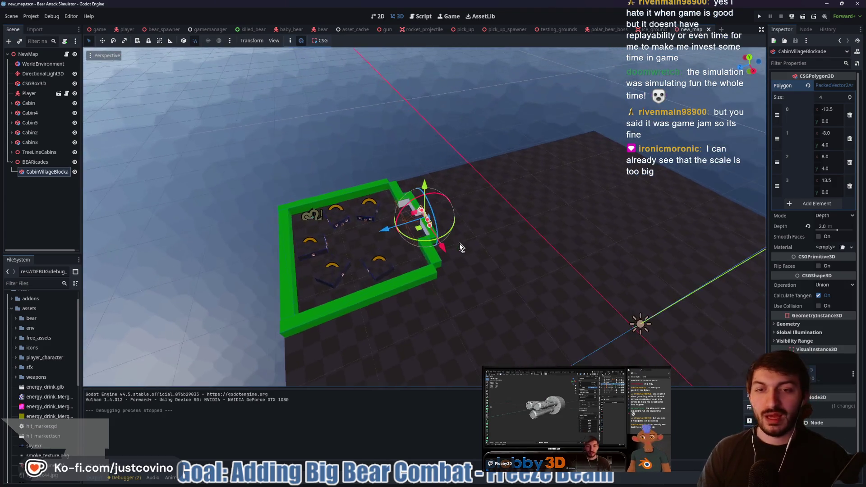
pyautogui.press('F6')
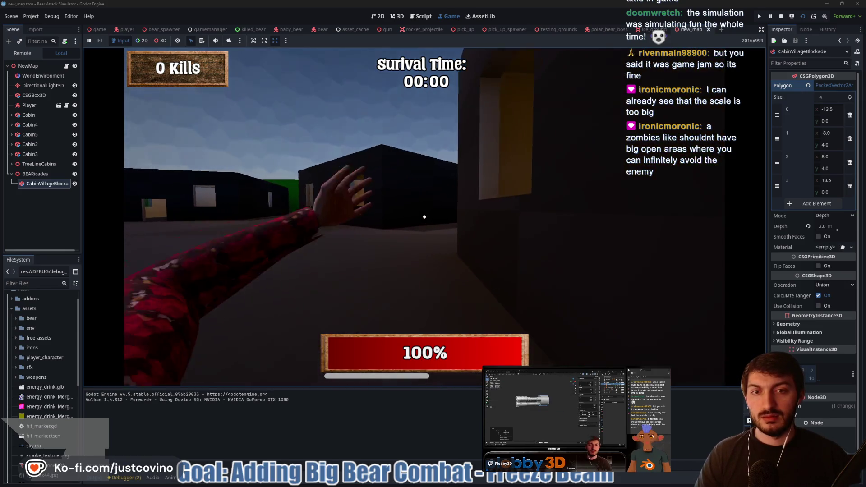
# Walk among the cabins, fire at the white walls, punch a cabin wall, then stop the game.
pyautogui.press('w')
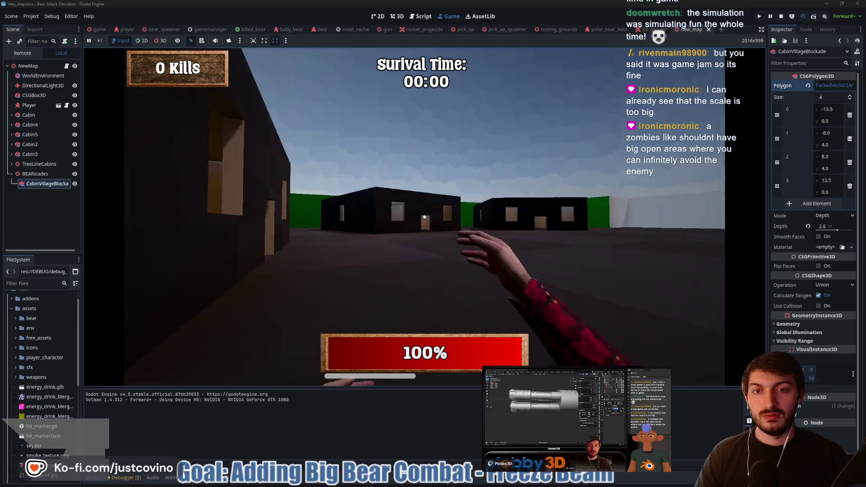
pyautogui.press('w')
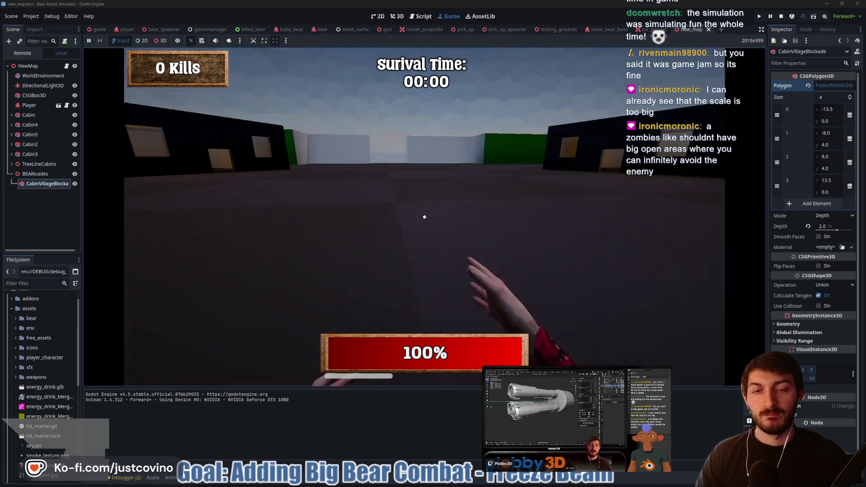
pyautogui.click(424, 217)
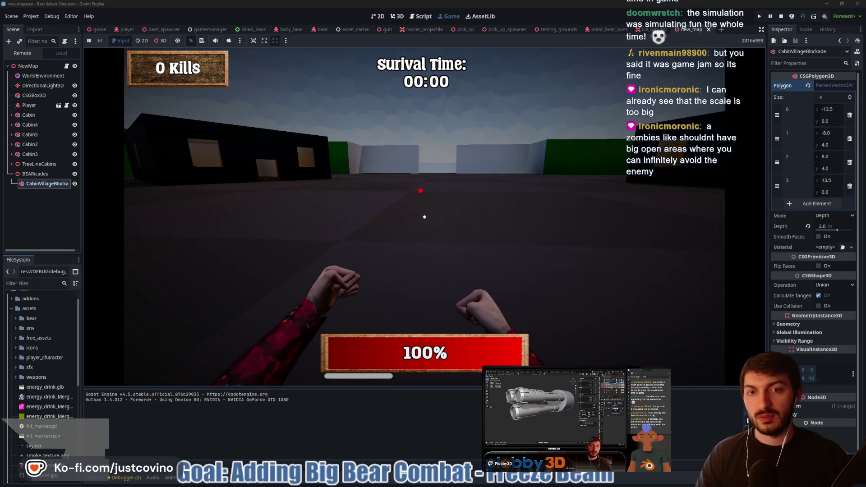
pyautogui.press('w')
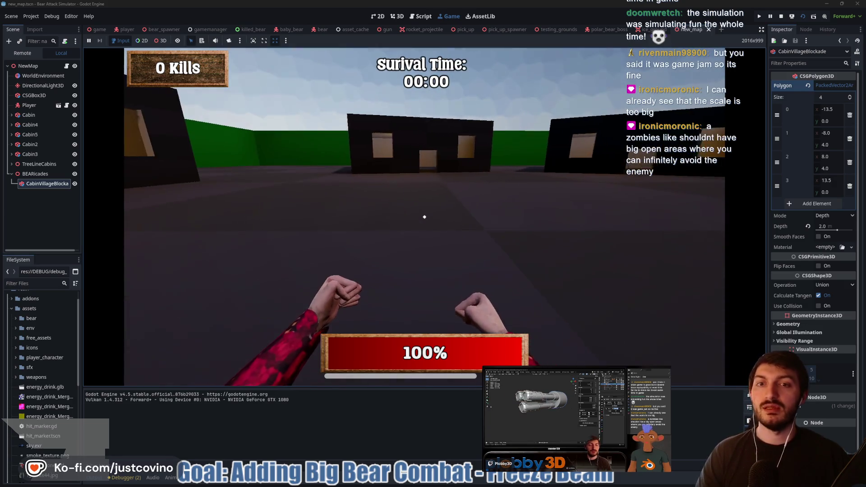
pyautogui.press('w')
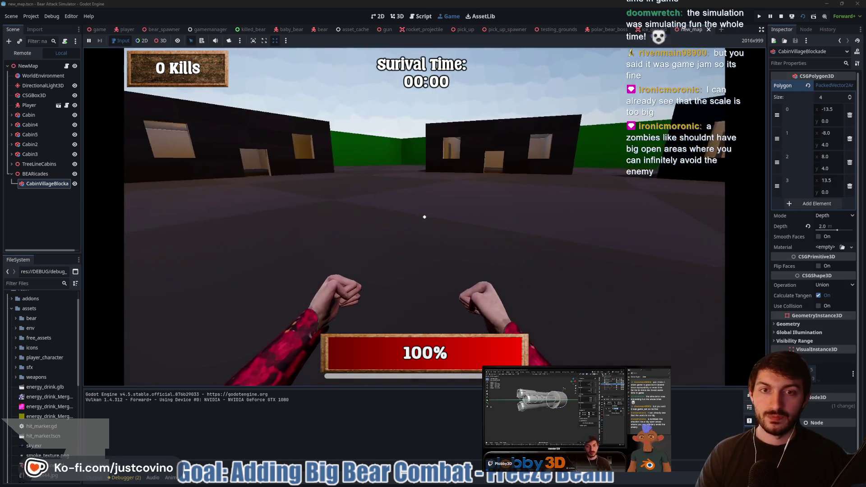
pyautogui.press('w')
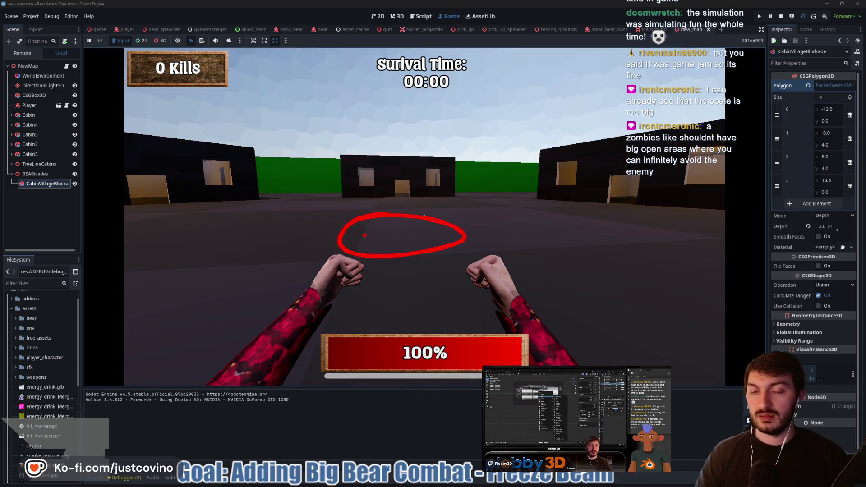
pyautogui.moveTo(343, 178)
pyautogui.mouseDown()
pyautogui.moveTo(406, 169)
pyautogui.moveTo(413, 180)
pyautogui.mouseUp()
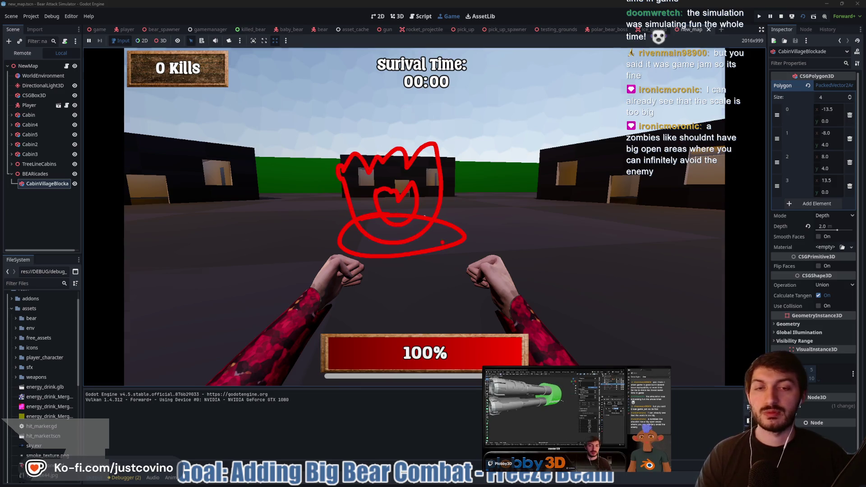
pyautogui.press('w')
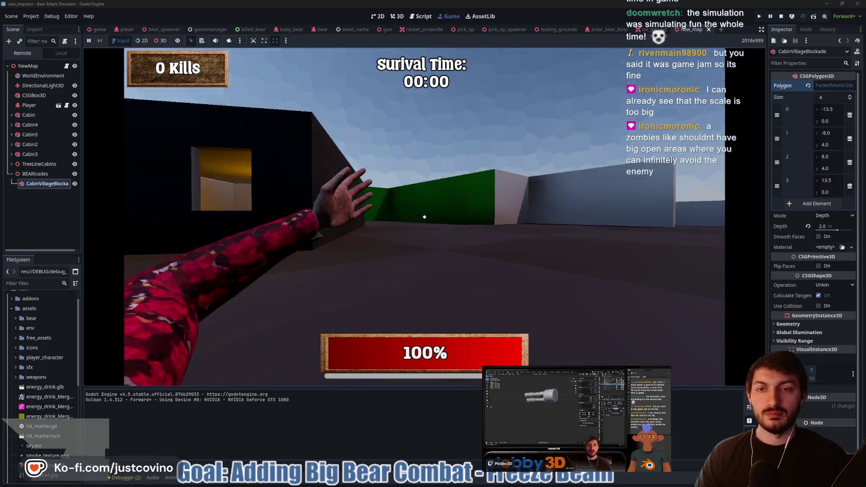
pyautogui.click(425, 217)
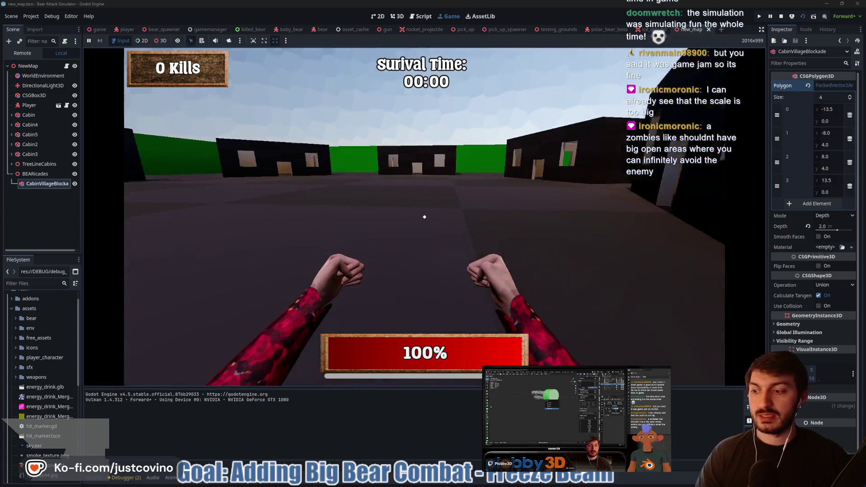
pyautogui.press('F8')
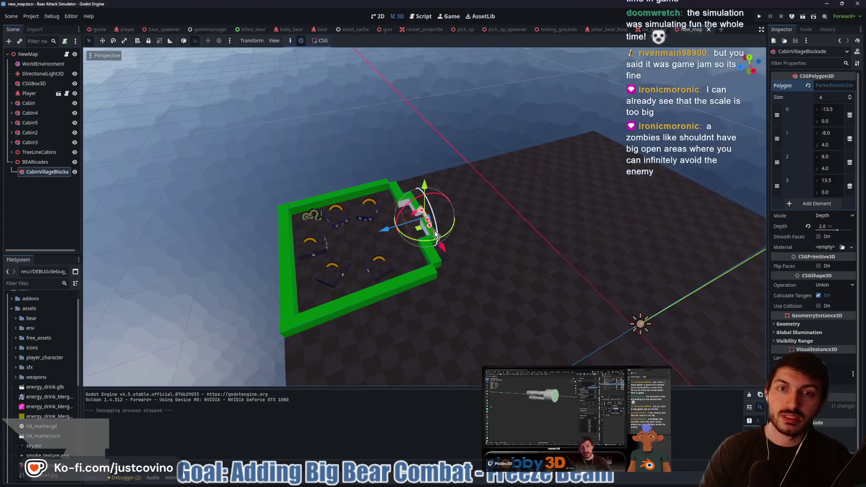
pyautogui.scroll(5, 373, 275)
pyautogui.press('s')
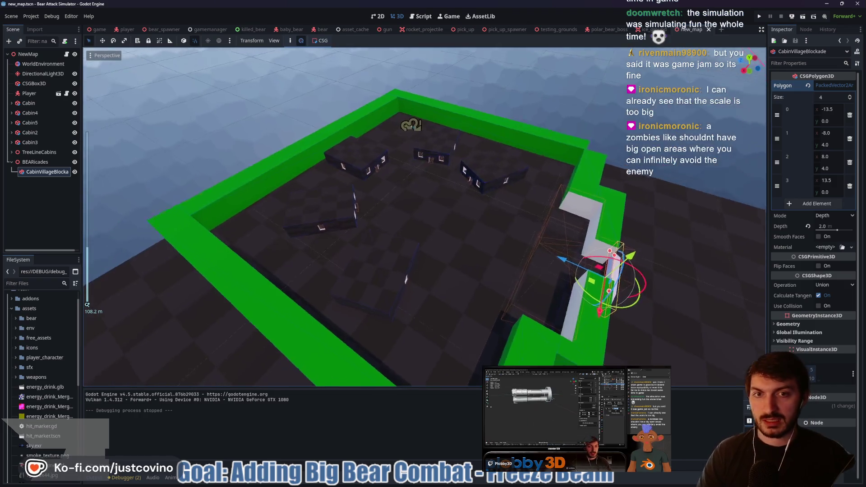
pyautogui.press('w')
pyautogui.press('w')
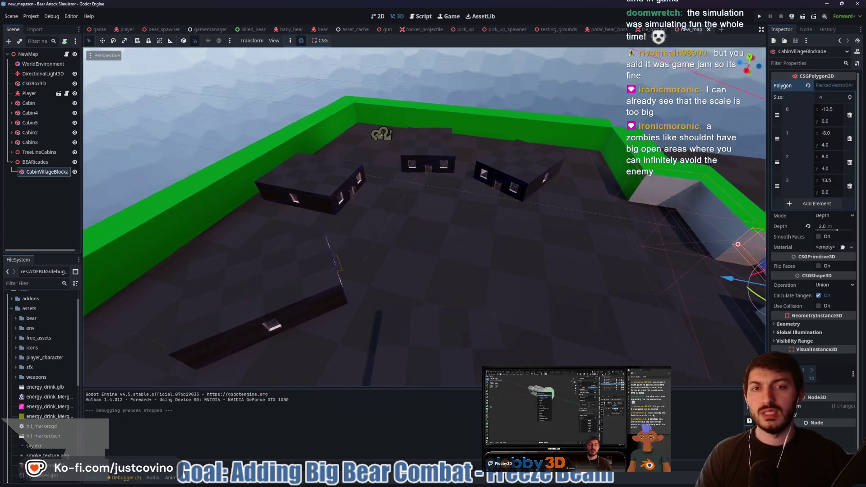
pyautogui.press('w')
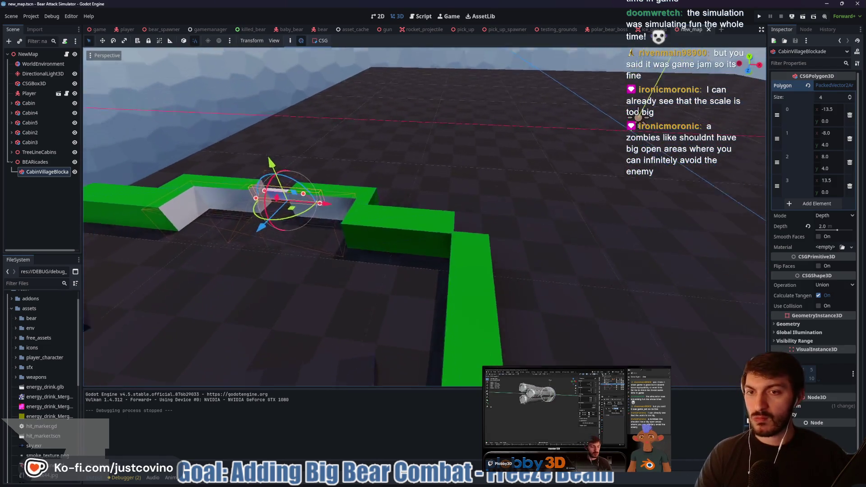
pyautogui.press('s')
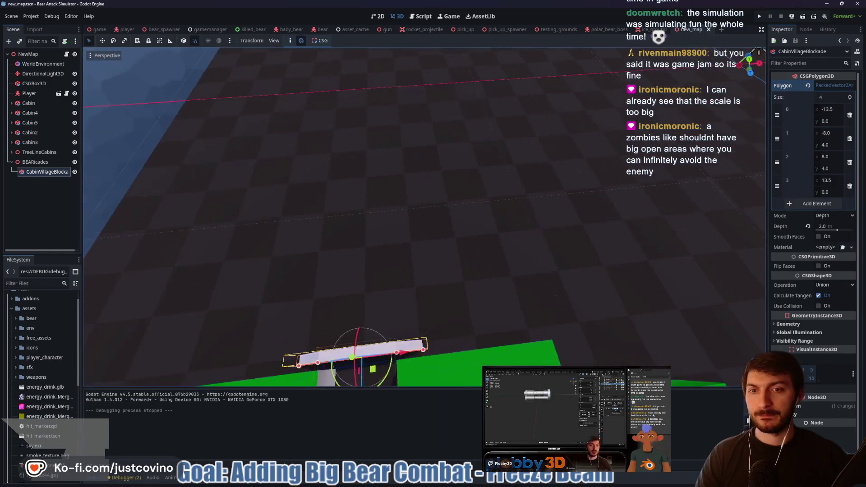
pyautogui.press('a')
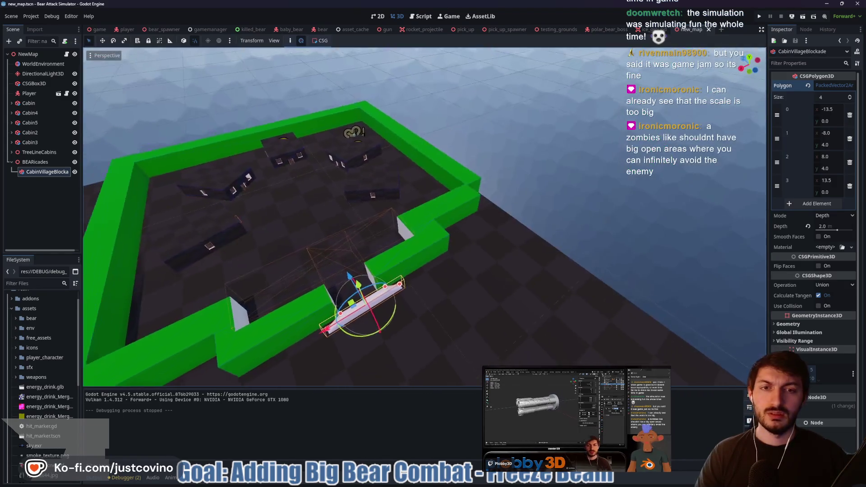
pyautogui.press('w')
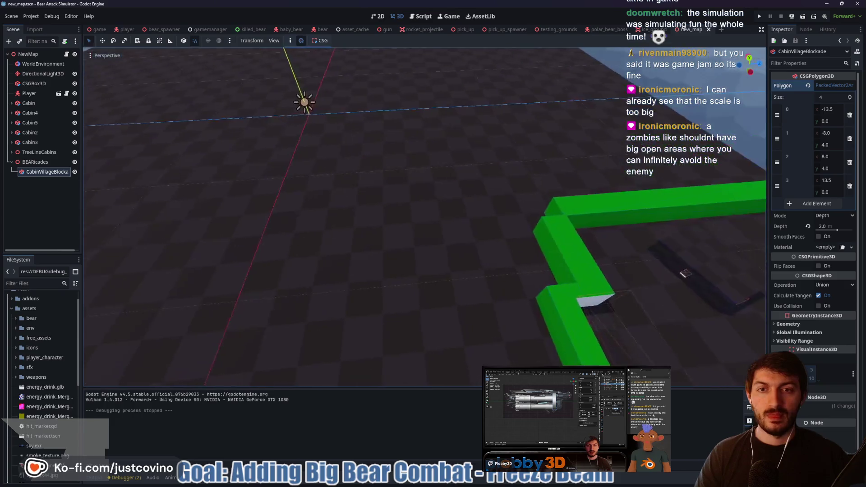
pyautogui.press('s')
pyautogui.scroll(2, 424, 216)
pyautogui.press('s')
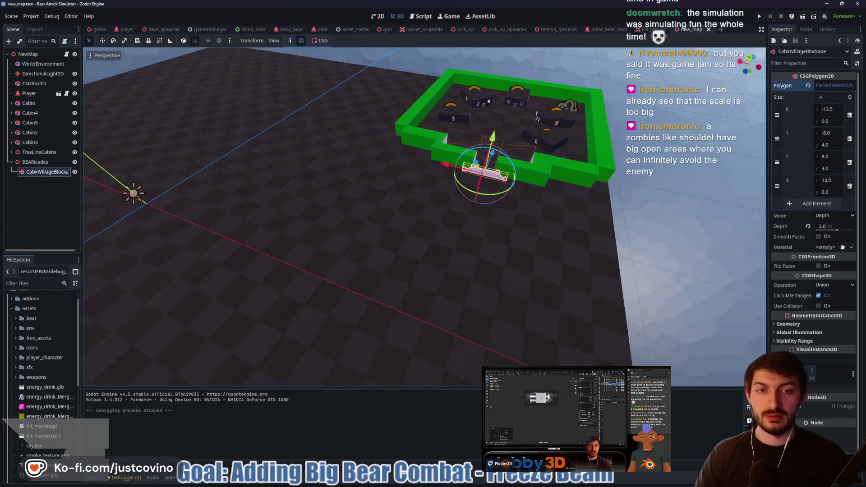
pyautogui.press('w')
pyautogui.press('w')
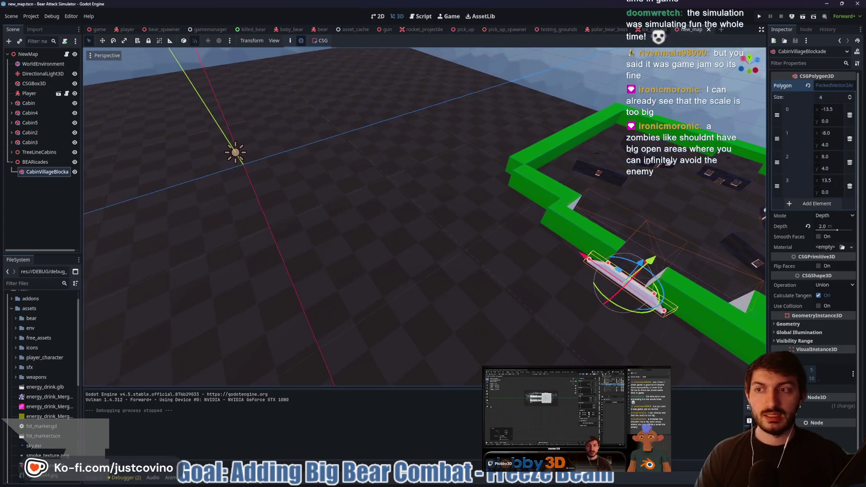
pyautogui.click(11, 163)
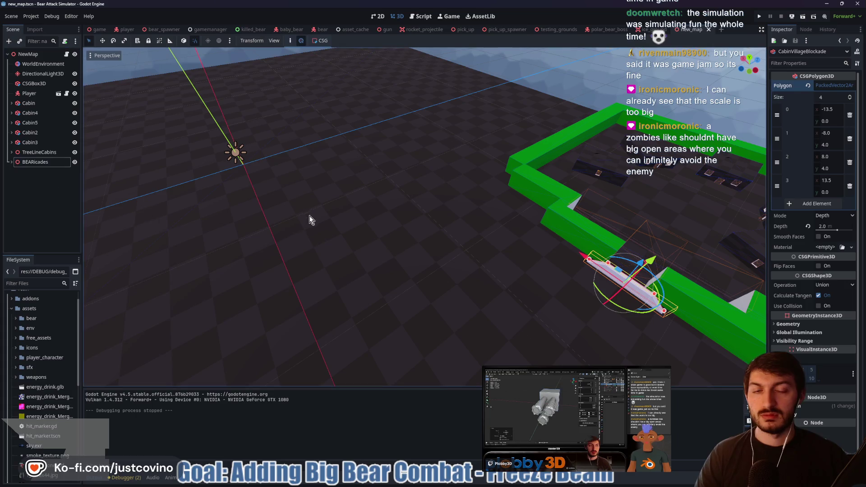
pyautogui.press('s')
pyautogui.press('w')
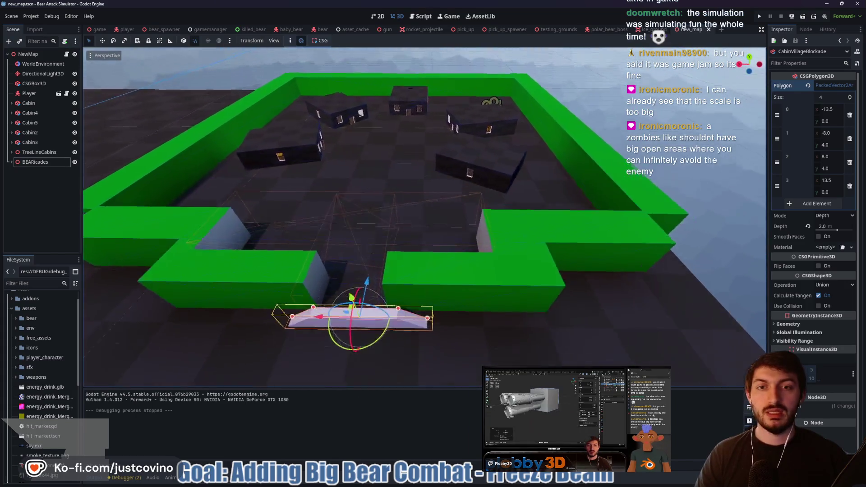
pyautogui.press('w')
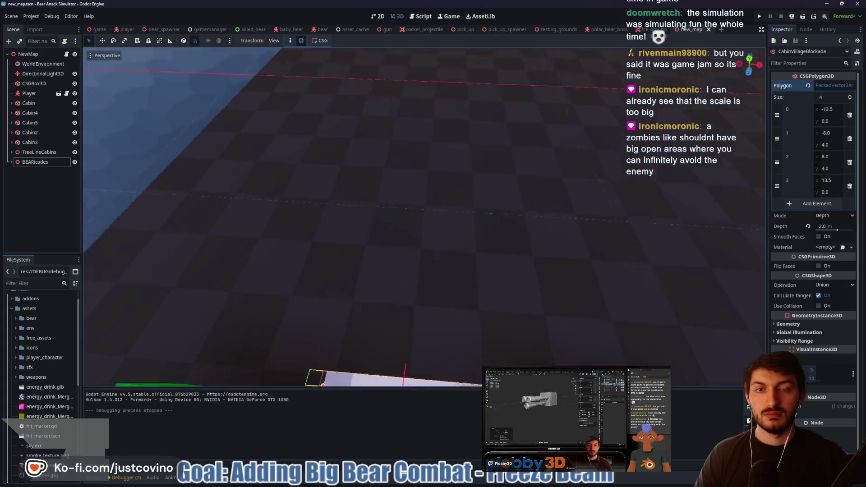
pyautogui.press('s')
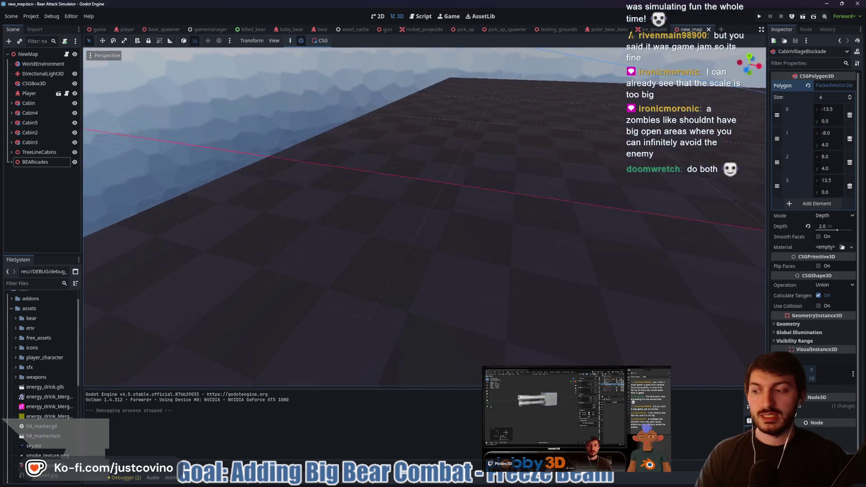
pyautogui.press('w')
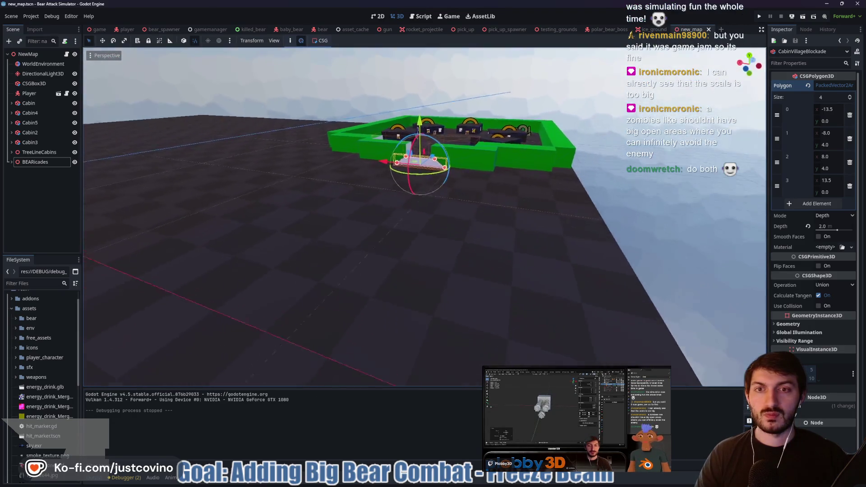
pyautogui.press('w')
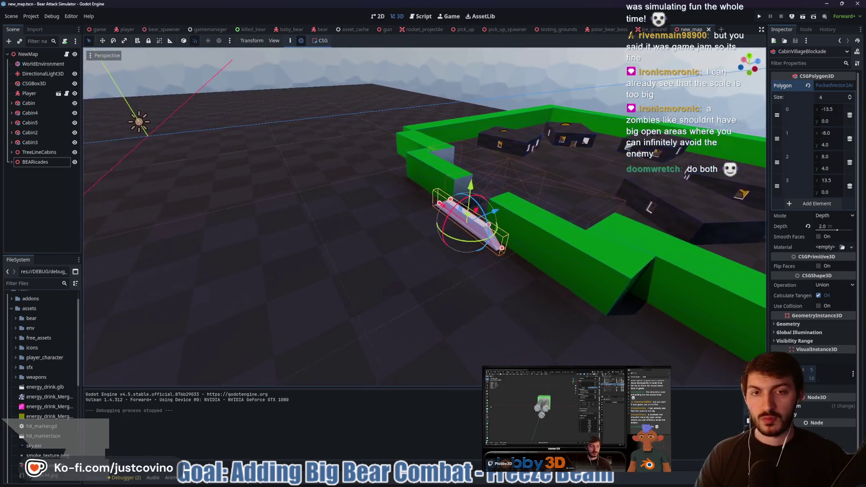
pyautogui.press('s')
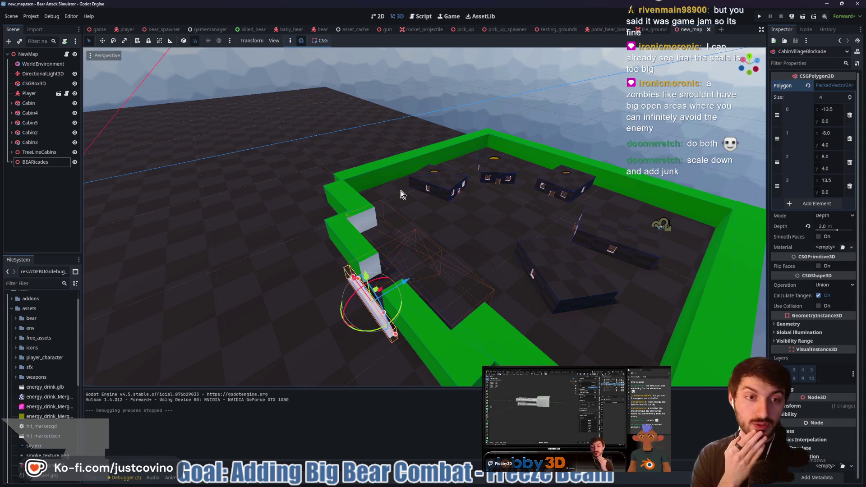
pyautogui.scroll(-6, 486, 205)
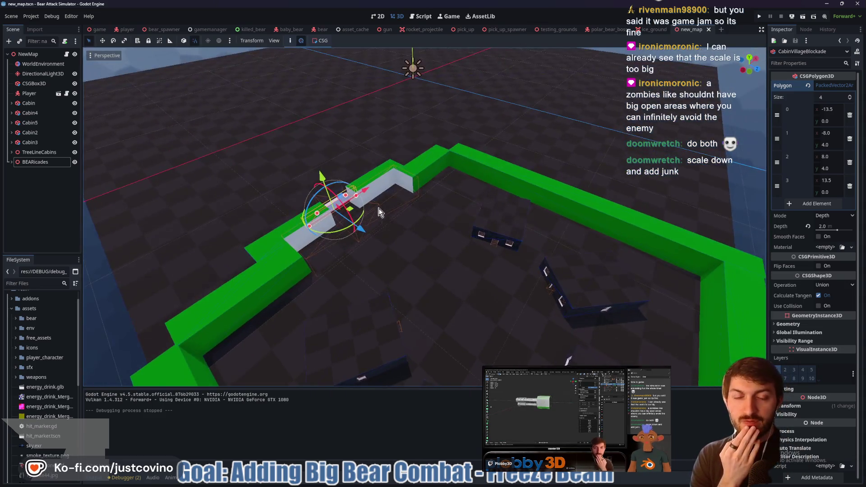
pyautogui.moveTo(380, 212); pyautogui.dragTo(479, 223)
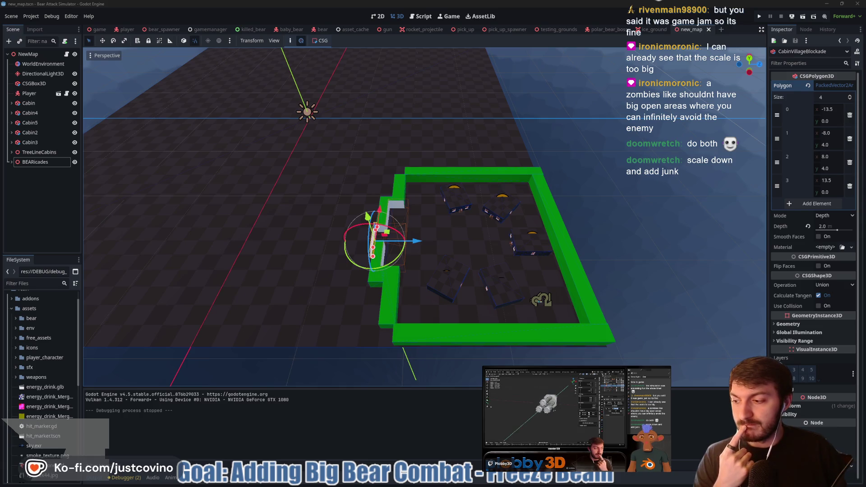
pyautogui.moveTo(371, 250)
pyautogui.mouseDown()
pyautogui.moveTo(457, 237)
pyautogui.moveTo(394, 242)
pyautogui.moveTo(415, 239)
pyautogui.mouseUp()
pyautogui.click(463, 223)
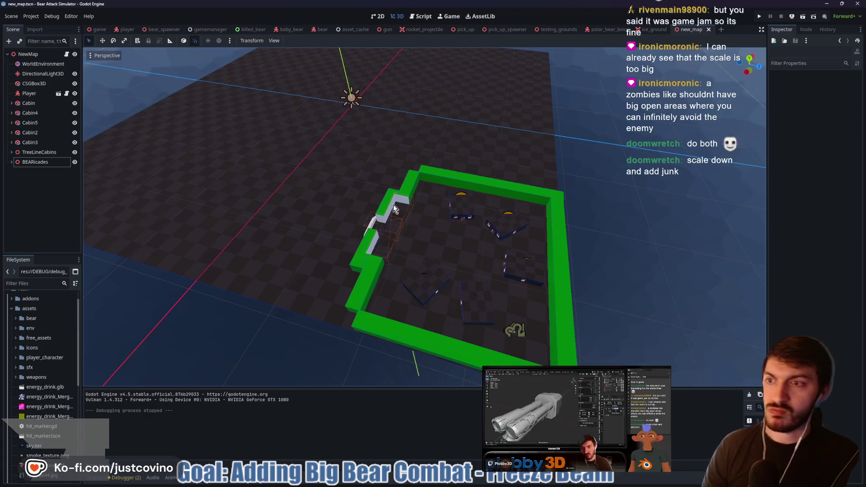
pyautogui.moveTo(321, 209); pyautogui.dragTo(266, 223)
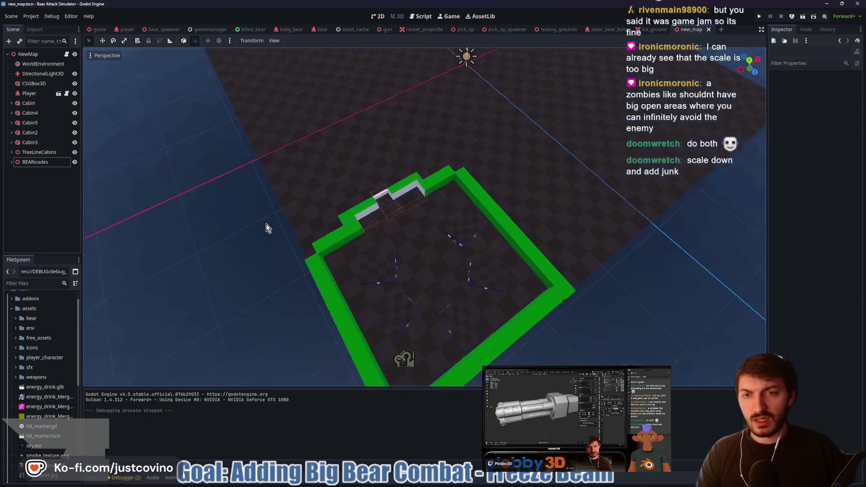
pyautogui.moveTo(400, 145)
pyautogui.mouseDown()
pyautogui.moveTo(386, 185)
pyautogui.moveTo(435, 259)
pyautogui.moveTo(521, 225)
pyautogui.moveTo(504, 231)
pyautogui.mouseUp()
pyautogui.scroll(-5, 414, 254)
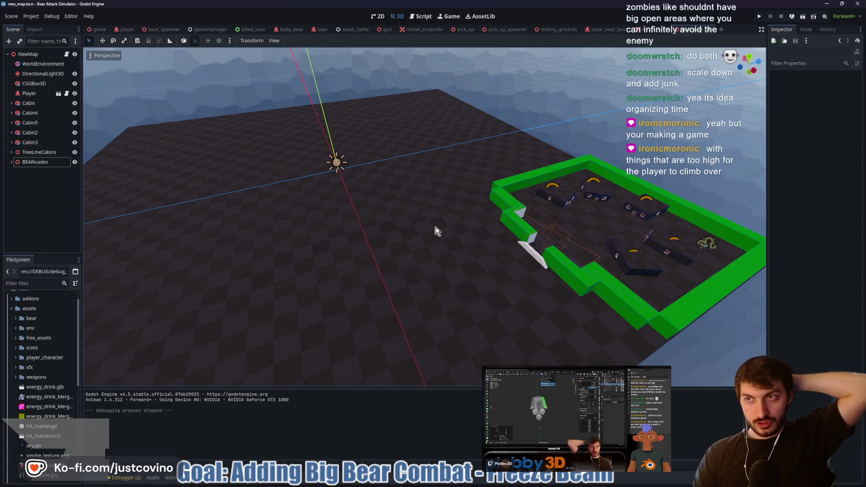
pyautogui.press('F5')
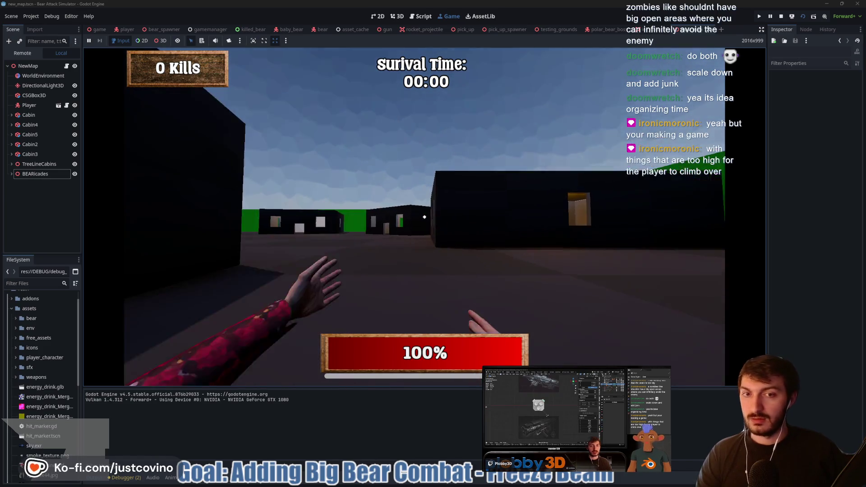
pyautogui.press('w')
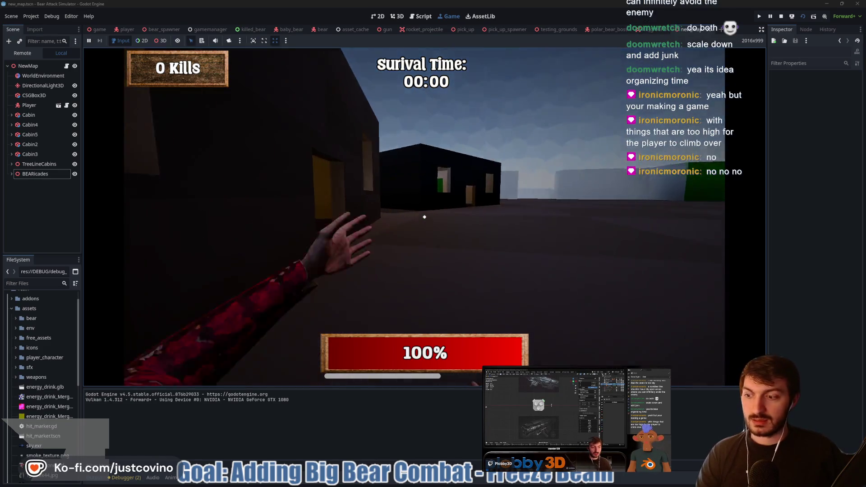
pyautogui.press('w')
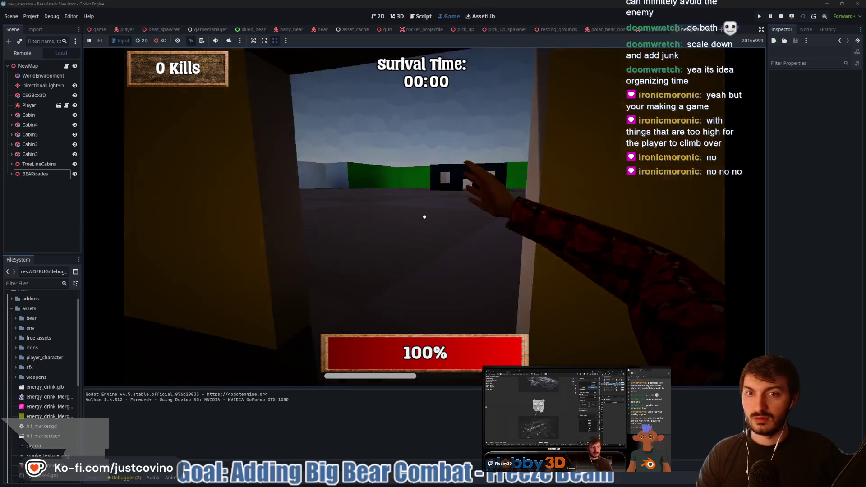
pyautogui.press('w')
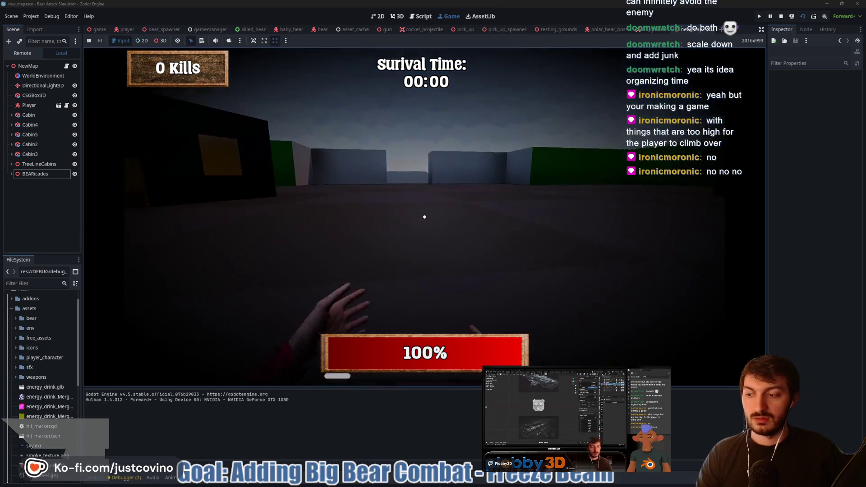
pyautogui.press('w')
pyautogui.click(425, 217)
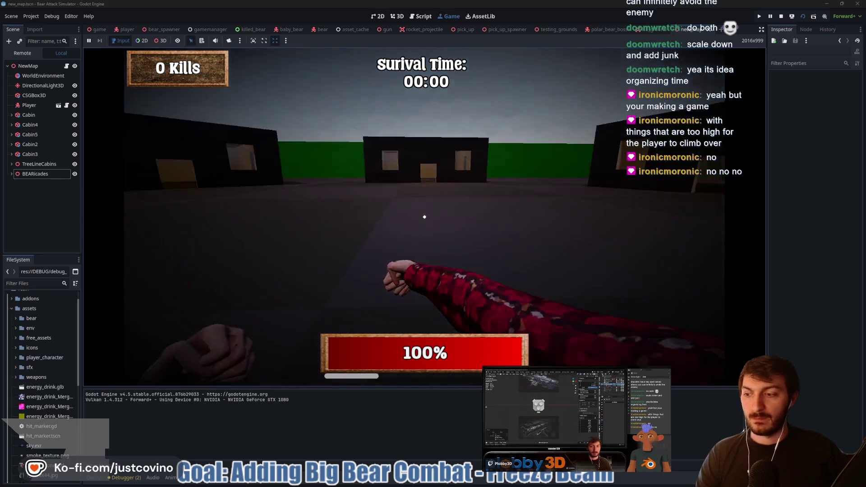
pyautogui.click(425, 217)
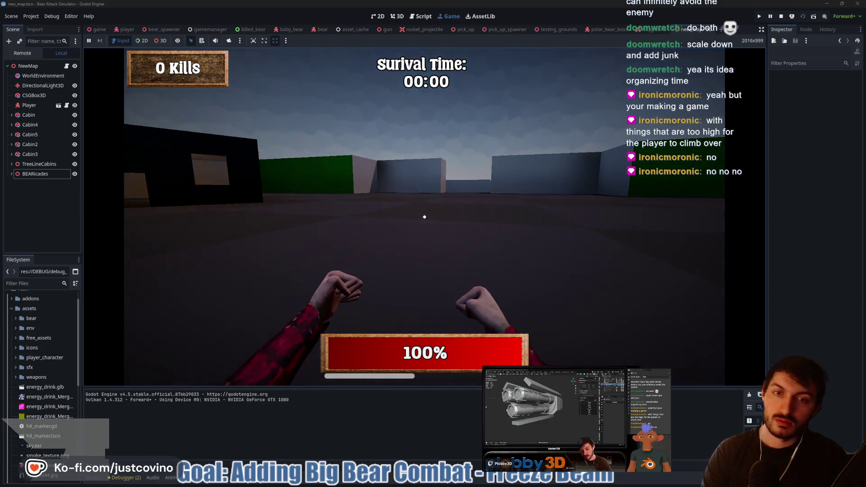
pyautogui.press('F8')
pyautogui.moveTo(443, 221)
pyautogui.mouseDown()
pyautogui.moveTo(528, 226)
pyautogui.moveTo(536, 241)
pyautogui.mouseUp()
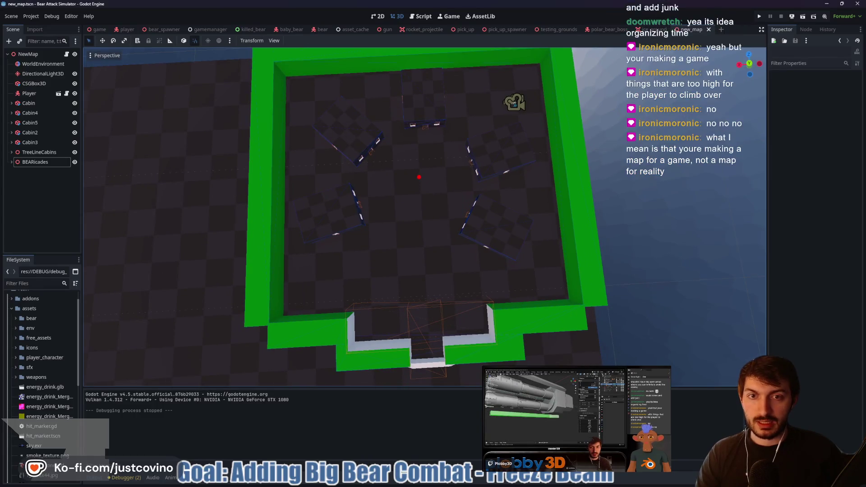
pyautogui.moveTo(420, 184)
pyautogui.mouseDown()
pyautogui.moveTo(487, 192)
pyautogui.moveTo(452, 218)
pyautogui.moveTo(434, 194)
pyautogui.moveTo(420, 190)
pyautogui.moveTo(433, 201)
pyautogui.moveTo(426, 192)
pyautogui.moveTo(422, 203)
pyautogui.moveTo(411, 192)
pyautogui.moveTo(391, 224)
pyautogui.moveTo(524, 244)
pyautogui.mouseUp()
pyautogui.click(480, 481)
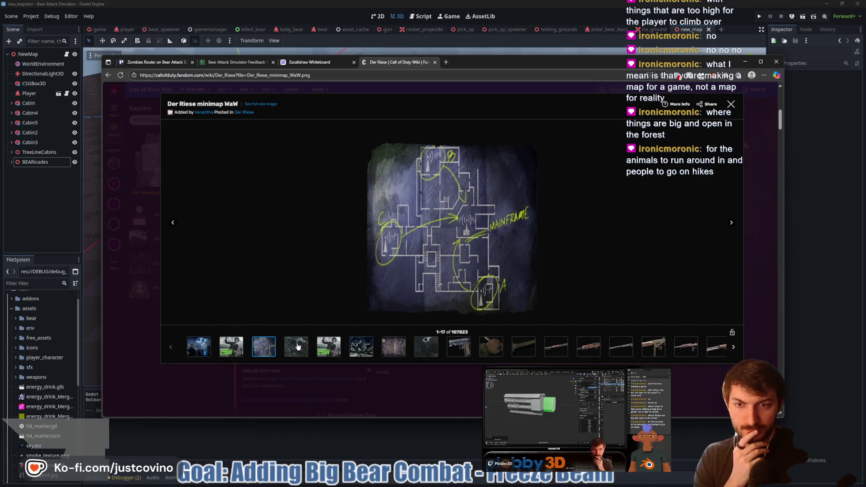
pyautogui.click(298, 346)
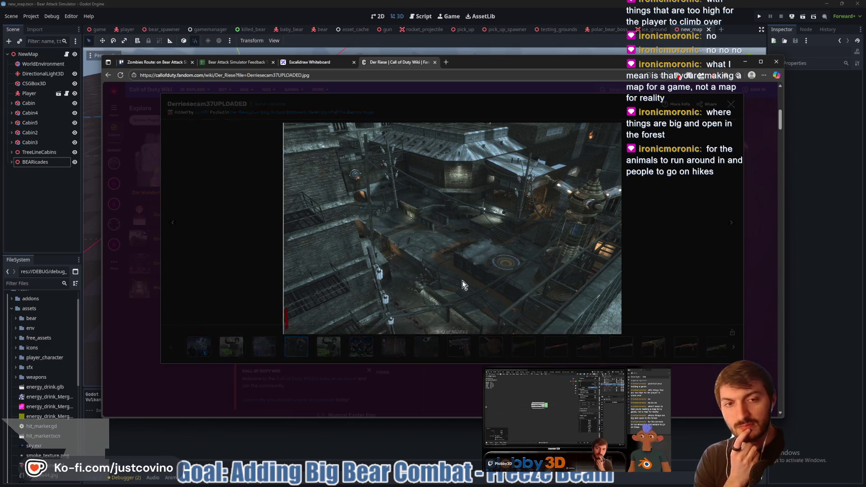
pyautogui.moveTo(462, 280)
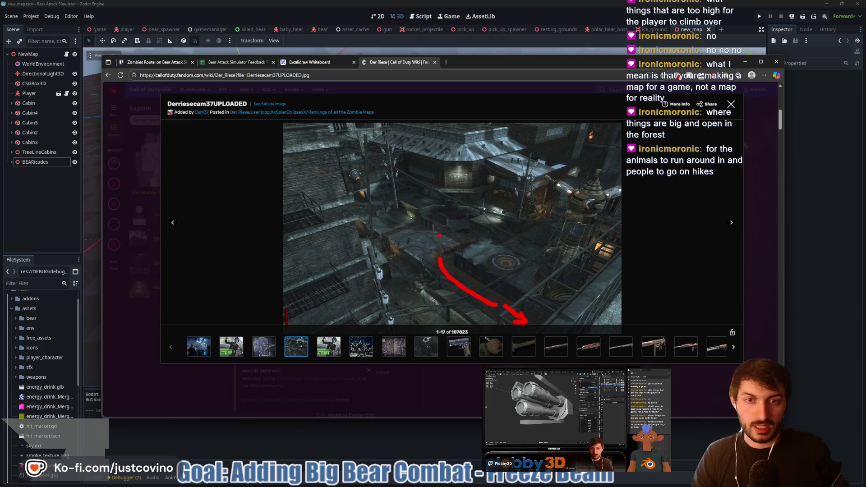
pyautogui.moveTo(440, 259)
pyautogui.mouseDown()
pyautogui.moveTo(453, 244)
pyautogui.moveTo(491, 259)
pyautogui.moveTo(495, 277)
pyautogui.moveTo(472, 290)
pyautogui.mouseUp()
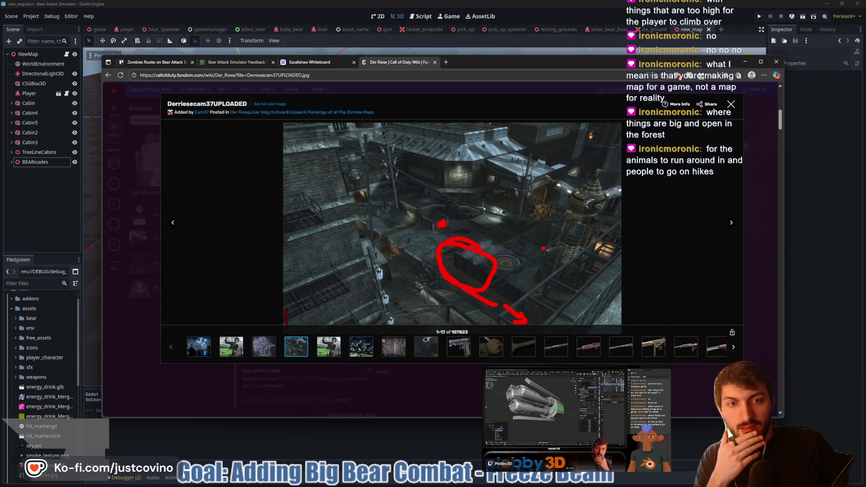
pyautogui.moveTo(520, 240); pyautogui.dragTo(539, 225)
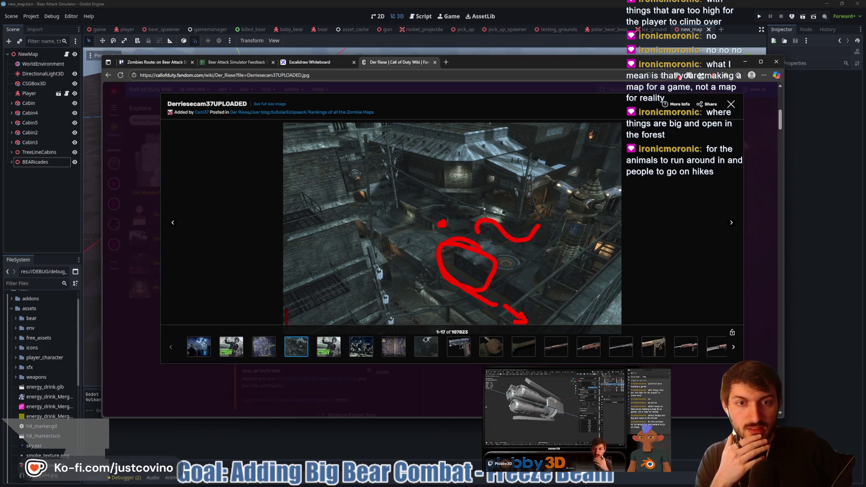
pyautogui.moveTo(442, 223); pyautogui.dragTo(487, 230)
pyautogui.moveTo(439, 212); pyautogui.dragTo(442, 232)
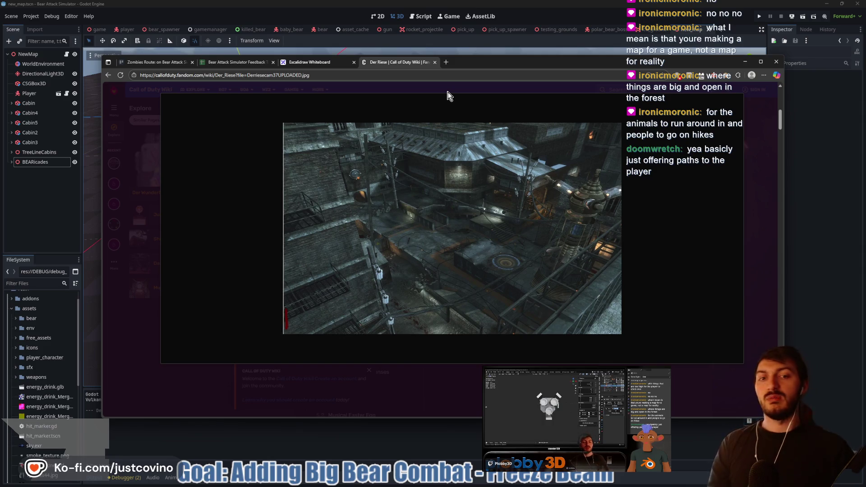
# Search 'dead by daylight maps' in a new tab, open the official page and submit a birth date.
pyautogui.click(447, 63)
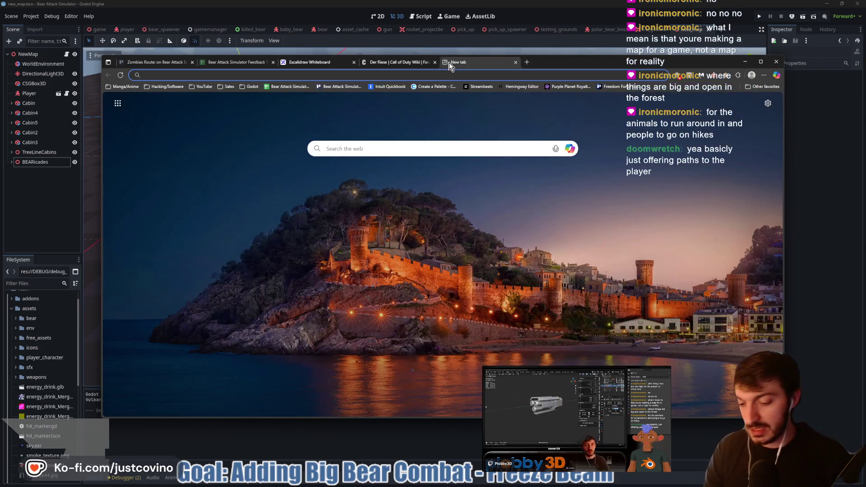
pyautogui.write('dead by dayl')
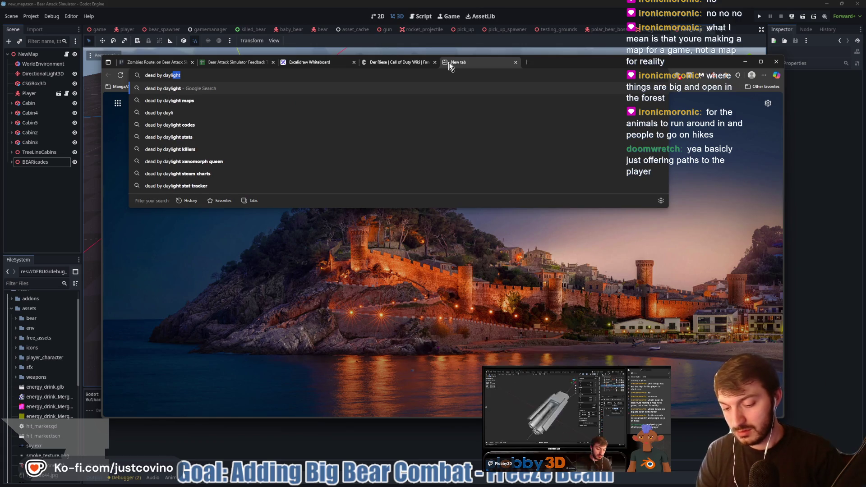
pyautogui.write('ight maps')
pyautogui.press('Return')
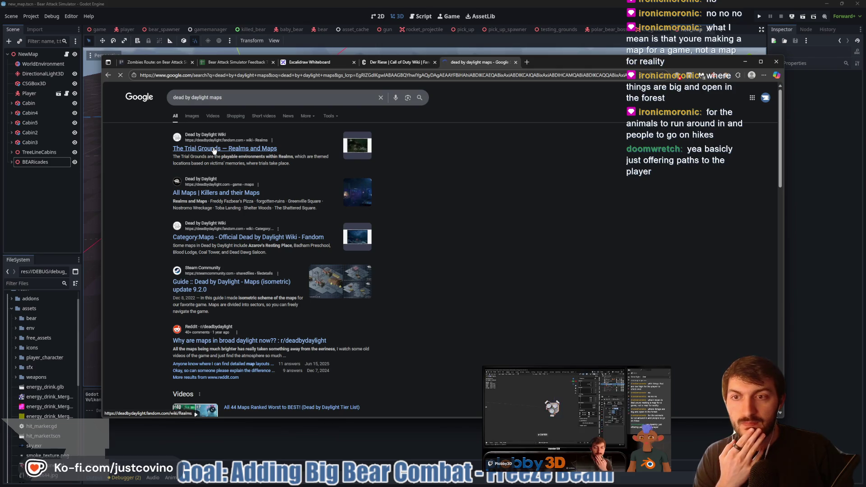
pyautogui.click(222, 194)
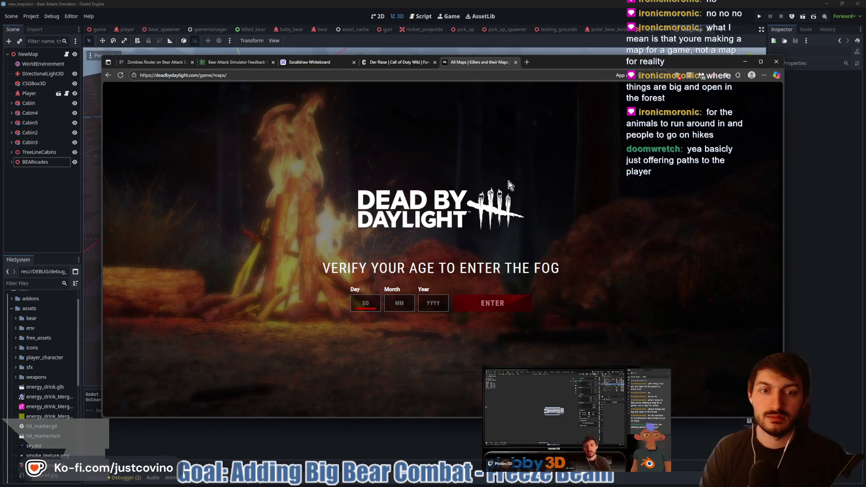
pyautogui.write('07')
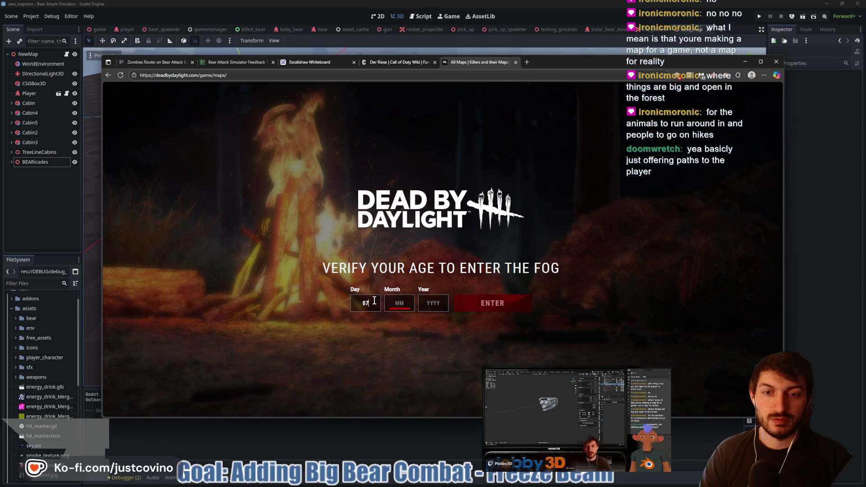
pyautogui.write('03')
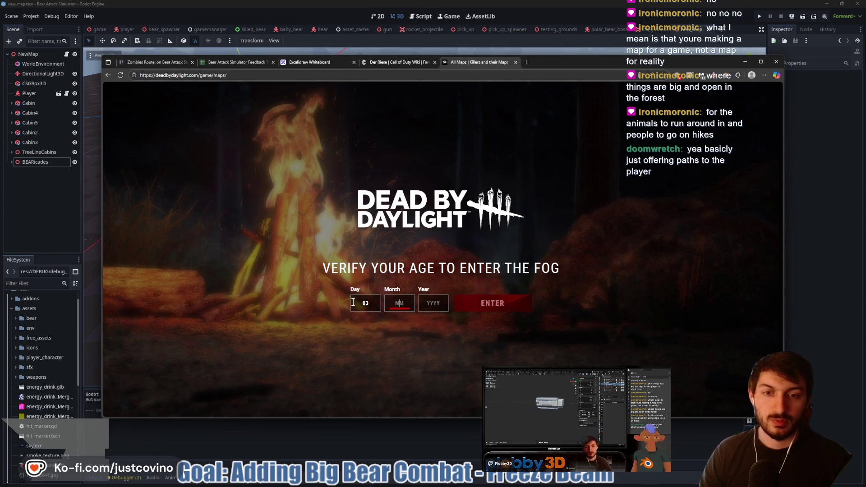
pyautogui.write('071998')
pyautogui.press('Return')
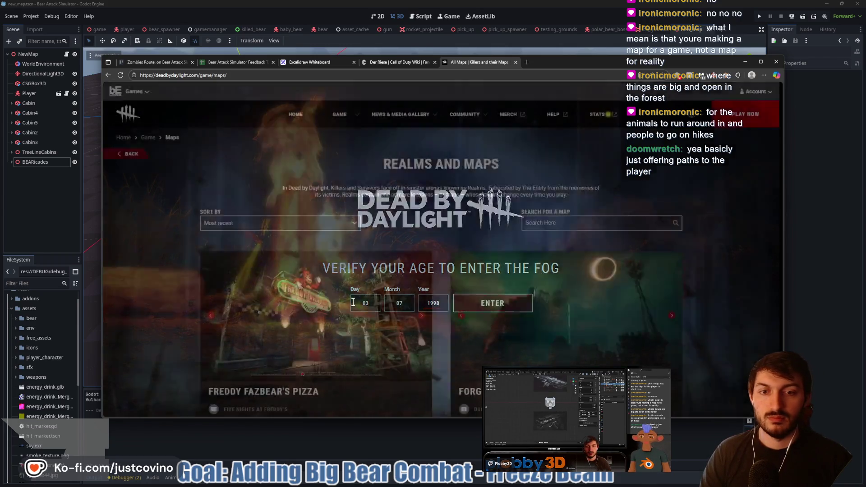
# Navigate via the Game menu back to Realms and Maps and scroll to the map list.
pyautogui.scroll(-2, 460, 220)
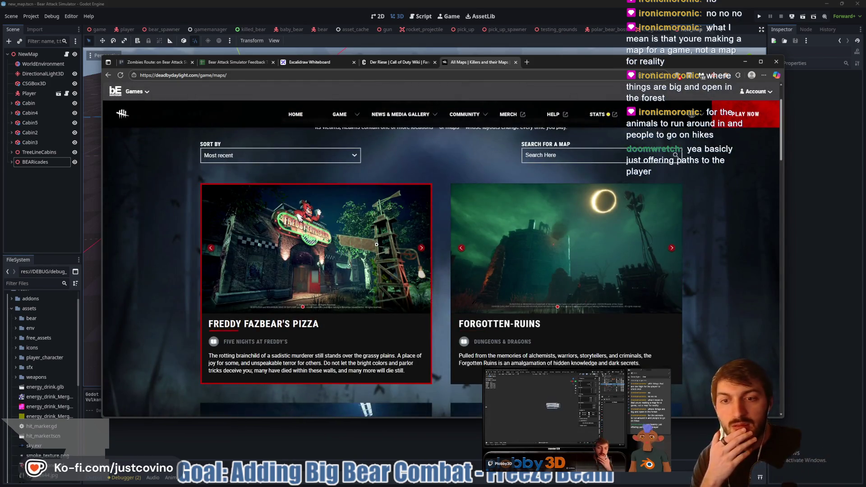
pyautogui.scroll(2, 352, 203)
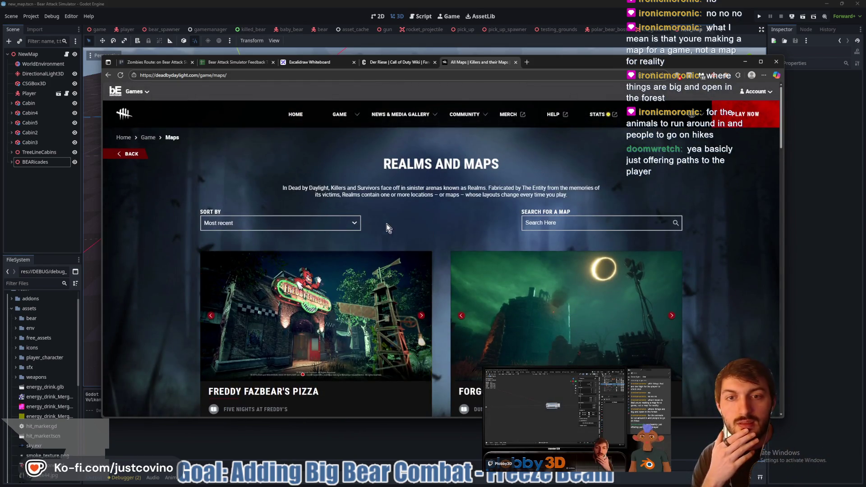
pyautogui.click(356, 116)
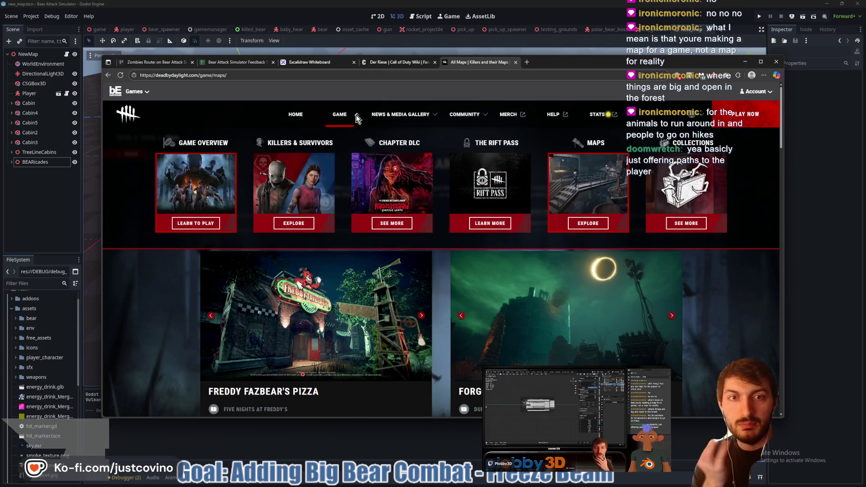
pyautogui.click(585, 224)
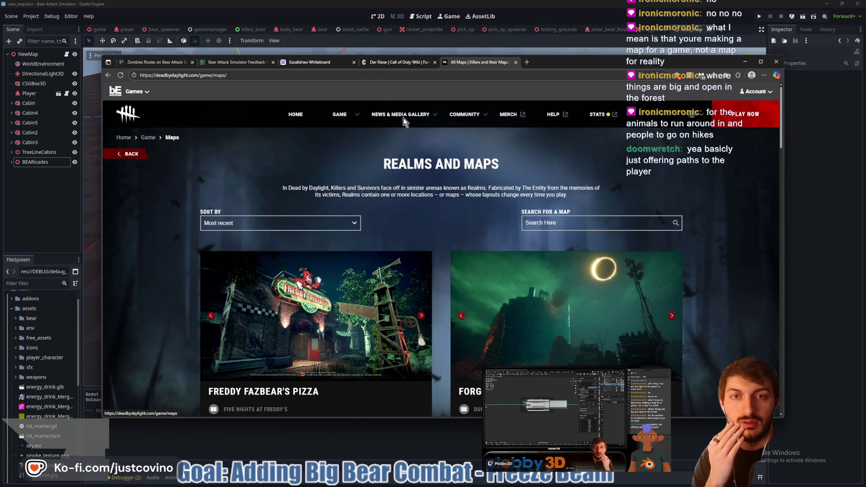
pyautogui.click(357, 115)
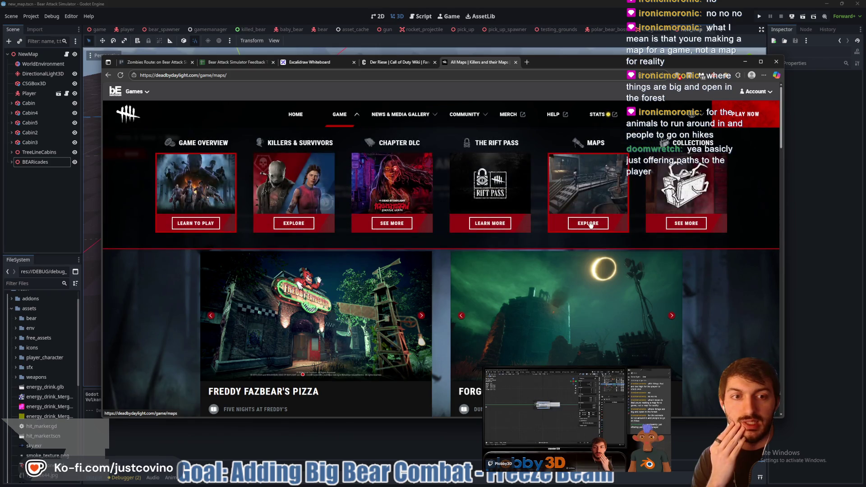
pyautogui.click(589, 224)
pyautogui.scroll(-5, 427, 174)
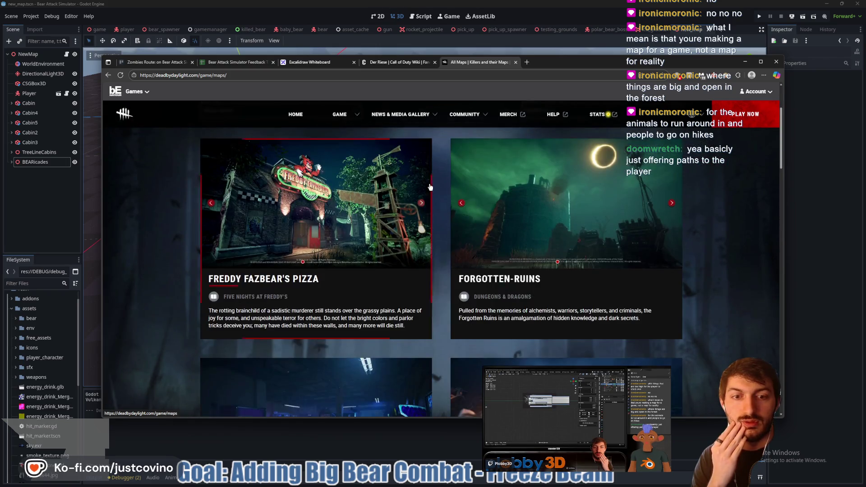
pyautogui.scroll(-7, 449, 206)
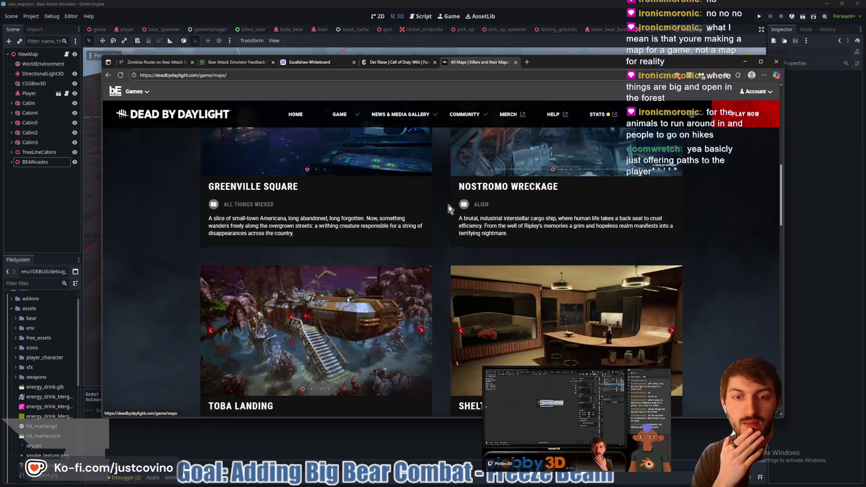
pyautogui.scroll(-2, 448, 207)
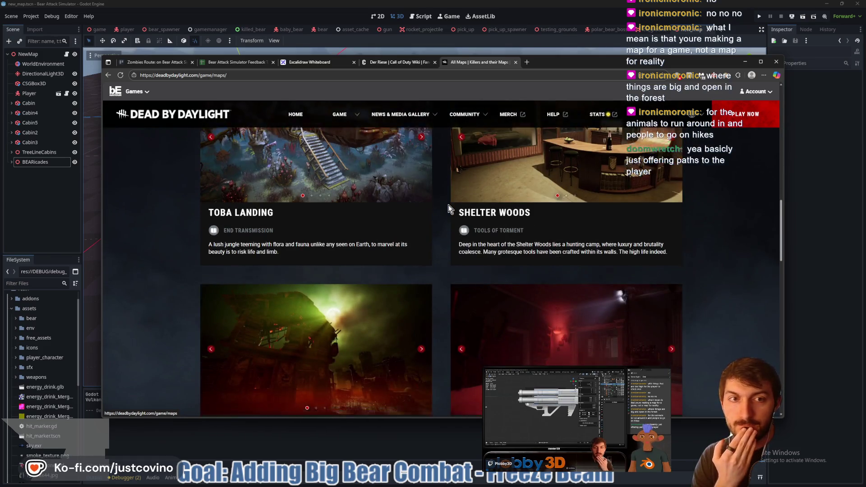
pyautogui.scroll(-1, 449, 205)
pyautogui.scroll(3, 497, 216)
# Browse through the enlarged Shelter Woods map images, then close the viewer.
pyautogui.click(543, 231)
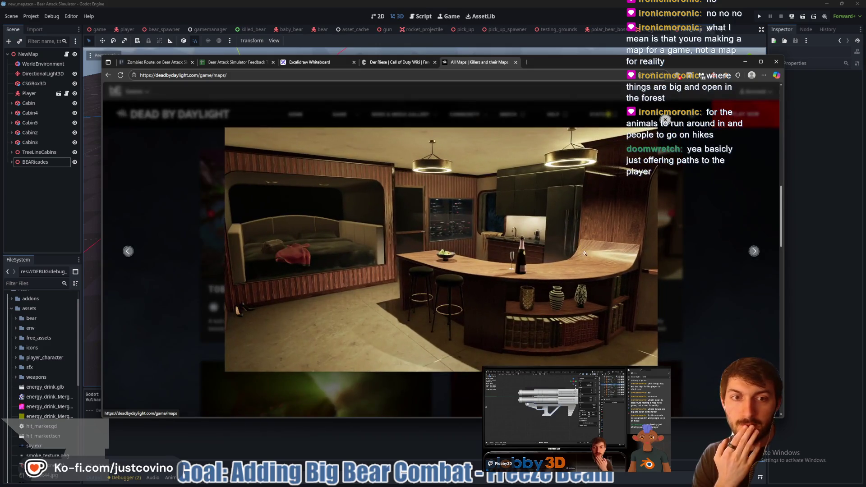
pyautogui.click(754, 252)
pyautogui.click(754, 251)
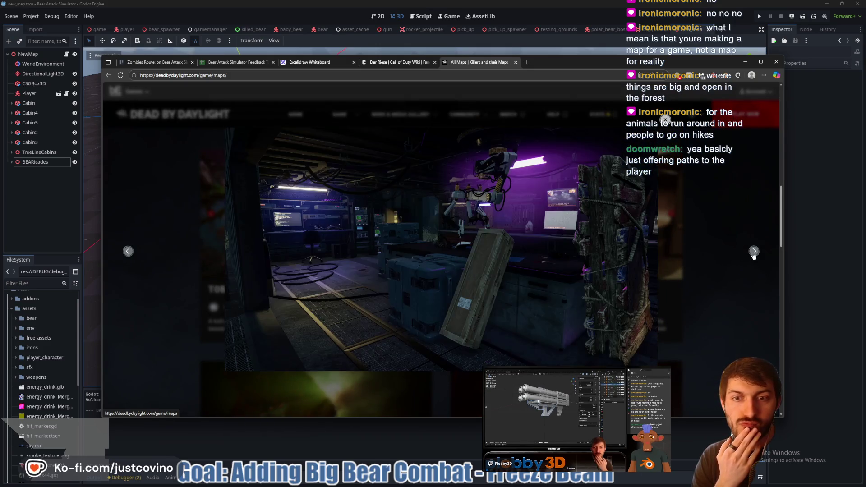
pyautogui.click(752, 255)
pyautogui.click(753, 255)
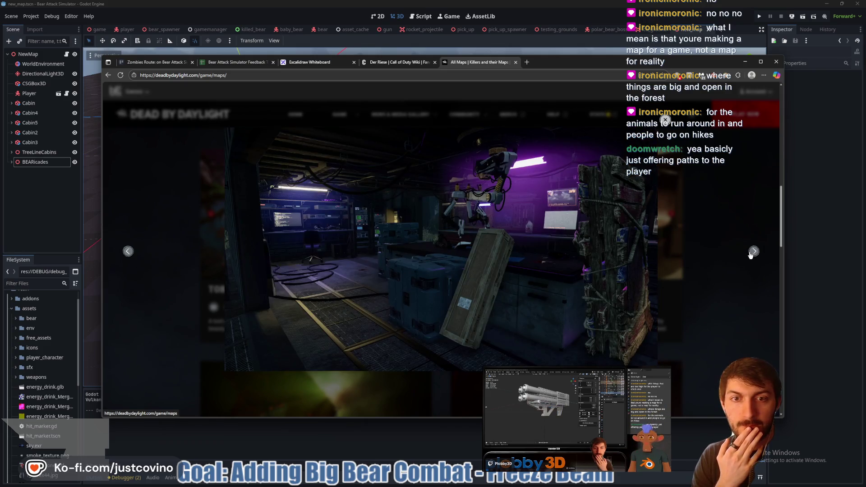
pyautogui.click(751, 255)
pyautogui.click(751, 256)
pyautogui.click(747, 252)
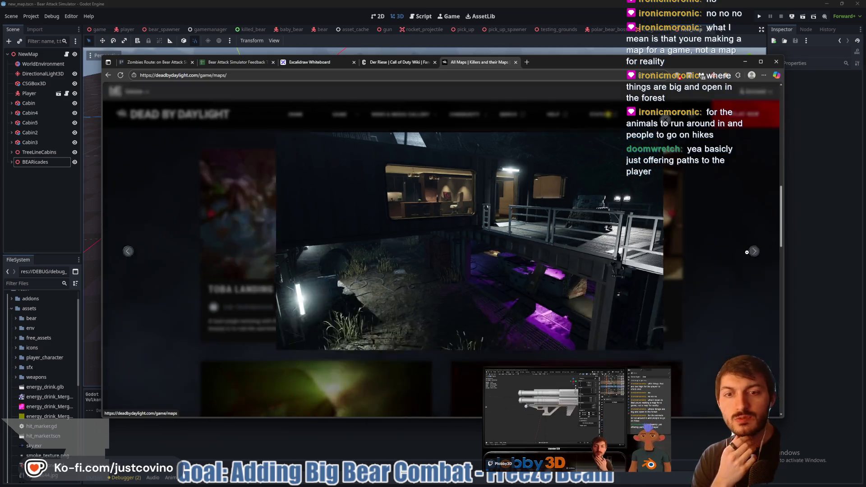
# Enlarge The Shattered Square images and advance to the twisted dead-tree map image.
pyautogui.scroll(-3, 333, 297)
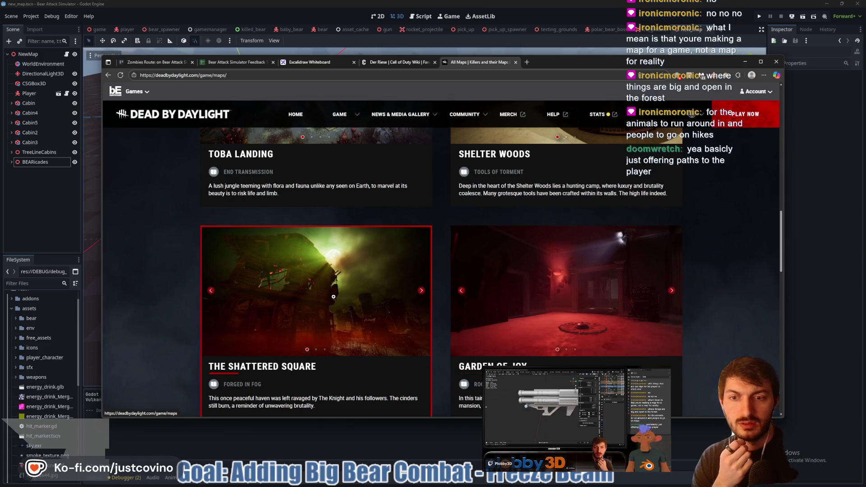
pyautogui.click(359, 305)
pyautogui.click(754, 253)
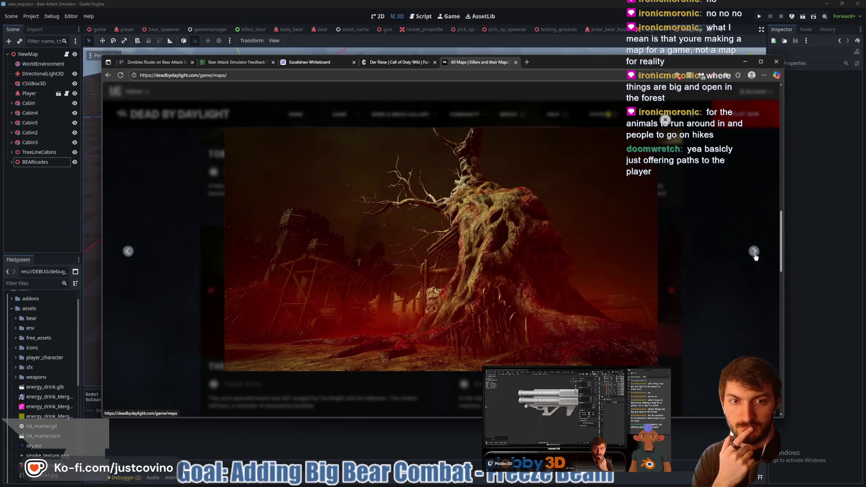
pyautogui.click(755, 254)
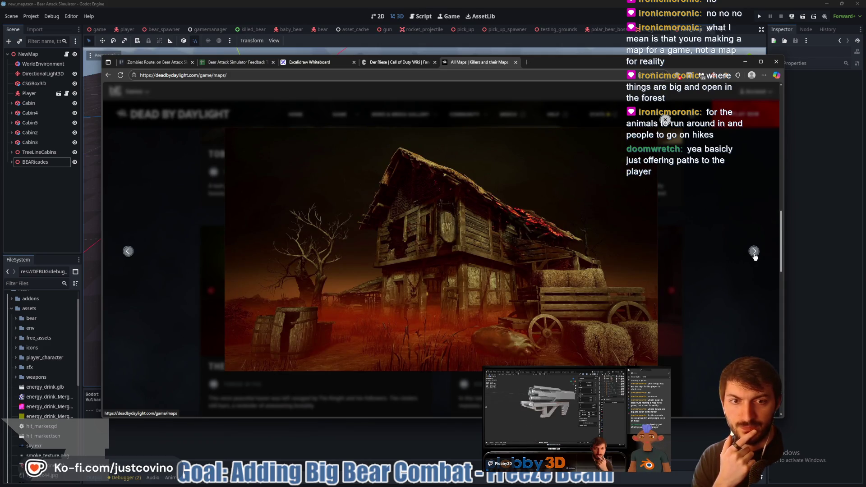
pyautogui.click(755, 253)
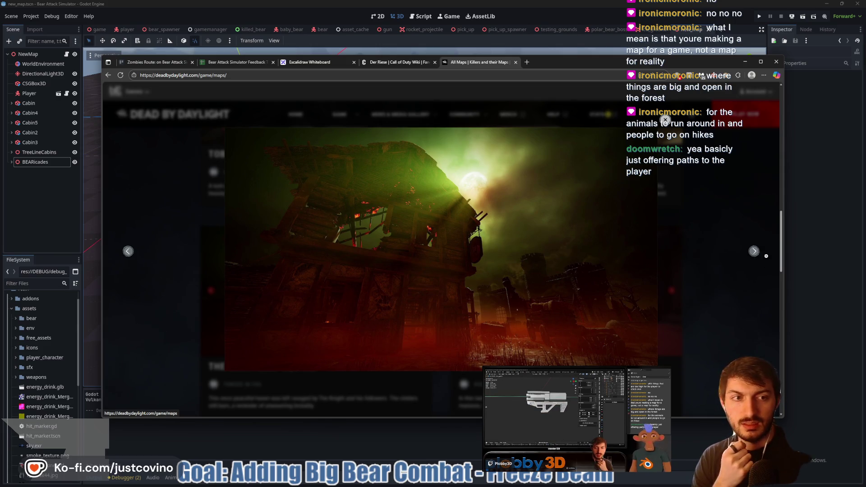
pyautogui.click(754, 252)
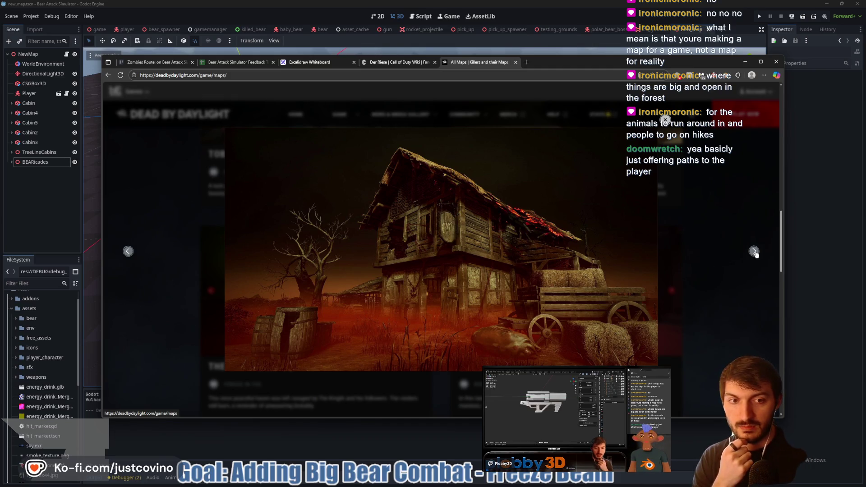
pyautogui.click(755, 252)
pyautogui.click(755, 252)
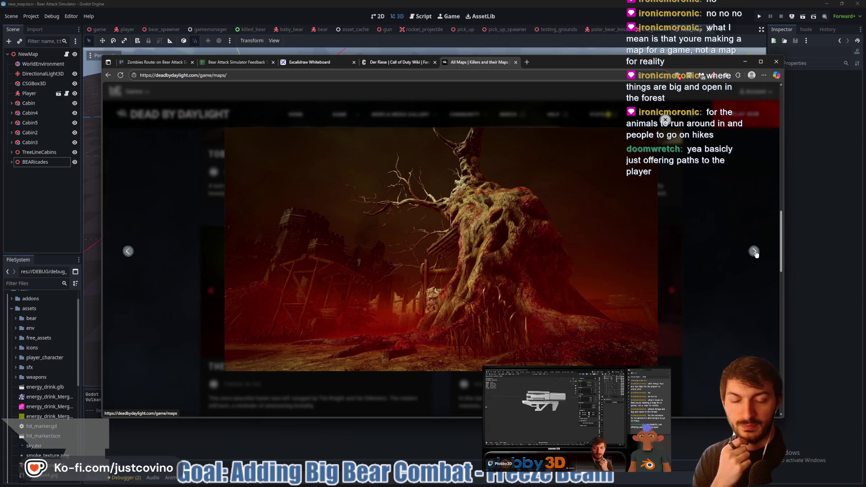
pyautogui.click(755, 252)
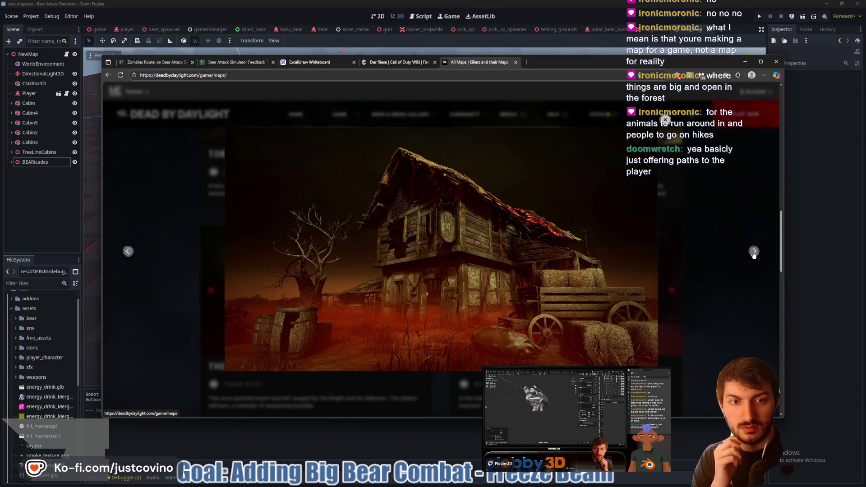
pyautogui.click(754, 252)
pyautogui.click(754, 252)
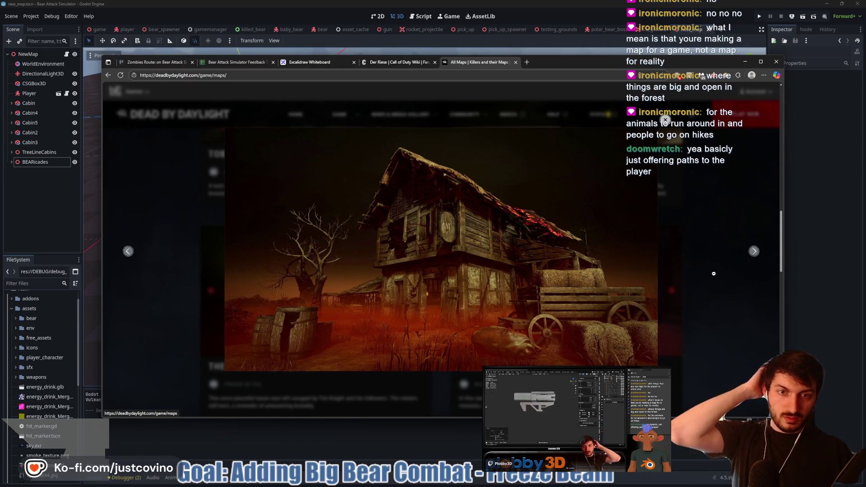
pyautogui.click(753, 251)
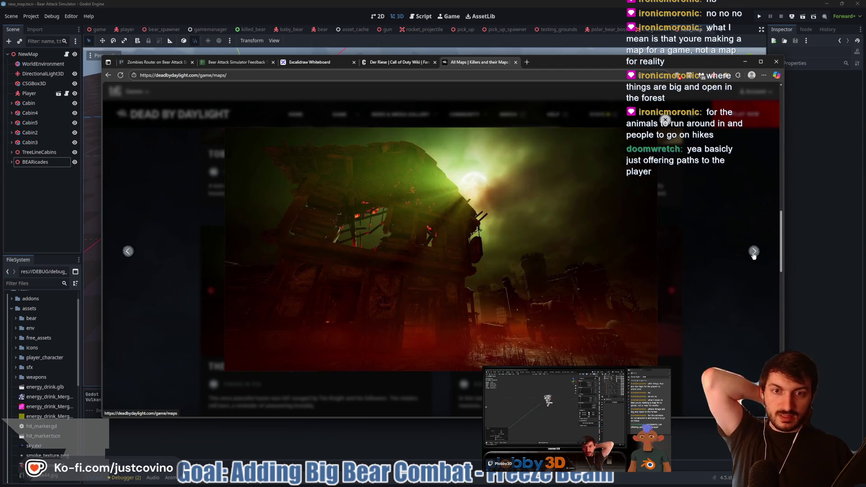
pyautogui.click(754, 251)
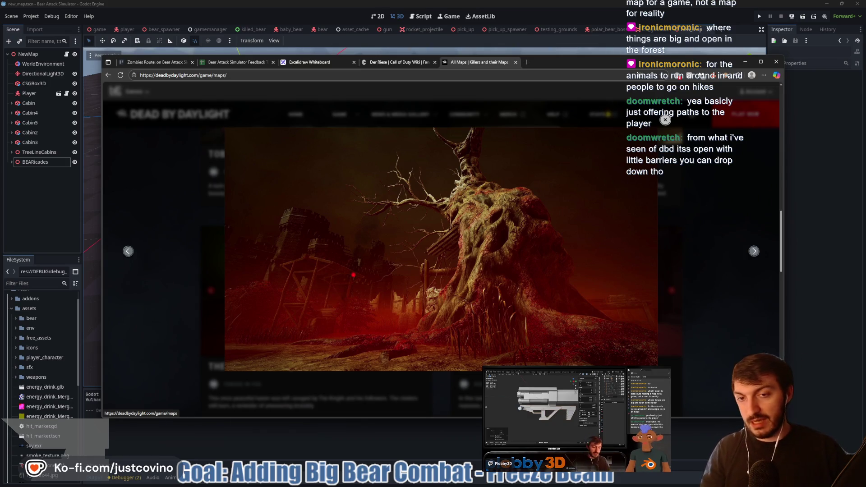
# Sketch vertical and horizontal guide lines over the map image, then undo them.
pyautogui.moveTo(367, 211)
pyautogui.mouseDown()
pyautogui.moveTo(373, 293)
pyautogui.moveTo(365, 353)
pyautogui.mouseUp()
pyautogui.moveTo(426, 202); pyautogui.dragTo(429, 343)
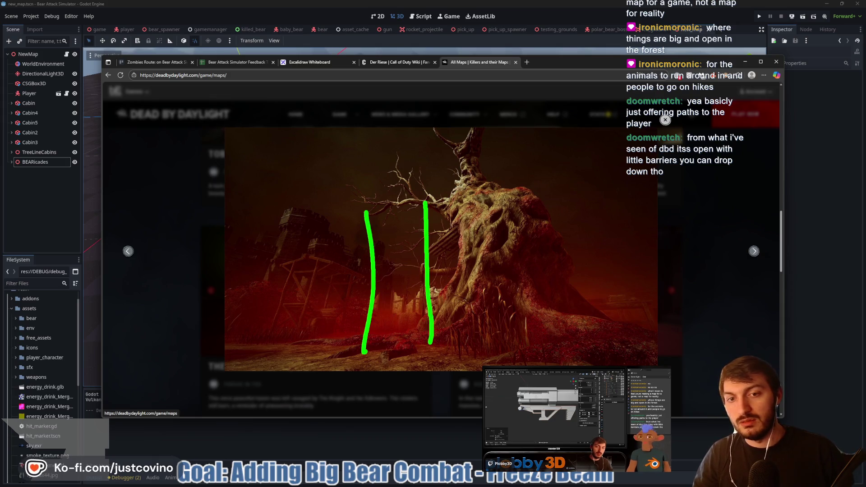
pyautogui.hotkey('ctrl', 'z')
pyautogui.hotkey('ctrl', 'z')
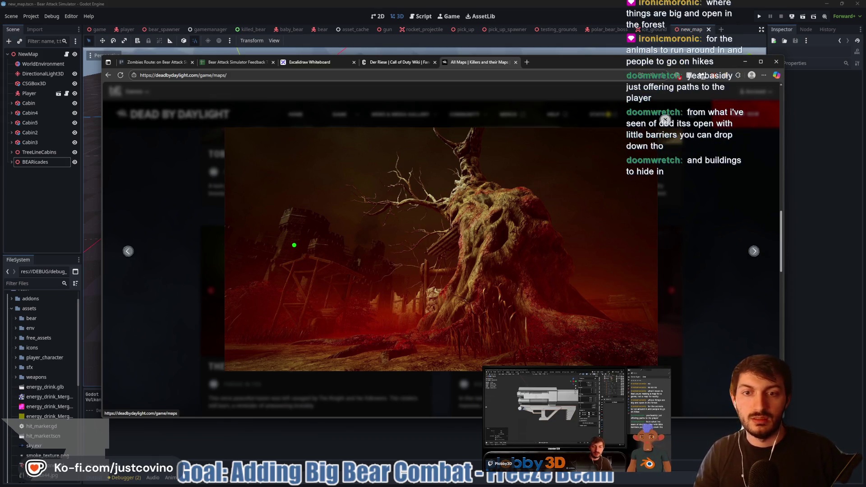
pyautogui.moveTo(264, 251); pyautogui.dragTo(567, 236)
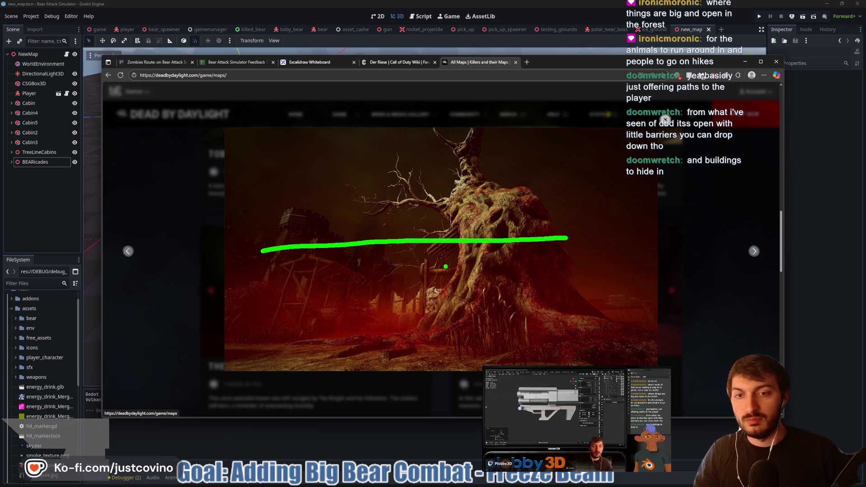
pyautogui.hotkey('ctrl', 'z')
# Sketch outlines and a path around the dead tree, clear them, then return to Godot.
pyautogui.moveTo(274, 248)
pyautogui.mouseDown()
pyautogui.moveTo(408, 291)
pyautogui.moveTo(281, 301)
pyautogui.moveTo(284, 251)
pyautogui.mouseUp()
pyautogui.moveTo(469, 229)
pyautogui.mouseDown()
pyautogui.moveTo(546, 301)
pyautogui.moveTo(470, 235)
pyautogui.mouseUp()
pyautogui.moveTo(391, 233); pyautogui.dragTo(454, 296)
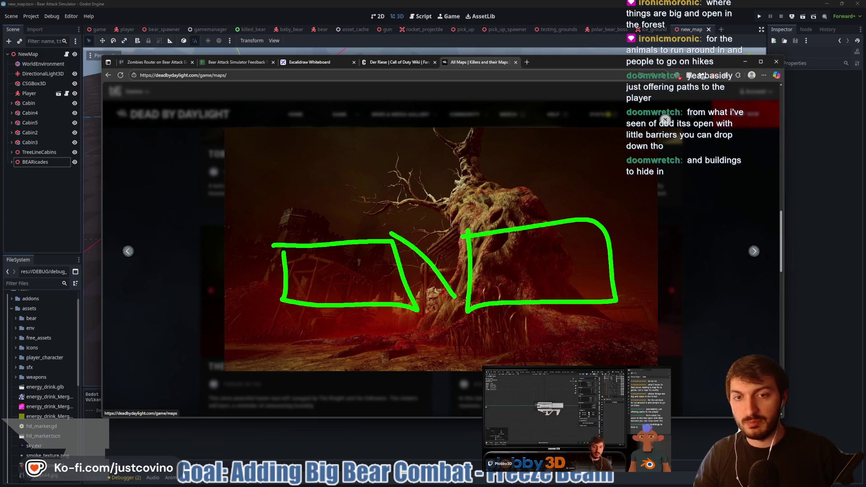
pyautogui.moveTo(449, 256); pyautogui.dragTo(472, 300)
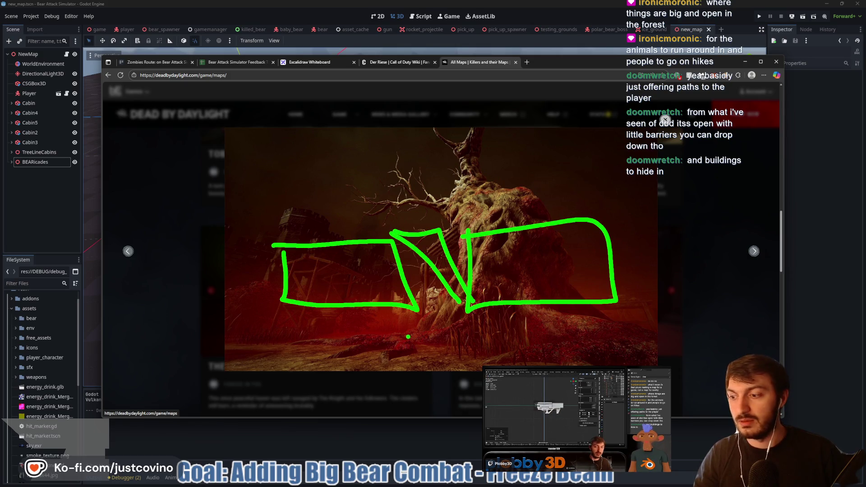
pyautogui.press('Escape')
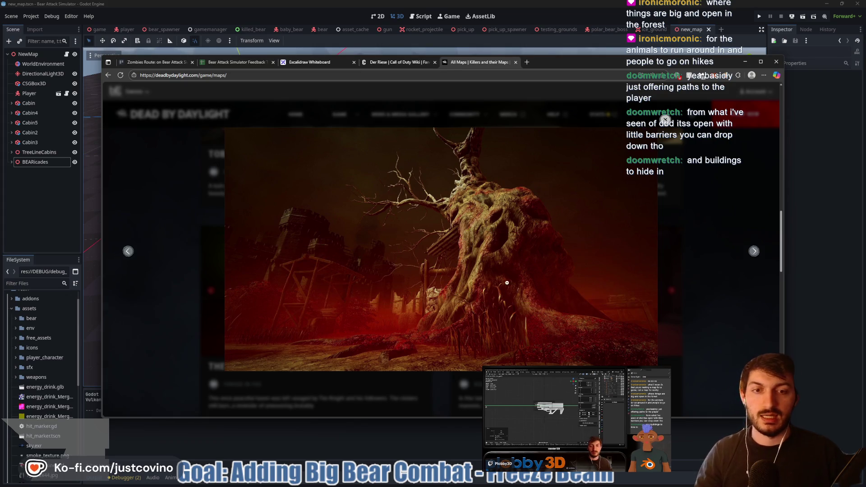
pyautogui.click(397, 63)
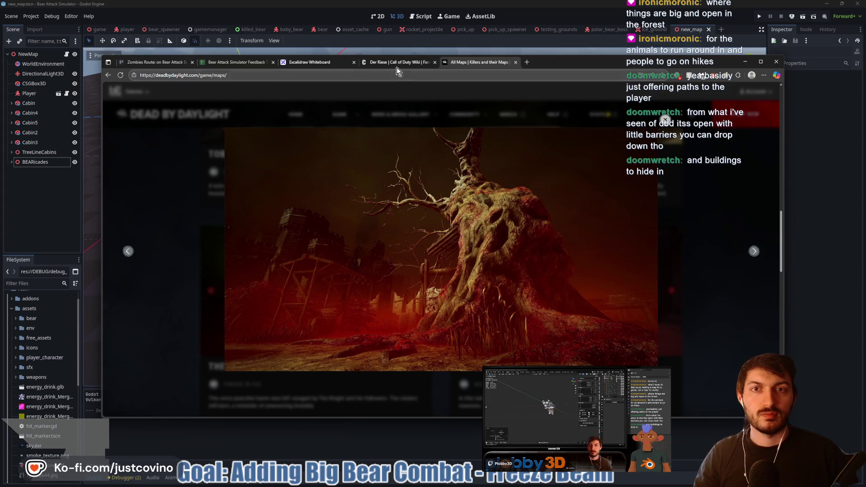
pyautogui.hotkey('alt', 'Tab')
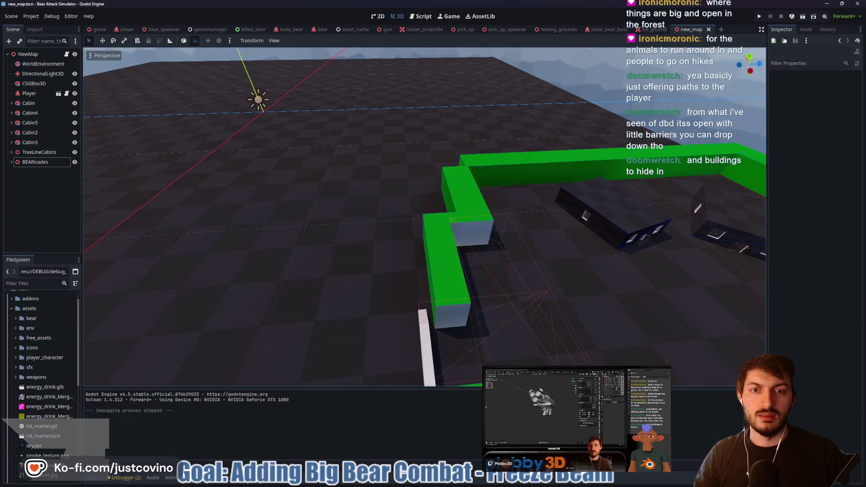
# Finish renaming the barricade group to BEARicades.
pyautogui.moveTo(424, 216)
pyautogui.mouseDown()
pyautogui.moveTo(388, 217)
pyautogui.moveTo(415, 222)
pyautogui.moveTo(419, 189)
pyautogui.moveTo(420, 212)
pyautogui.moveTo(391, 212)
pyautogui.moveTo(476, 255)
pyautogui.mouseUp()
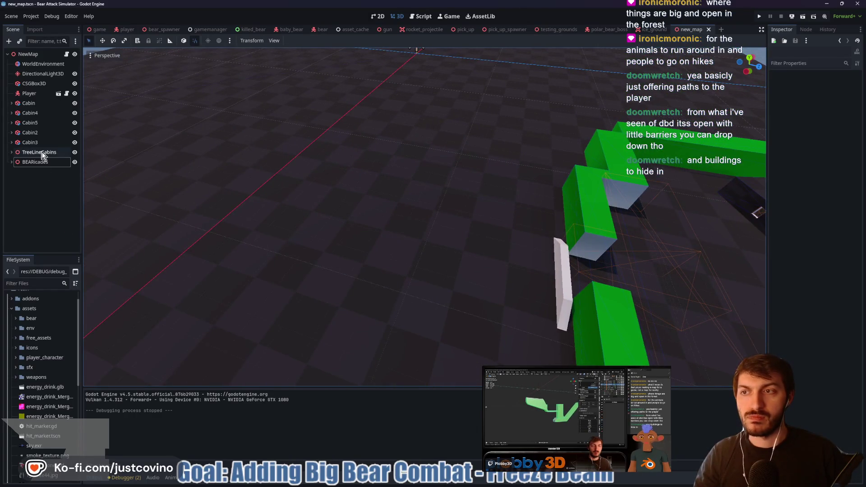
pyautogui.write('s')
pyautogui.press('Return')
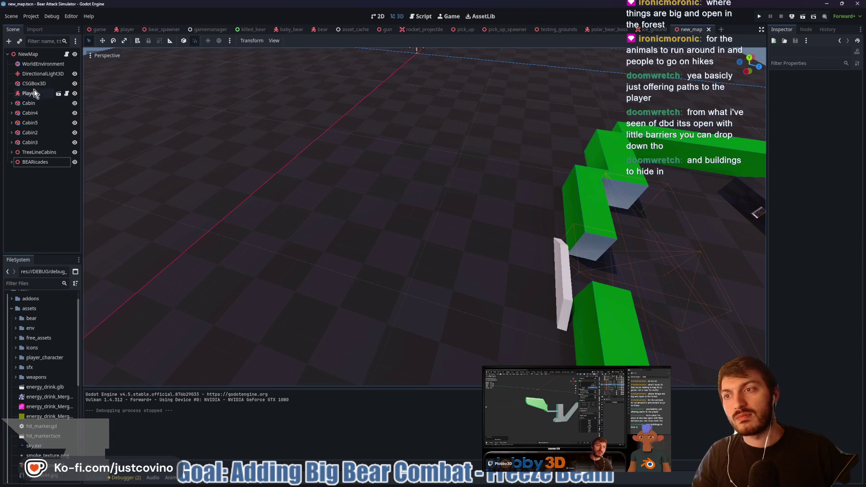
# Add a Node3D under NewMap and name it Cabins.
pyautogui.click(27, 54)
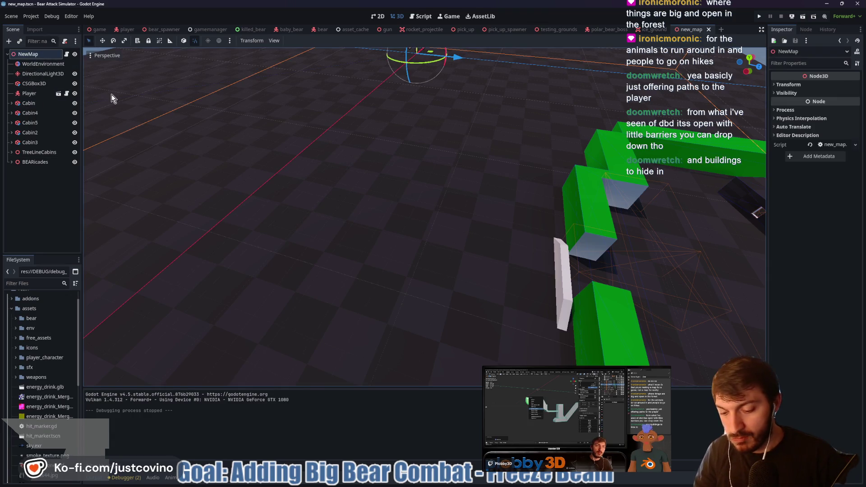
pyautogui.hotkey('ctrl', 'a')
pyautogui.write('node3d')
pyautogui.press('Return')
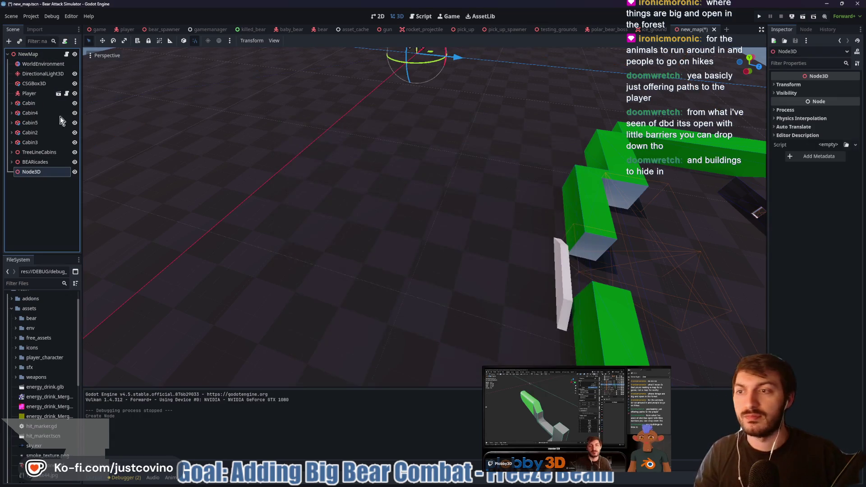
pyautogui.doubleClick(29, 175)
pyautogui.write('Cabins')
pyautogui.press('Return')
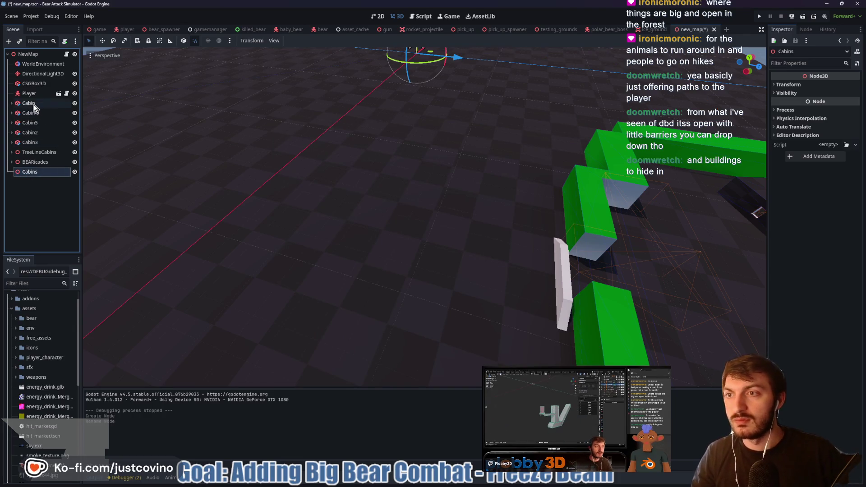
# Move the five cabin nodes, Cabin through Cabin3, into the Cabins node.
pyautogui.click(34, 104)
pyautogui.keyDown('shift'); pyautogui.click(32, 142); pyautogui.keyUp('shift')
pyautogui.moveTo(33, 142); pyautogui.dragTo(32, 172)
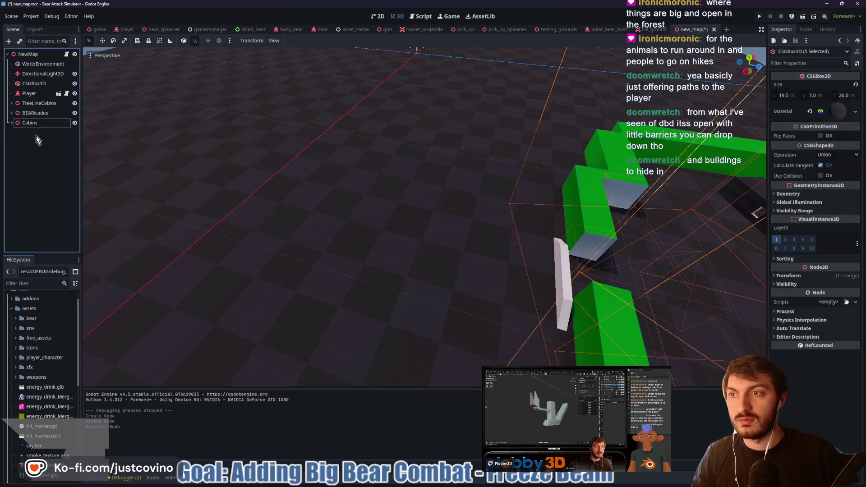
pyautogui.click(37, 136)
# Begin adding another node with NewMap as the parent.
pyautogui.moveTo(188, 180); pyautogui.dragTo(324, 176)
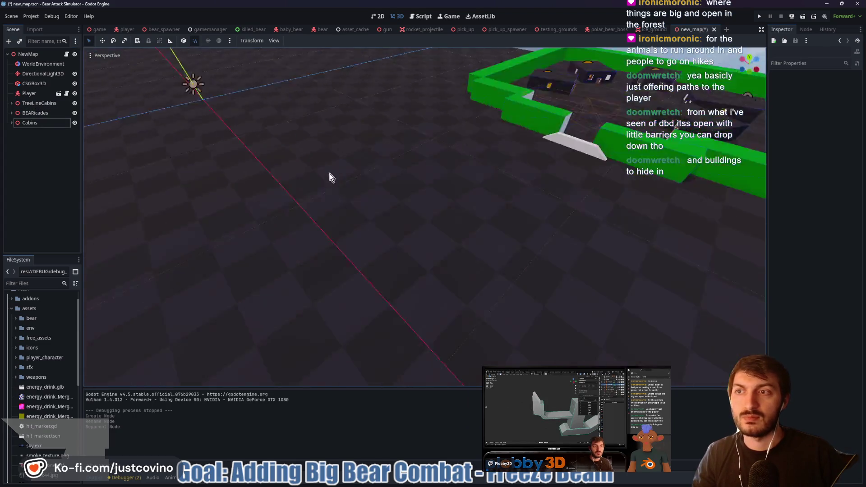
pyautogui.scroll(-5, 362, 190)
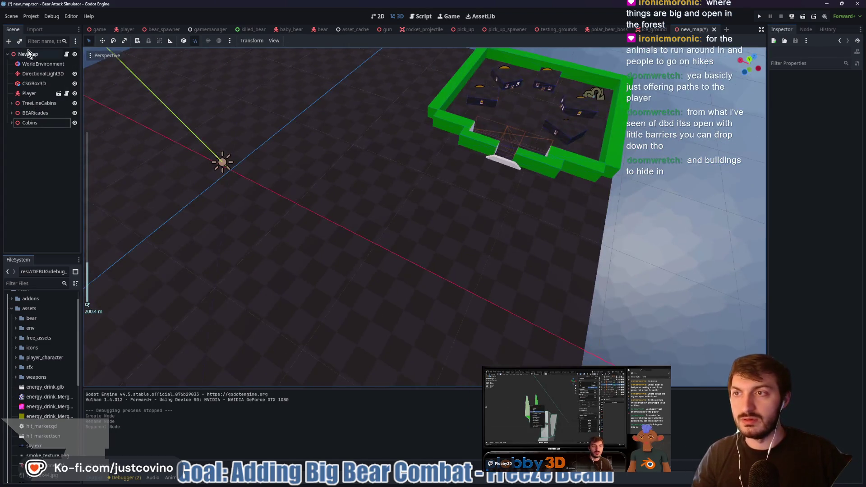
pyautogui.click(28, 54)
pyautogui.hotkey('ctrl', 'a')
# Create a Node3D under NewMap and name it FestivalGrounds.
pyautogui.write('node3')
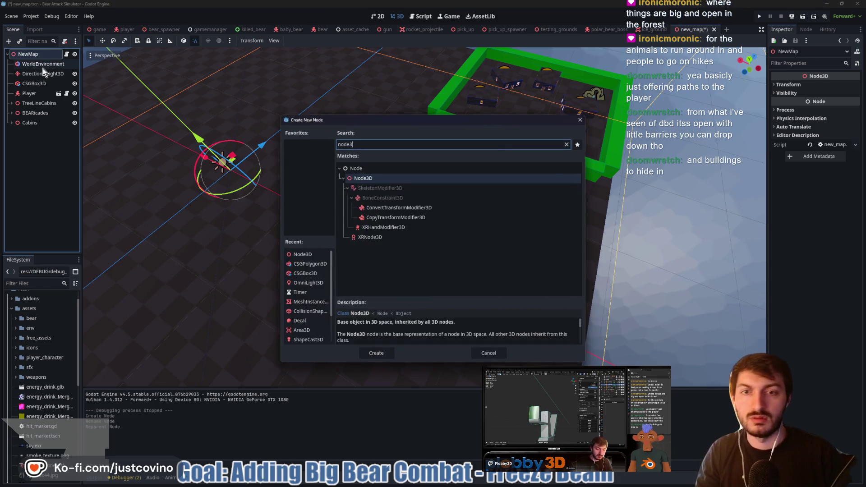
pyautogui.press('Return')
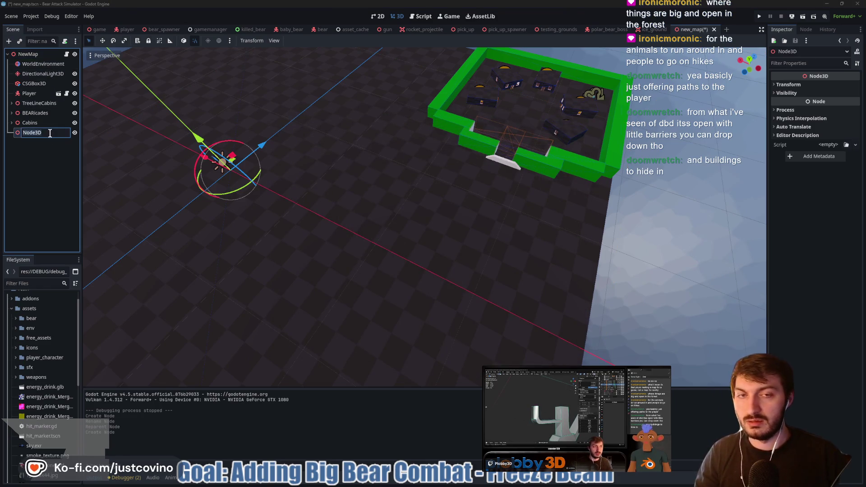
pyautogui.write('Ca')
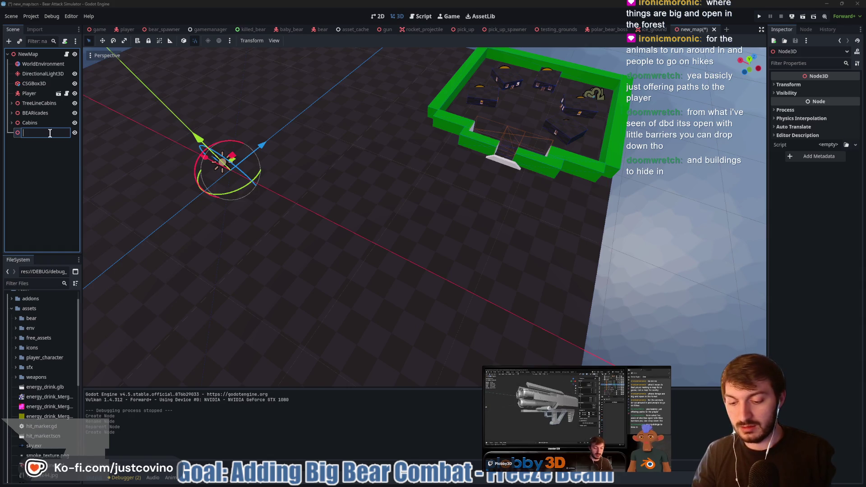
pyautogui.write('Fest')
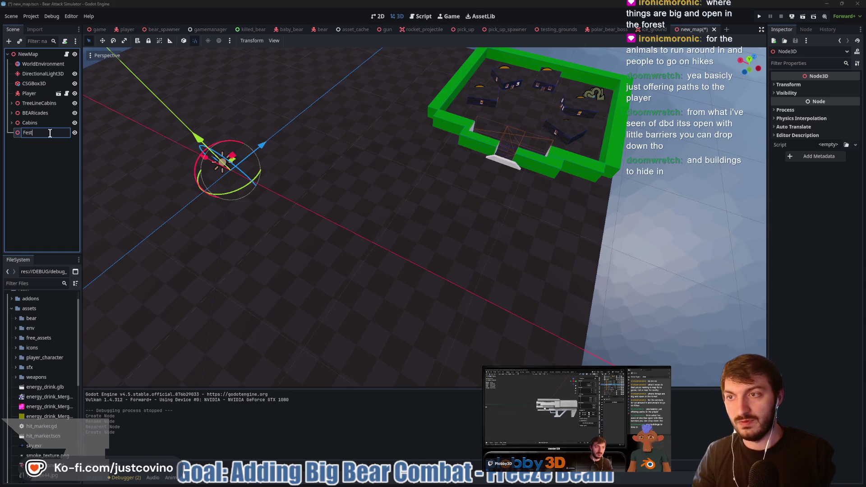
pyautogui.write('ivalGrounds')
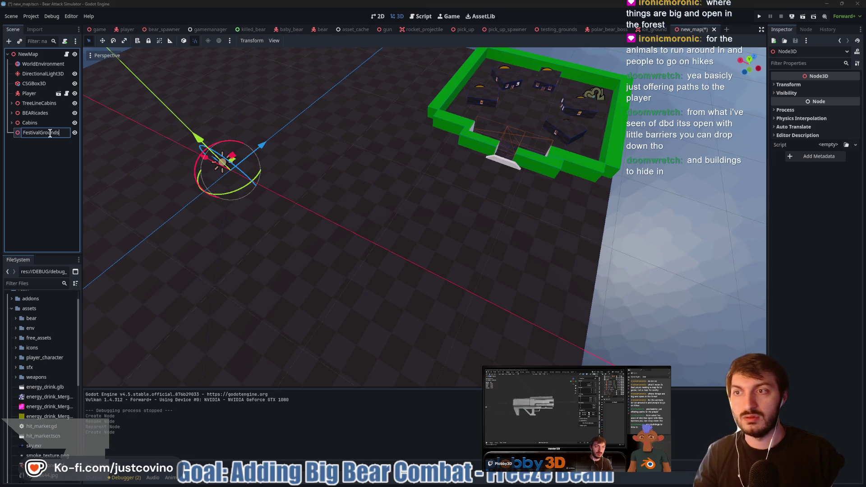
pyautogui.press('Return')
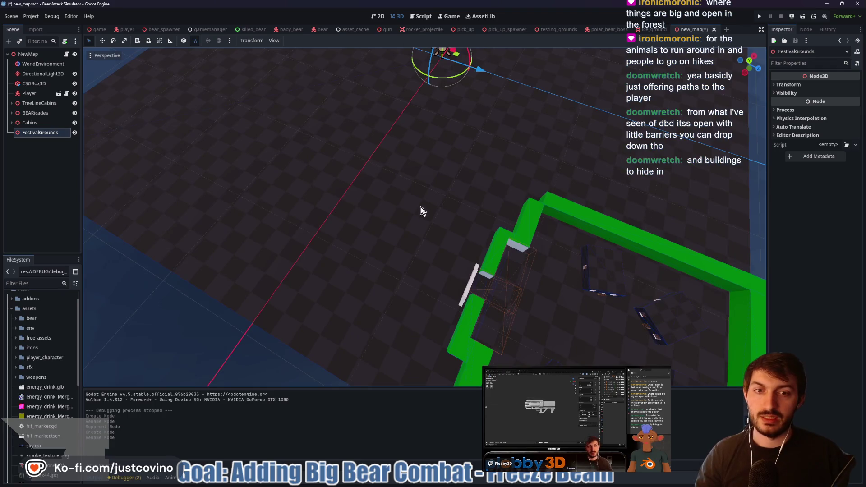
# Orbit toward the green enclosure, then bring the Der Riese wiki gallery back up.
pyautogui.moveTo(419, 210); pyautogui.dragTo(369, 213)
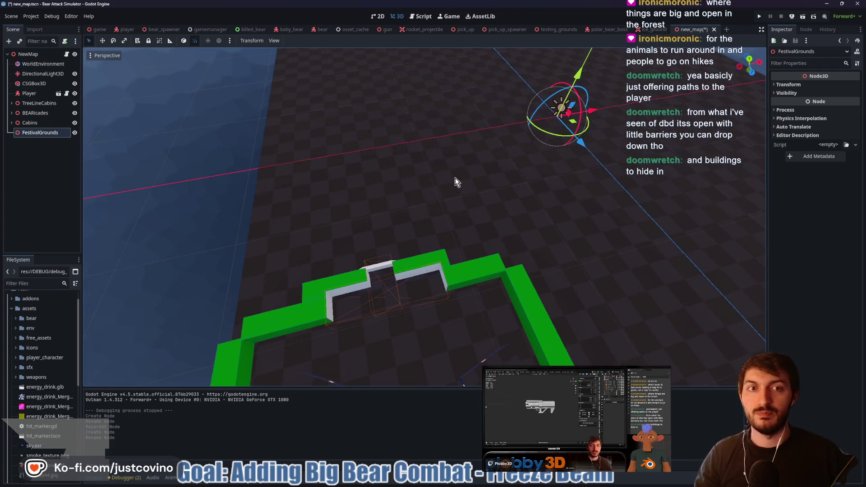
pyautogui.scroll(-3, 384, 216)
pyautogui.moveTo(386, 185)
pyautogui.mouseDown()
pyautogui.moveTo(401, 228)
pyautogui.moveTo(491, 224)
pyautogui.moveTo(447, 235)
pyautogui.mouseUp()
pyautogui.scroll(4, 447, 235)
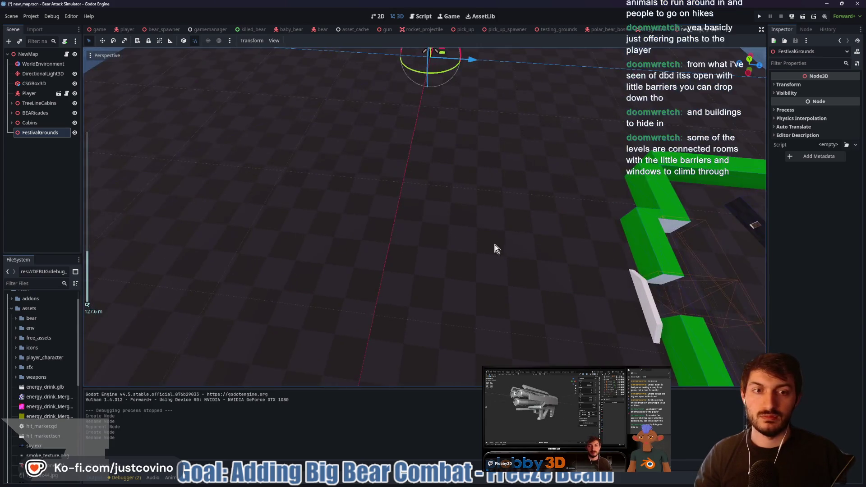
pyautogui.scroll(-4, 293, 243)
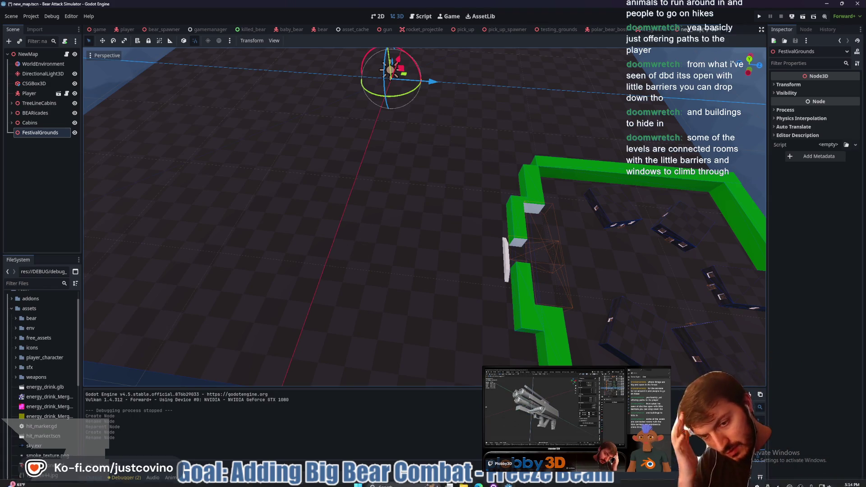
pyautogui.click(480, 485)
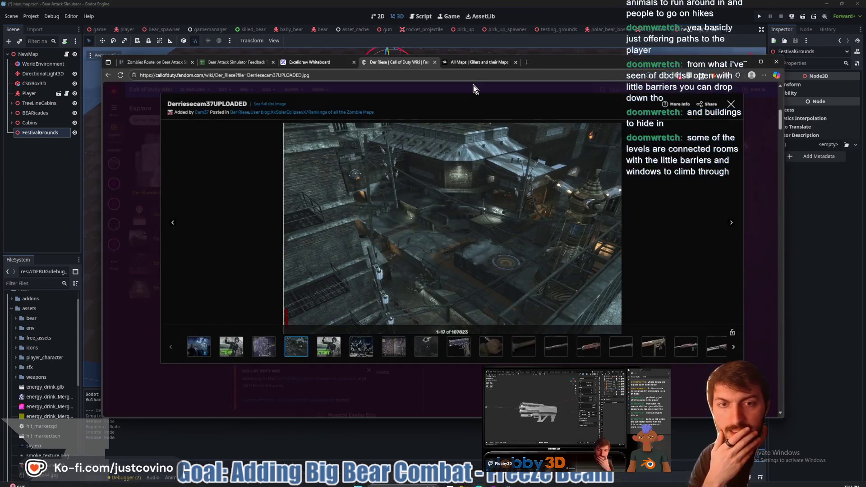
pyautogui.click(732, 223)
pyautogui.click(732, 223)
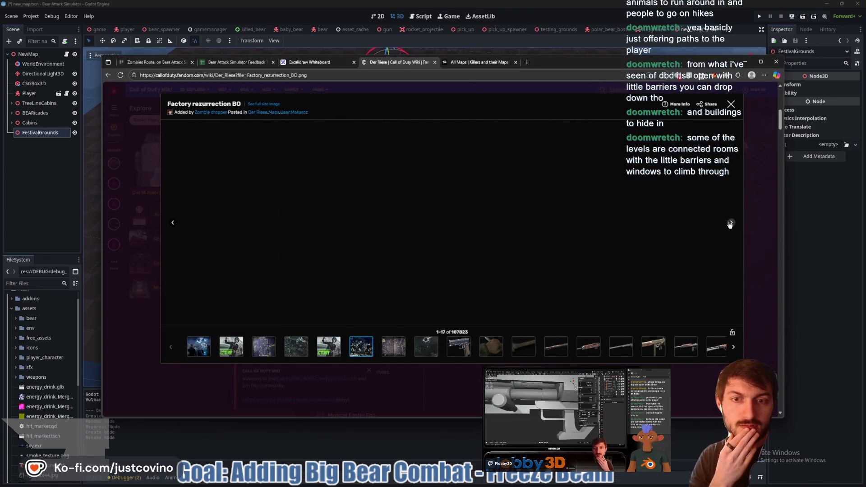
pyautogui.click(731, 224)
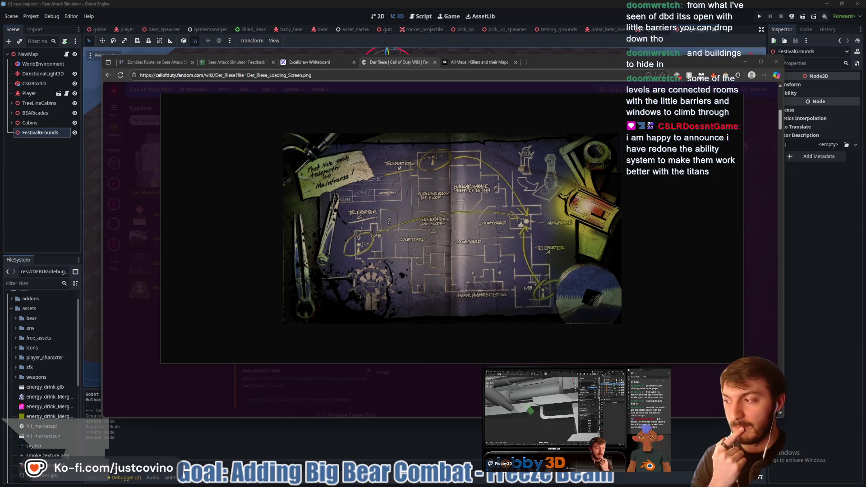
pyautogui.moveTo(458, 245)
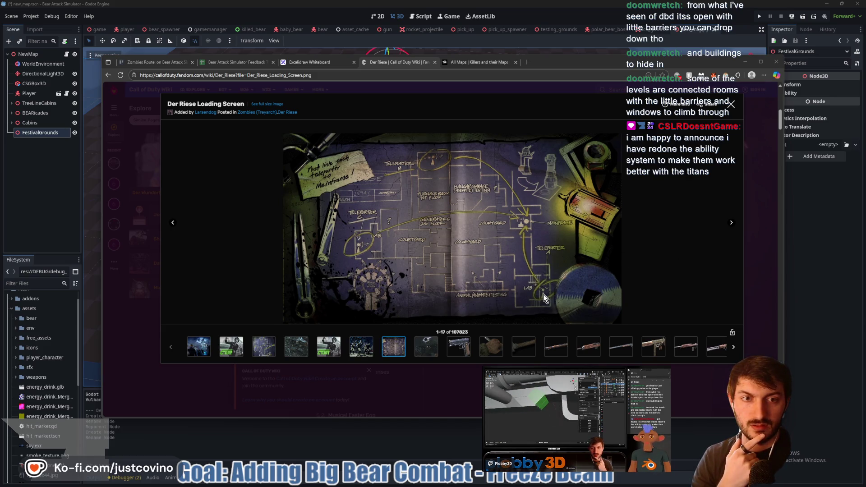
pyautogui.click(822, 272)
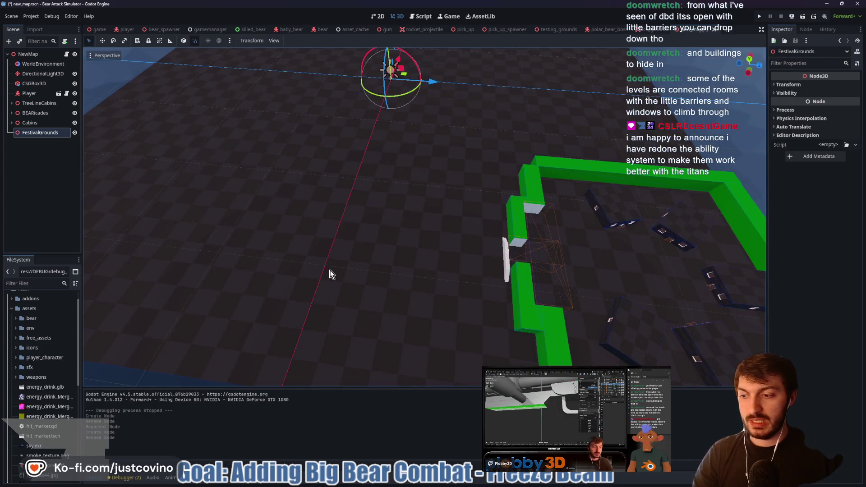
# Add a CSGBox3D under FestivalGrounds and set its size to 5×5×5.
pyautogui.moveTo(381, 255); pyautogui.dragTo(438, 273)
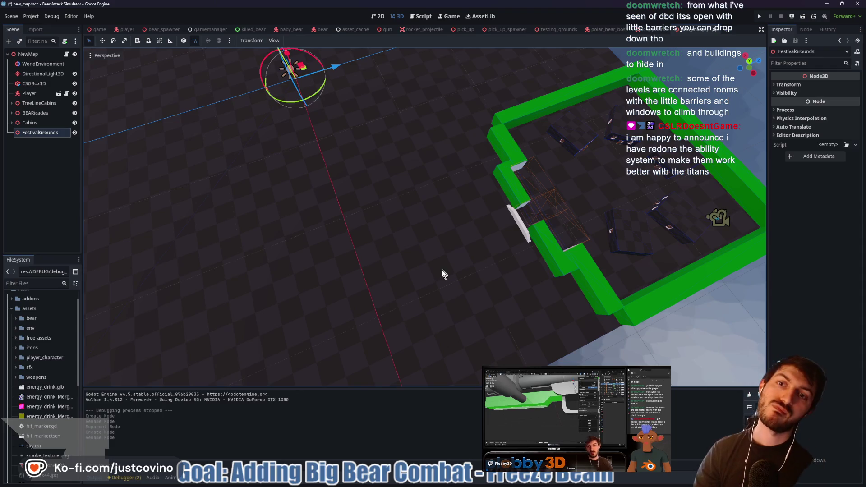
pyautogui.moveTo(495, 273); pyautogui.dragTo(358, 271)
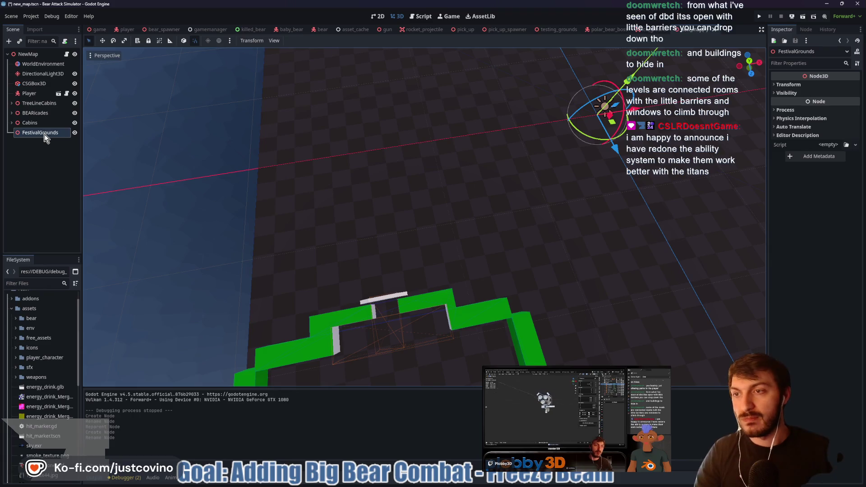
pyautogui.hotkey('ctrl', 'a')
pyautogui.write('csgbox')
pyautogui.press('Return')
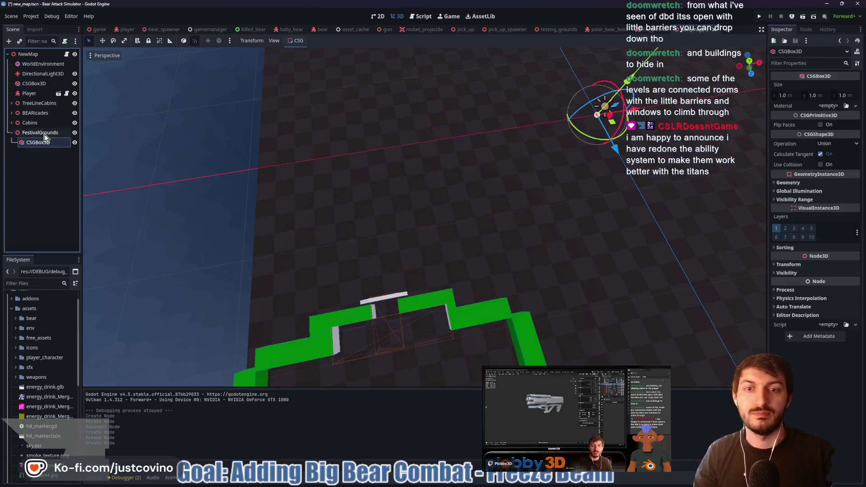
pyautogui.click(785, 96)
pyautogui.write('5')
pyautogui.press('Tab')
pyautogui.press('Tab')
pyautogui.write('5')
pyautogui.press('Return')
pyautogui.click(812, 96)
pyautogui.write('5')
pyautogui.press('Return')
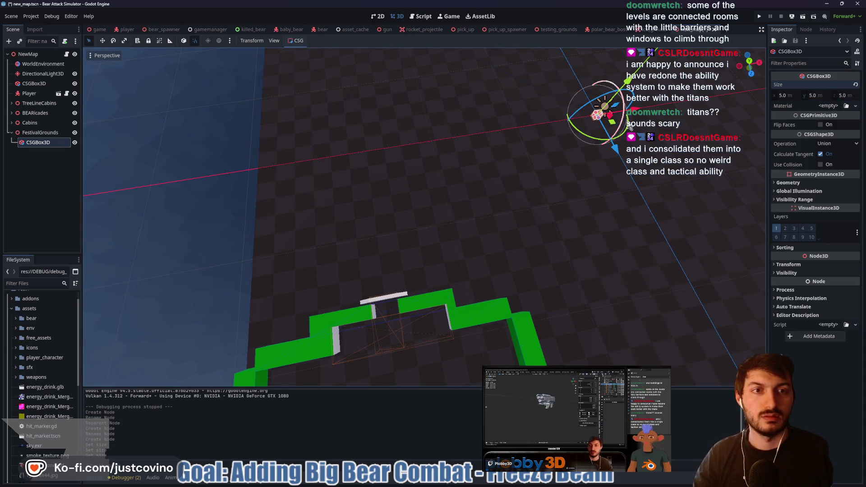
# Move the box beside the green enclosure and stretch it into a long bar along X.
pyautogui.press('f')
pyautogui.moveTo(456, 214)
pyautogui.mouseDown()
pyautogui.moveTo(339, 280)
pyautogui.moveTo(253, 280)
pyautogui.moveTo(387, 271)
pyautogui.moveTo(370, 246)
pyautogui.mouseUp()
pyautogui.scroll(2, 338, 281)
pyautogui.scroll(-2, 332, 283)
pyautogui.moveTo(427, 237)
pyautogui.mouseDown()
pyautogui.moveTo(499, 247)
pyautogui.moveTo(473, 237)
pyautogui.mouseUp()
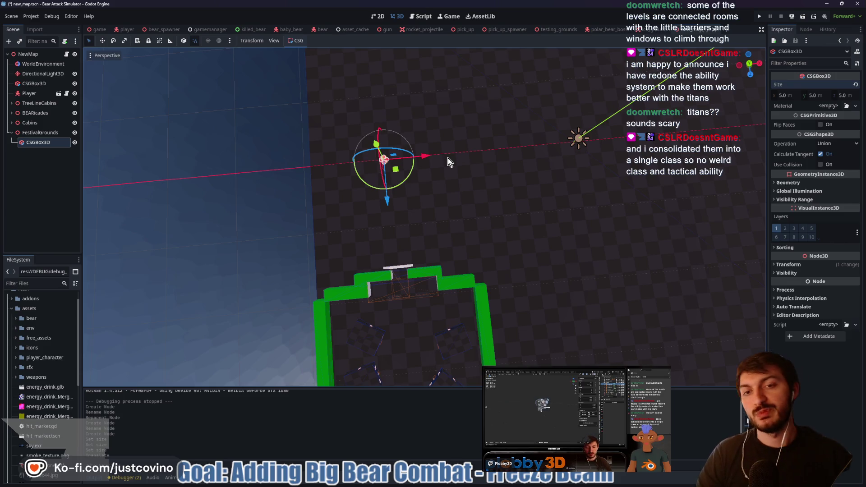
pyautogui.scroll(-3, 449, 162)
pyautogui.scroll(2, 456, 204)
pyautogui.scroll(-1, 454, 199)
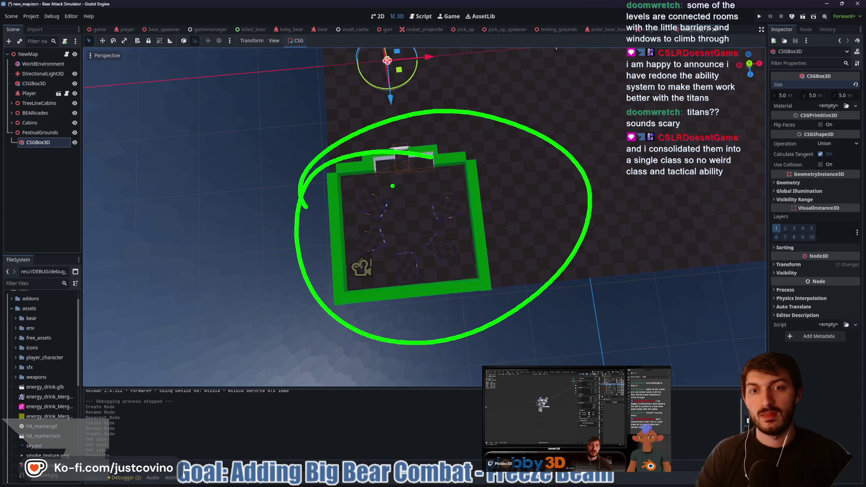
pyautogui.press('Escape')
pyautogui.moveTo(459, 124); pyautogui.dragTo(440, 245)
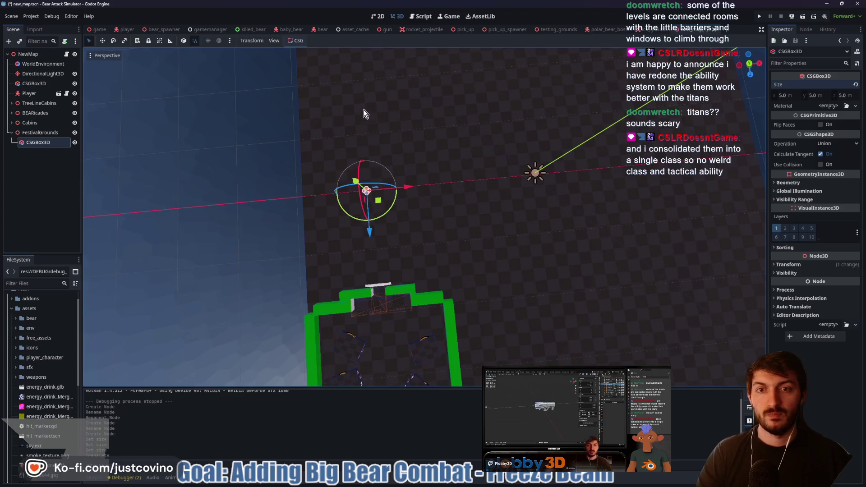
pyautogui.scroll(-3, 455, 190)
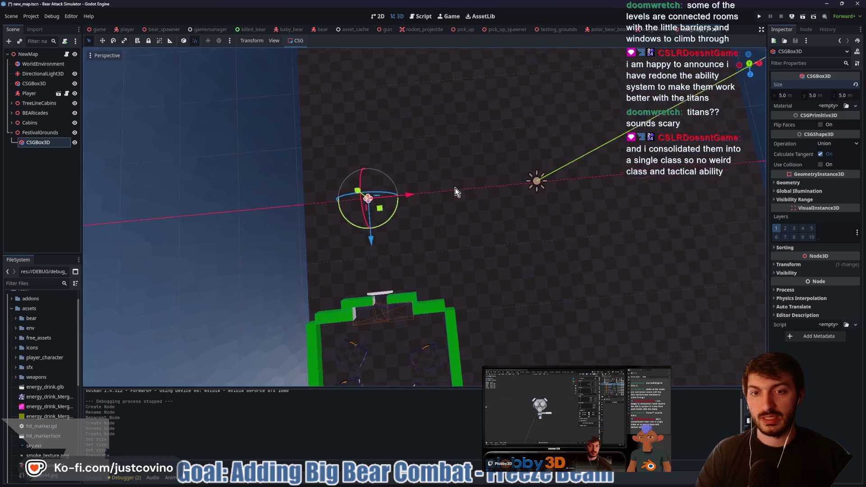
pyautogui.moveTo(331, 314)
pyautogui.mouseDown()
pyautogui.moveTo(329, 127)
pyautogui.moveTo(470, 135)
pyautogui.moveTo(469, 306)
pyautogui.moveTo(497, 204)
pyautogui.mouseUp()
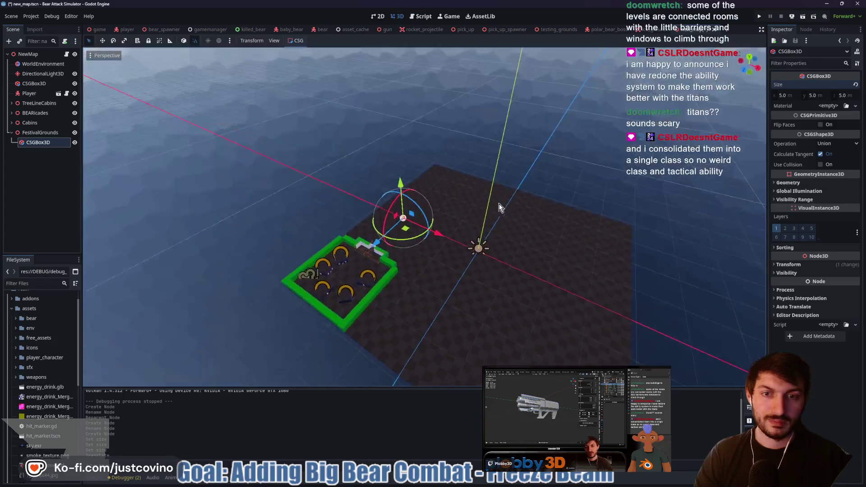
pyautogui.scroll(4, 474, 262)
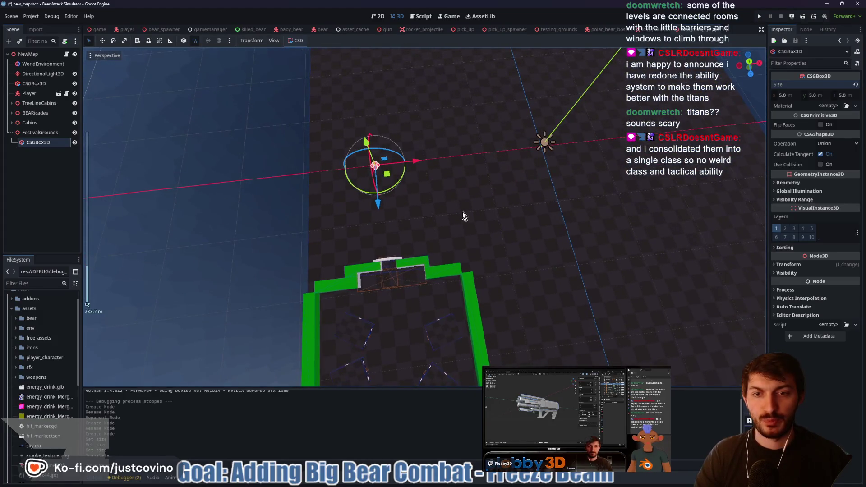
pyautogui.scroll(2, 437, 208)
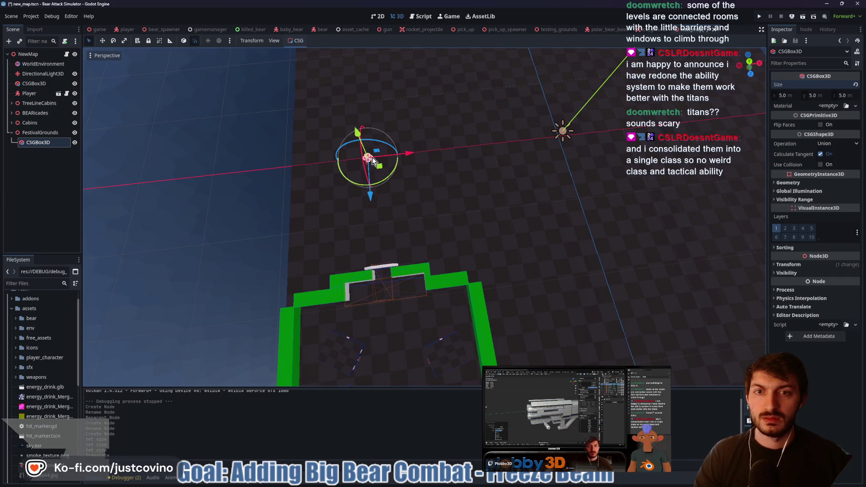
pyautogui.moveTo(372, 157)
pyautogui.mouseDown()
pyautogui.moveTo(519, 152)
pyautogui.moveTo(295, 169)
pyautogui.mouseUp()
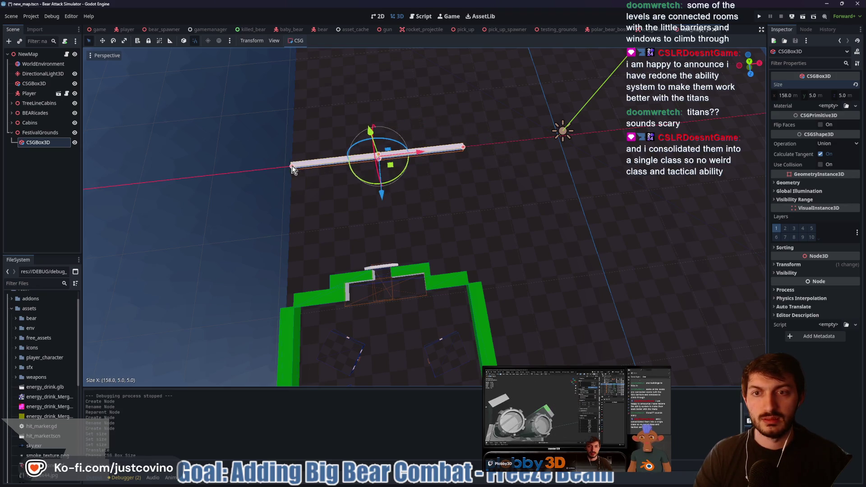
# Duplicate the bar and place the copy as a side wall, shortened to 126.
pyautogui.moveTo(441, 193)
pyautogui.mouseDown()
pyautogui.moveTo(453, 221)
pyautogui.moveTo(537, 167)
pyautogui.moveTo(537, 157)
pyautogui.moveTo(429, 184)
pyautogui.mouseUp()
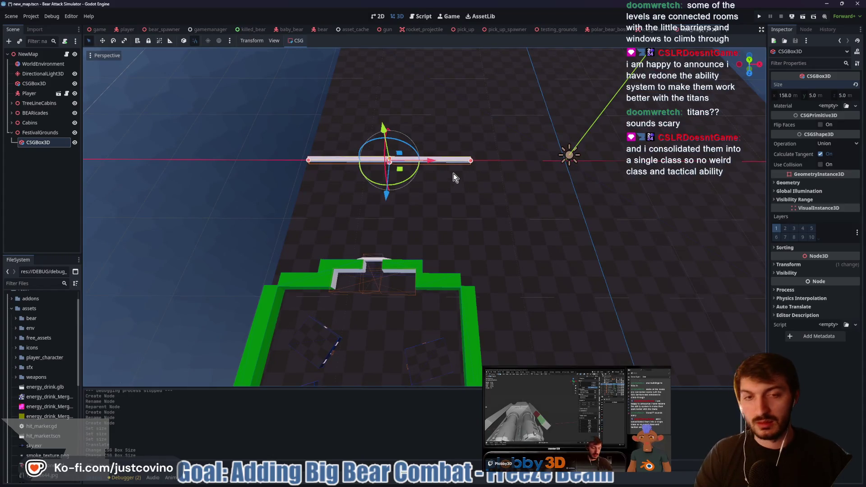
pyautogui.hotkey('ctrl', 'd')
pyautogui.moveTo(385, 193)
pyautogui.mouseDown()
pyautogui.moveTo(385, 251)
pyautogui.moveTo(400, 281)
pyautogui.moveTo(425, 229)
pyautogui.moveTo(545, 254)
pyautogui.moveTo(504, 253)
pyautogui.mouseUp()
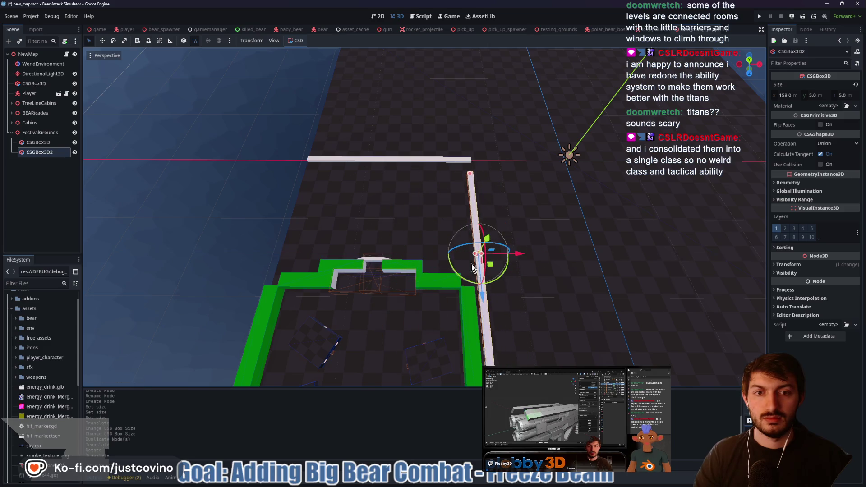
pyautogui.moveTo(486, 294)
pyautogui.mouseDown()
pyautogui.moveTo(483, 275)
pyautogui.moveTo(484, 283)
pyautogui.mouseUp()
pyautogui.moveTo(488, 340); pyautogui.dragTo(483, 288)
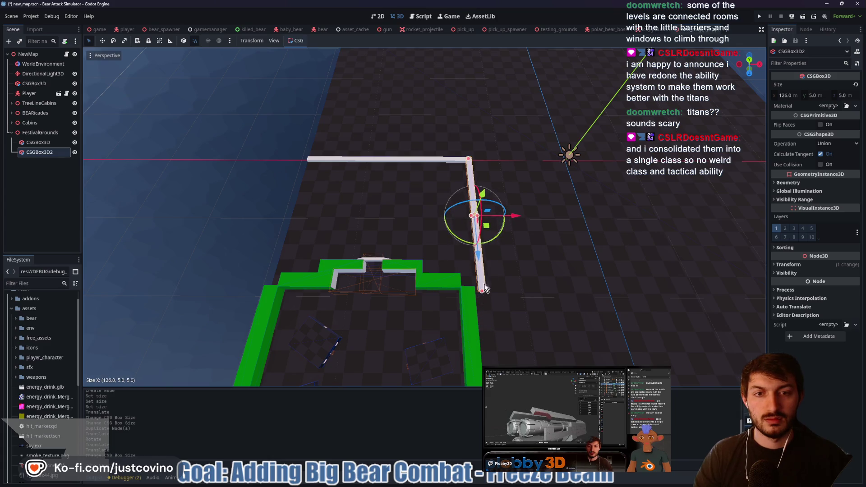
pyautogui.moveTo(513, 214); pyautogui.dragTo(505, 216)
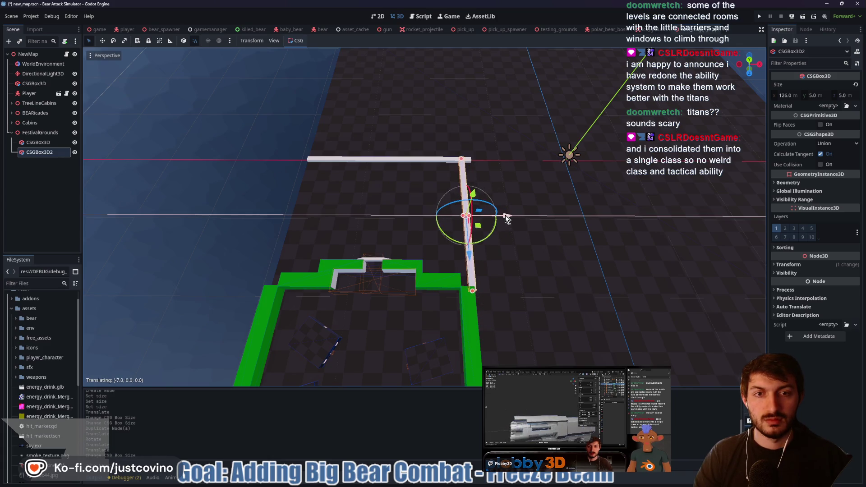
# Trim the top bar's ends so it meets the side wall cleanly.
pyautogui.click(412, 156)
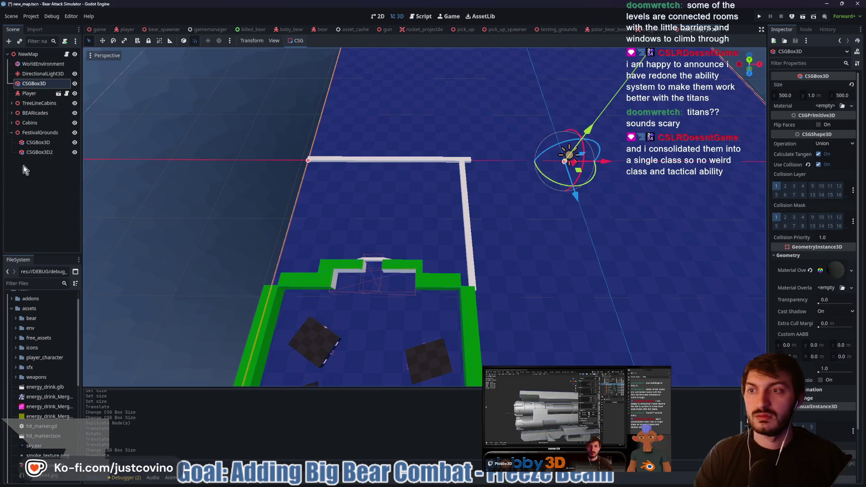
pyautogui.click(408, 159)
pyautogui.press('f')
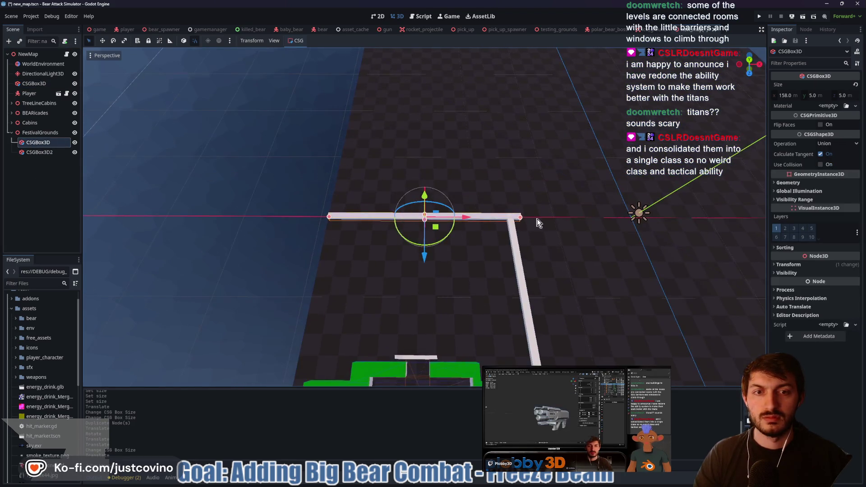
pyautogui.moveTo(520, 218); pyautogui.dragTo(513, 218)
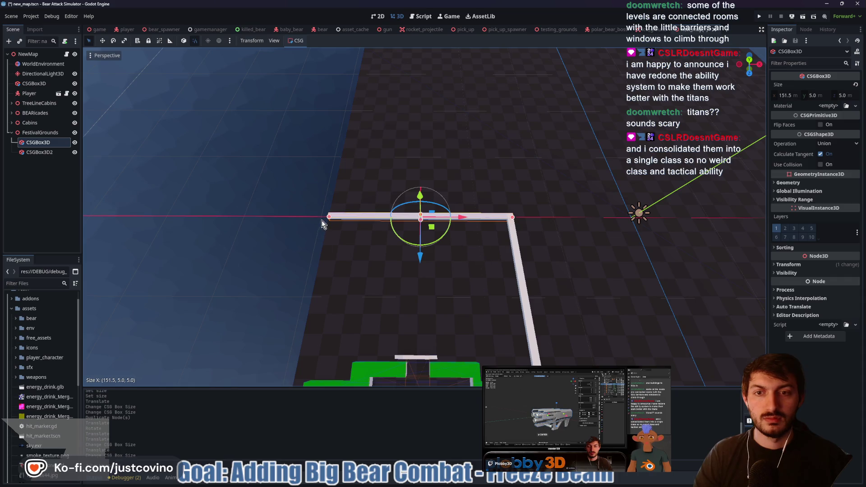
pyautogui.moveTo(329, 216); pyautogui.dragTo(326, 217)
pyautogui.scroll(-3, 343, 235)
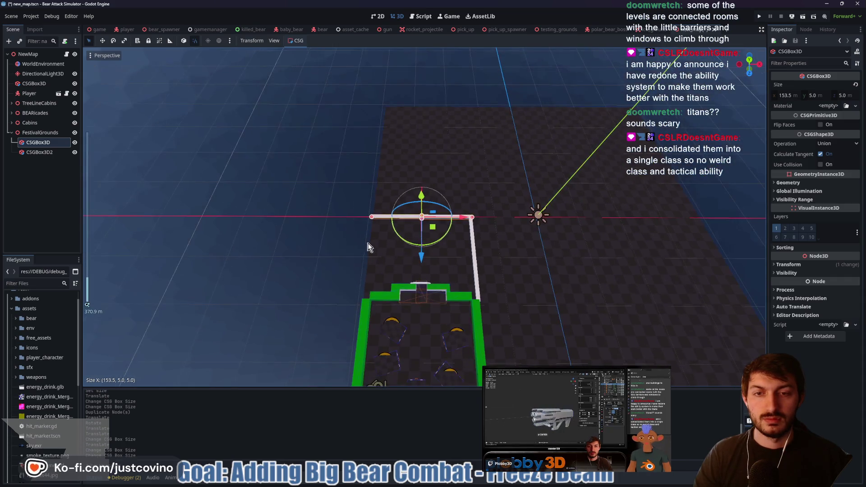
# Duplicate the side bar and move the copy left to form the opposite wall.
pyautogui.click(472, 249)
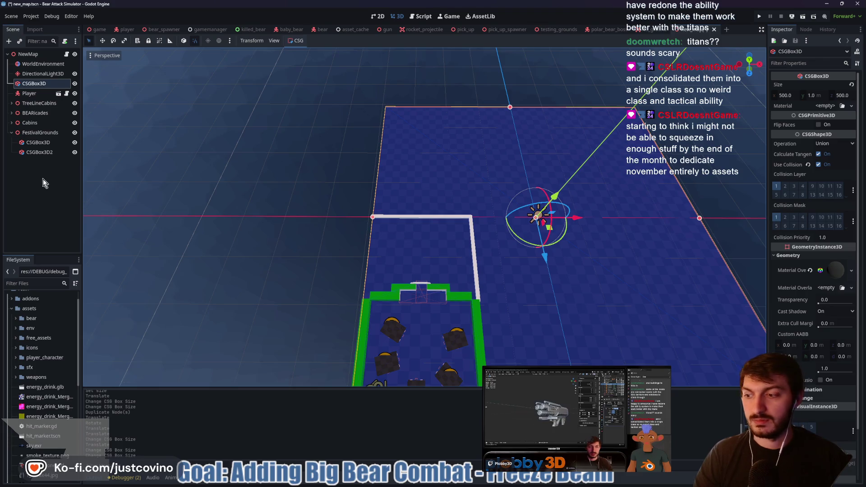
pyautogui.click(26, 152)
pyautogui.hotkey('ctrl', 'd')
pyautogui.moveTo(519, 254)
pyautogui.mouseDown()
pyautogui.moveTo(400, 258)
pyautogui.moveTo(448, 269)
pyautogui.mouseUp()
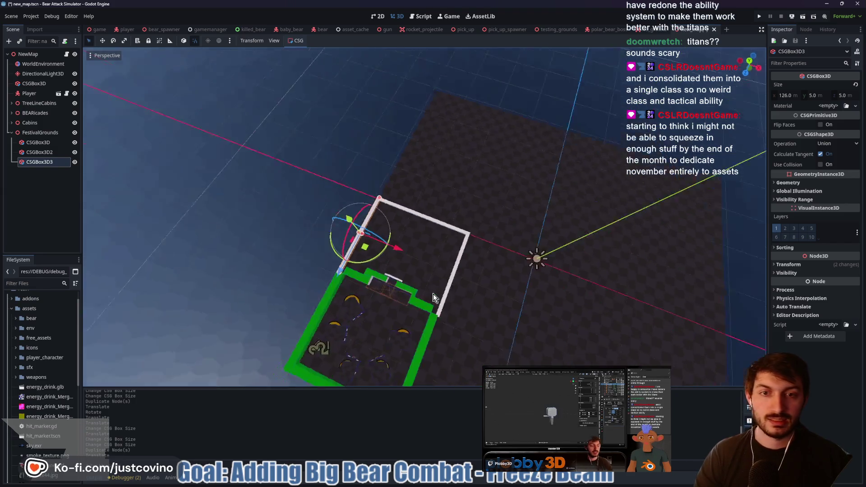
# Set Size y to 10 on all three wall bars, CSGBox3D through CSGBox3D3.
pyautogui.scroll(5, 373, 274)
pyautogui.scroll(-5, 453, 233)
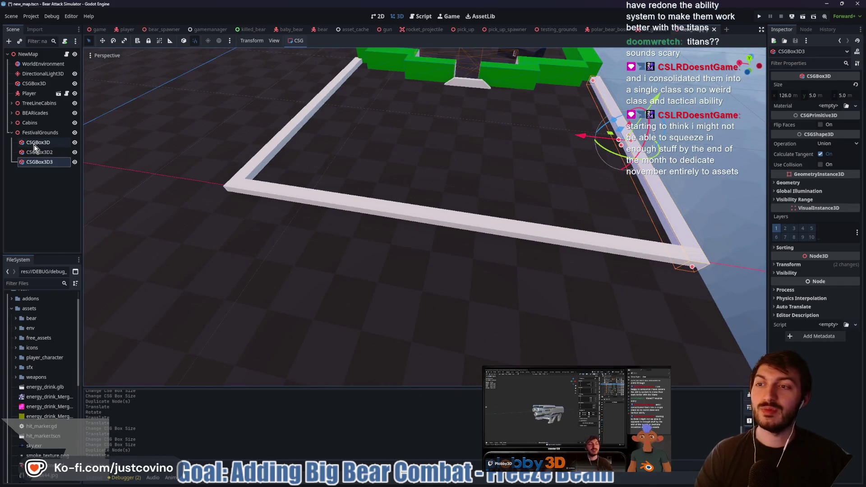
pyautogui.keyDown('shift'); pyautogui.click(35, 143); pyautogui.keyUp('shift')
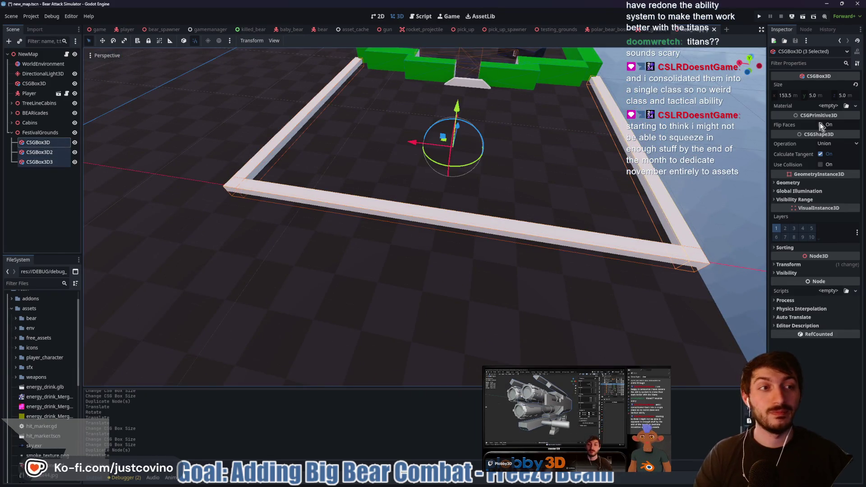
pyautogui.click(820, 97)
pyautogui.write('10')
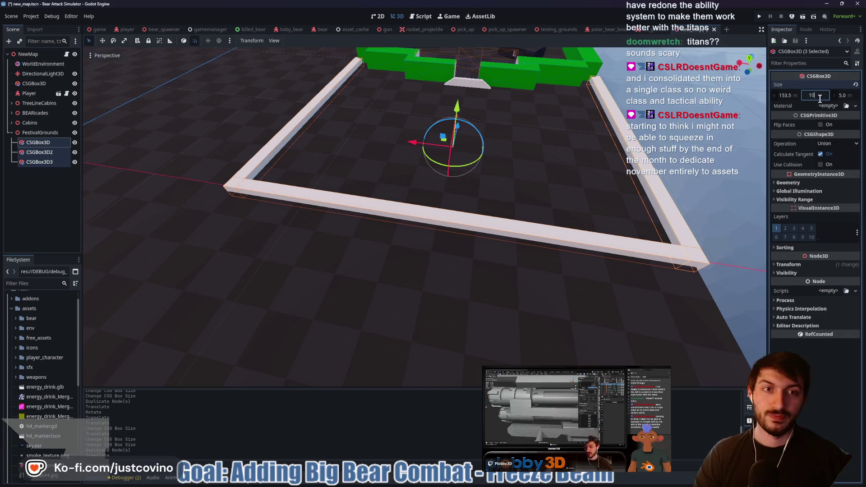
pyautogui.press('Return')
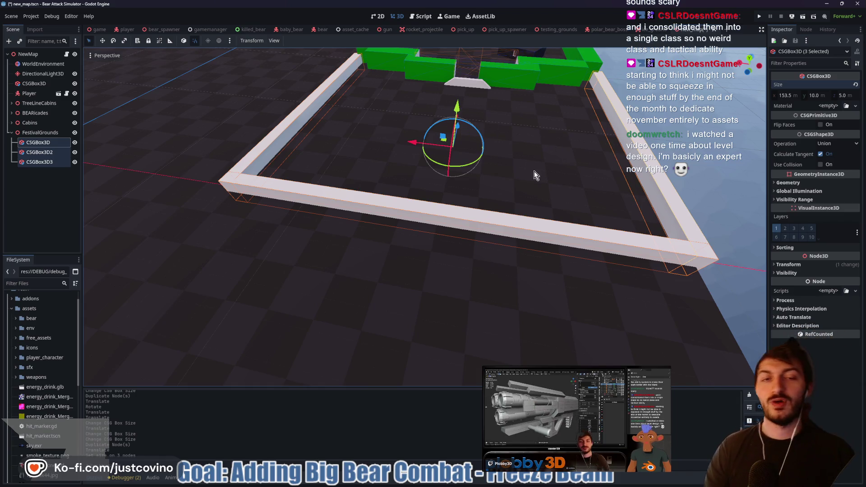
# Raise the three white walls 5 units along Y.
pyautogui.scroll(3, 528, 164)
pyautogui.moveTo(535, 193); pyautogui.dragTo(549, 148)
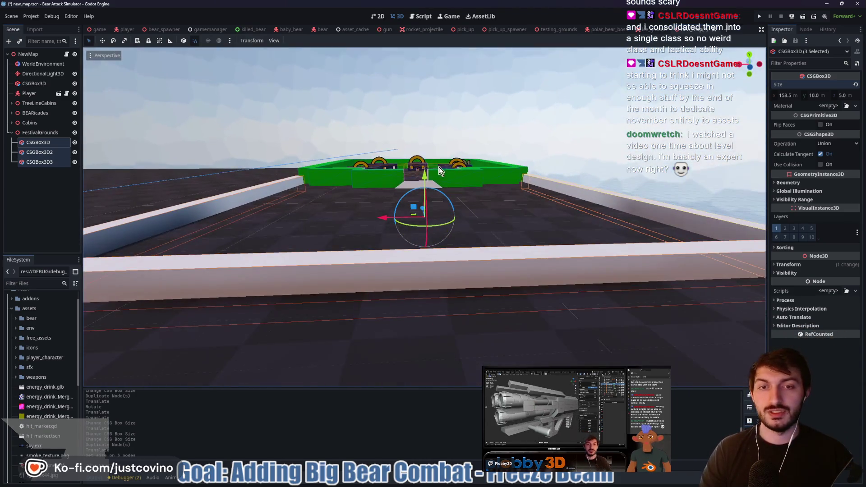
pyautogui.moveTo(426, 173); pyautogui.dragTo(426, 158)
pyautogui.moveTo(496, 172); pyautogui.dragTo(484, 189)
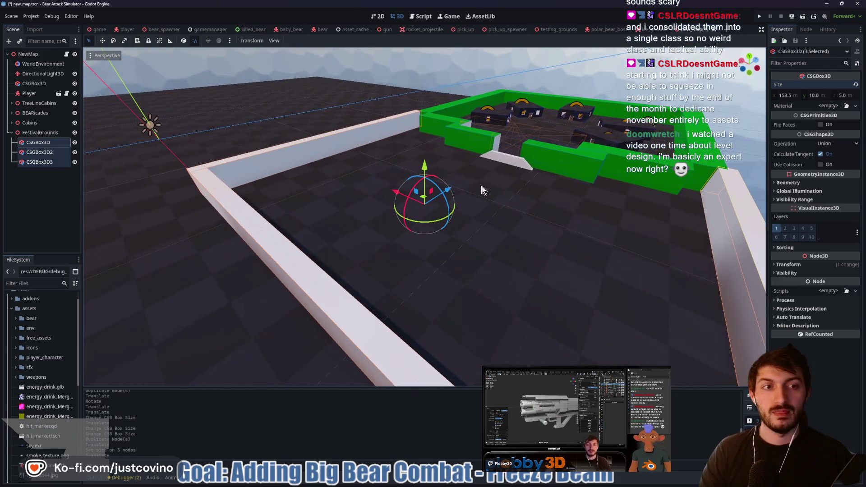
# Save the map scene and switch to the game scene.
pyautogui.moveTo(568, 167)
pyautogui.mouseDown()
pyautogui.moveTo(448, 177)
pyautogui.moveTo(522, 188)
pyautogui.mouseUp()
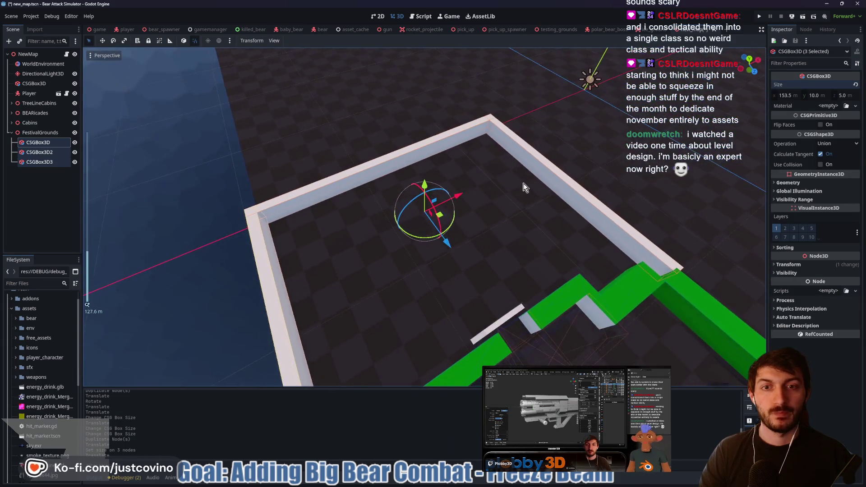
pyautogui.scroll(3, 502, 192)
pyautogui.hotkey('ctrl', 's')
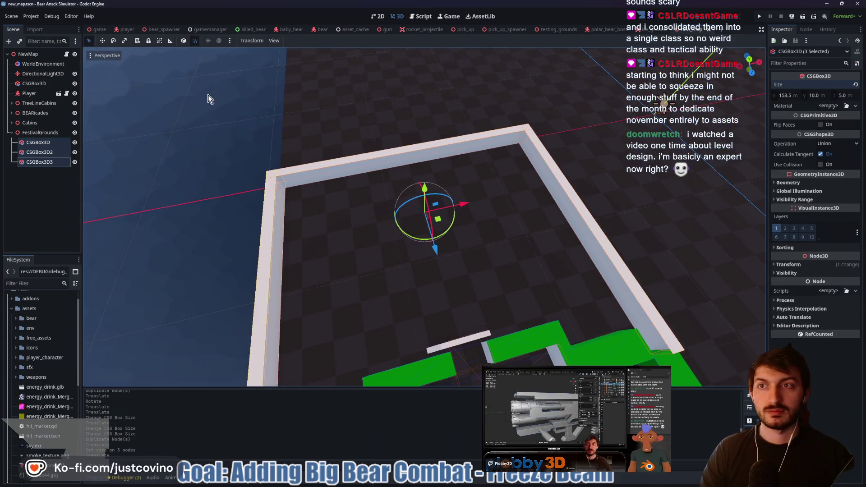
pyautogui.click(100, 29)
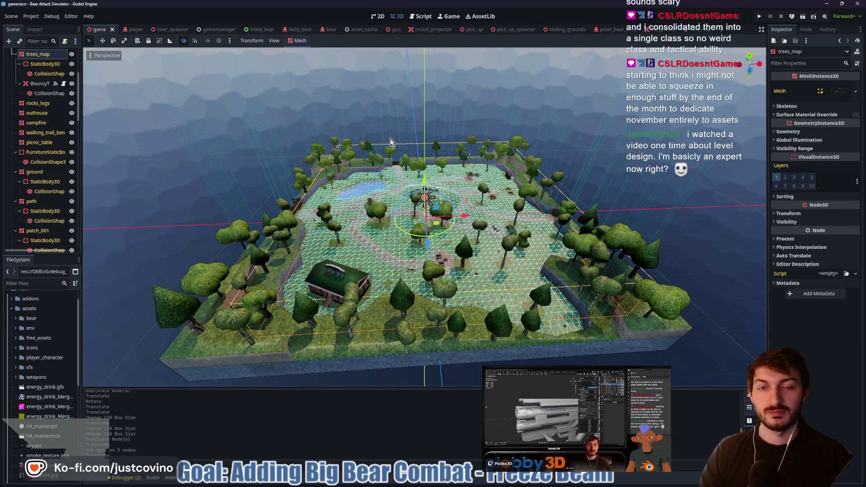
# Look around the forest map in the game scene, then return to new_map.
pyautogui.scroll(5, 404, 153)
pyautogui.moveTo(406, 153); pyautogui.dragTo(454, 47)
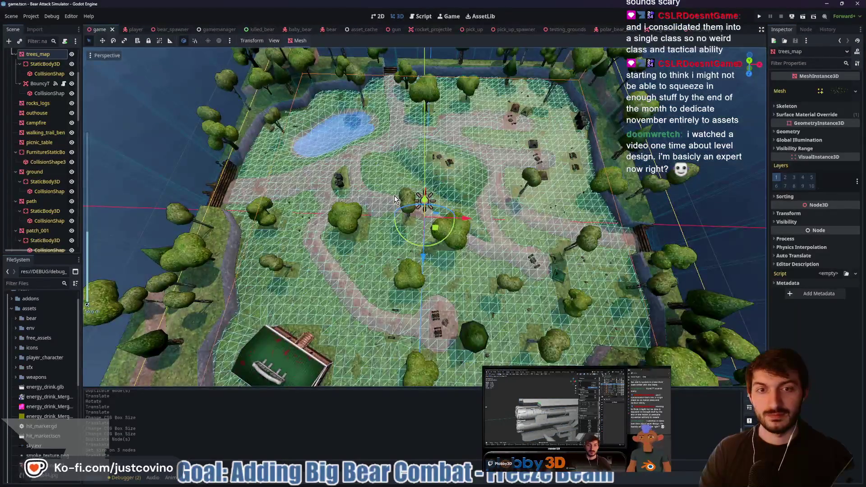
pyautogui.scroll(2, 501, 180)
pyautogui.scroll(-5, 500, 180)
pyautogui.scroll(8, 481, 168)
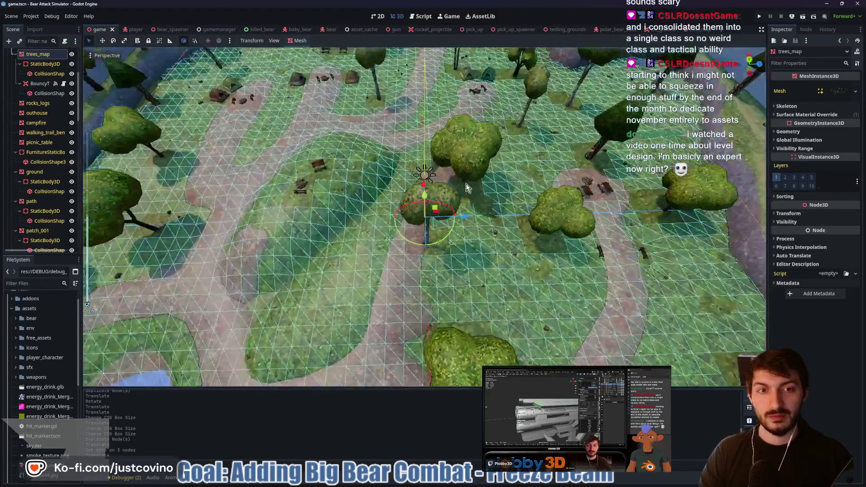
pyautogui.scroll(-5, 467, 183)
pyautogui.moveTo(310, 148); pyautogui.dragTo(406, 135)
pyautogui.scroll(4, 271, 145)
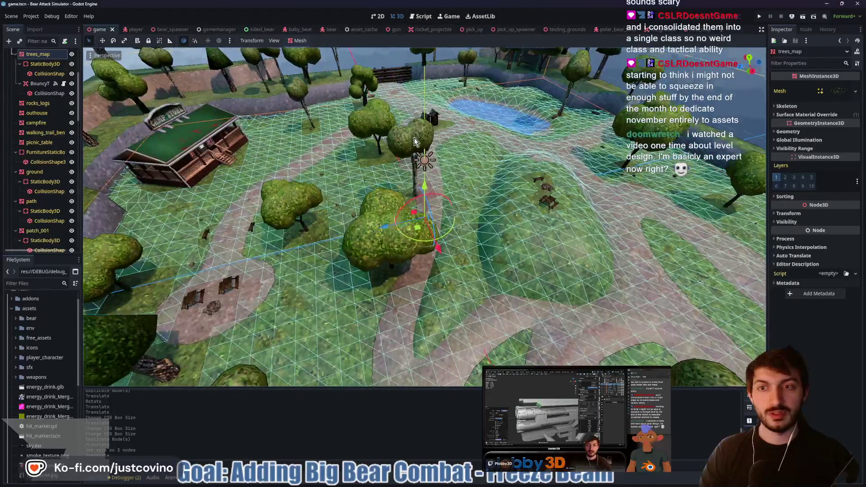
pyautogui.scroll(2, 271, 145)
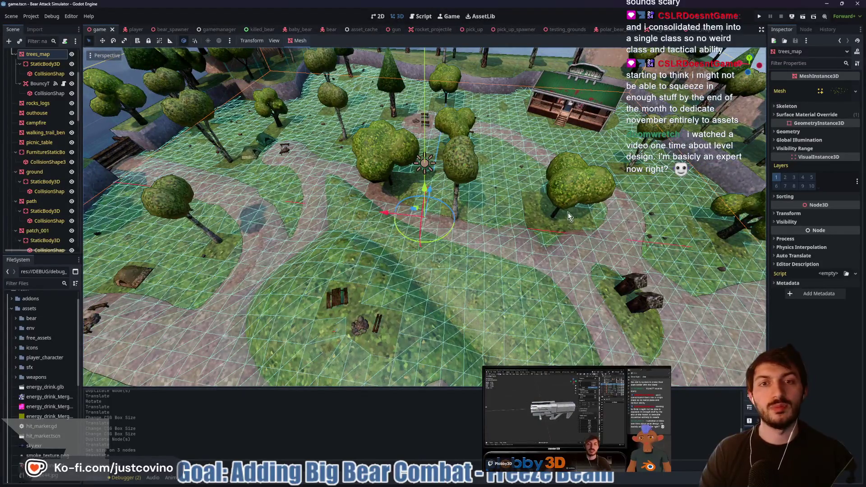
pyautogui.scroll(-5, 457, 224)
pyautogui.moveTo(478, 234)
pyautogui.mouseDown()
pyautogui.moveTo(340, 229)
pyautogui.moveTo(504, 224)
pyautogui.mouseUp()
pyautogui.scroll(5, 504, 224)
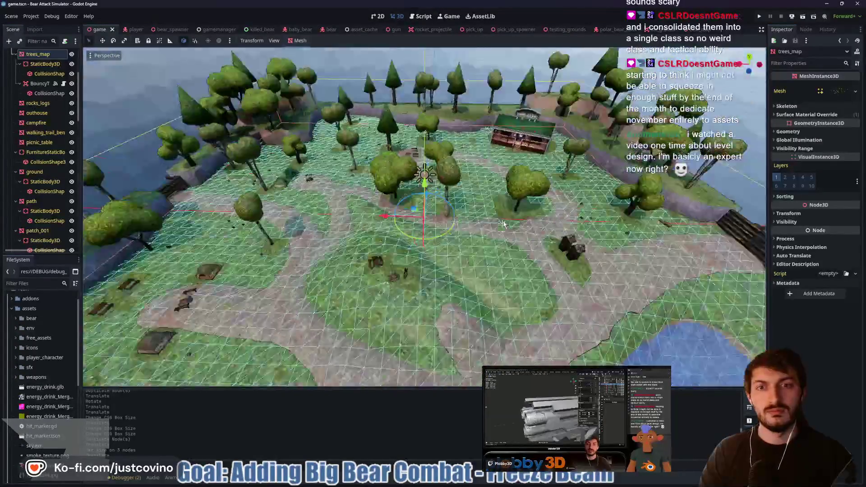
pyautogui.scroll(-5, 504, 224)
pyautogui.scroll(5, 464, 224)
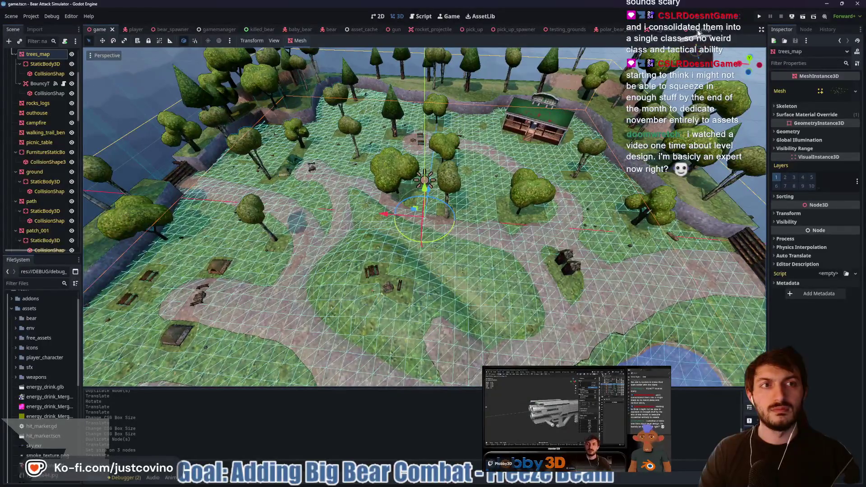
pyautogui.click(698, 30)
pyautogui.scroll(-3, 497, 181)
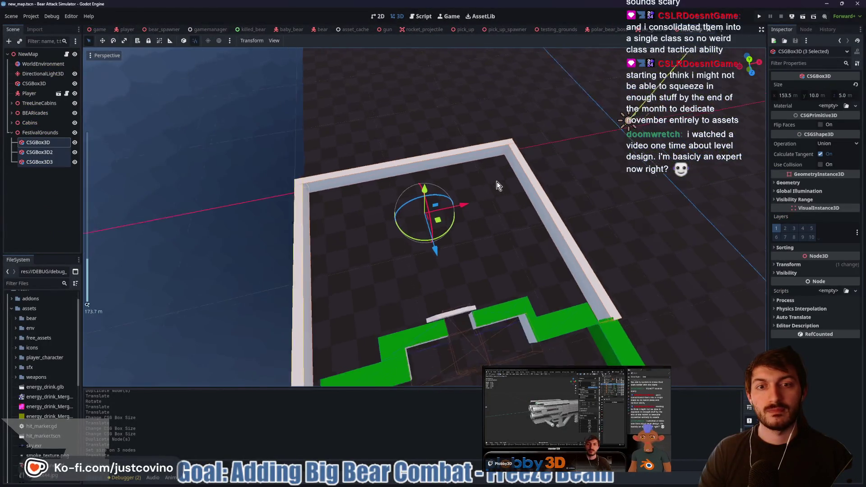
# Move the Player about 9.5 m along Z into the white-walled area.
pyautogui.moveTo(488, 197)
pyautogui.mouseDown()
pyautogui.moveTo(568, 217)
pyautogui.moveTo(532, 199)
pyautogui.moveTo(496, 212)
pyautogui.mouseUp()
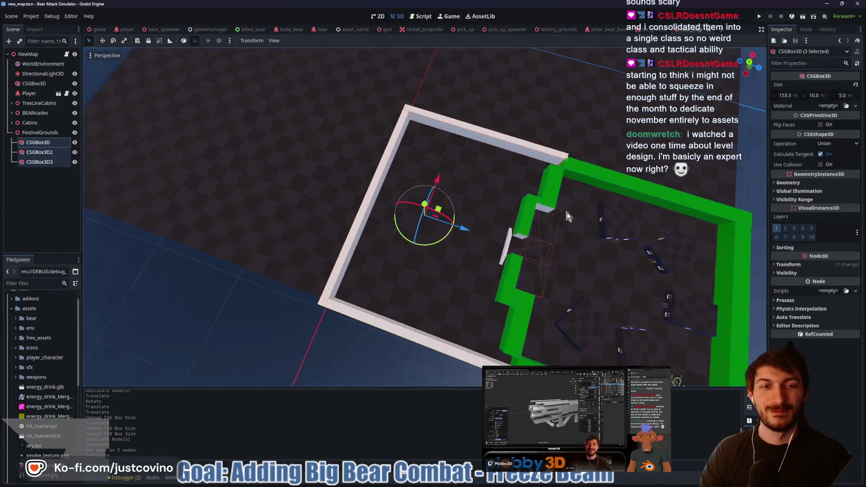
pyautogui.scroll(-3, 568, 217)
pyautogui.scroll(3, 507, 216)
pyautogui.scroll(5, 508, 215)
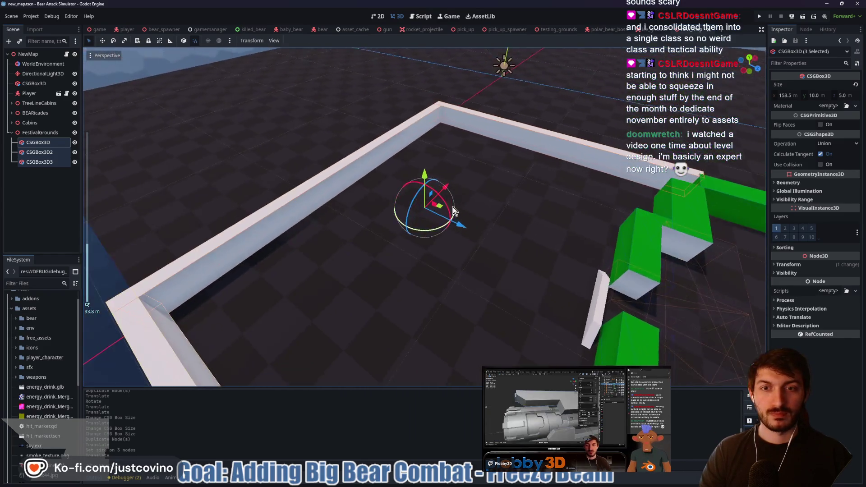
pyautogui.moveTo(453, 207)
pyautogui.mouseDown()
pyautogui.moveTo(461, 193)
pyautogui.moveTo(521, 186)
pyautogui.moveTo(386, 204)
pyautogui.moveTo(609, 212)
pyautogui.mouseUp()
pyautogui.click(37, 95)
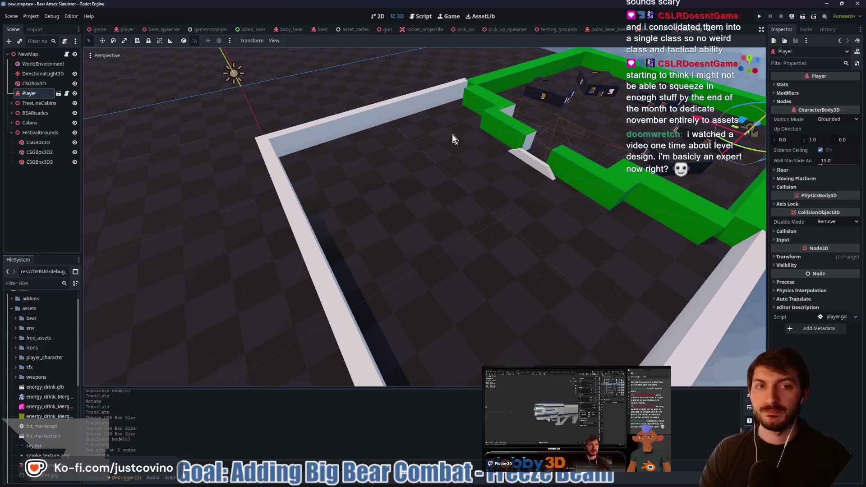
pyautogui.moveTo(721, 135)
pyautogui.mouseDown()
pyautogui.moveTo(646, 112)
pyautogui.moveTo(600, 136)
pyautogui.moveTo(557, 174)
pyautogui.moveTo(589, 158)
pyautogui.moveTo(581, 168)
pyautogui.mouseUp()
# Save and playtest the new_map scene with F6, then stop it with F8.
pyautogui.press('F6')
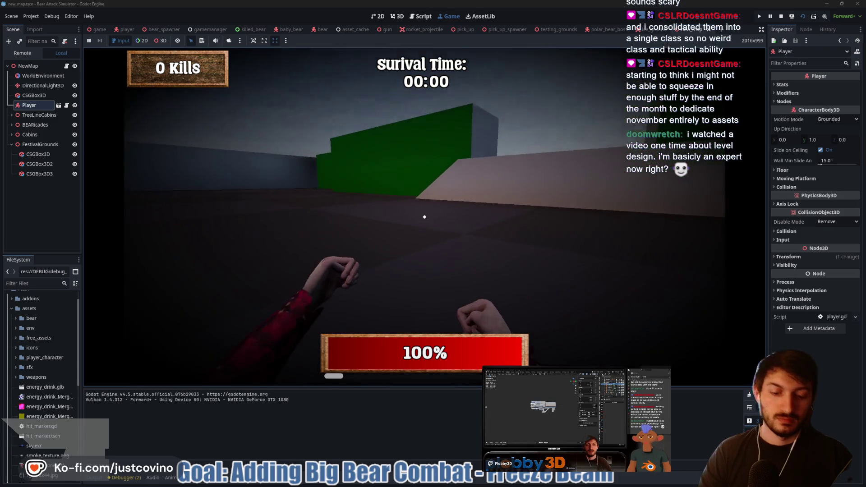
pyautogui.press('F8')
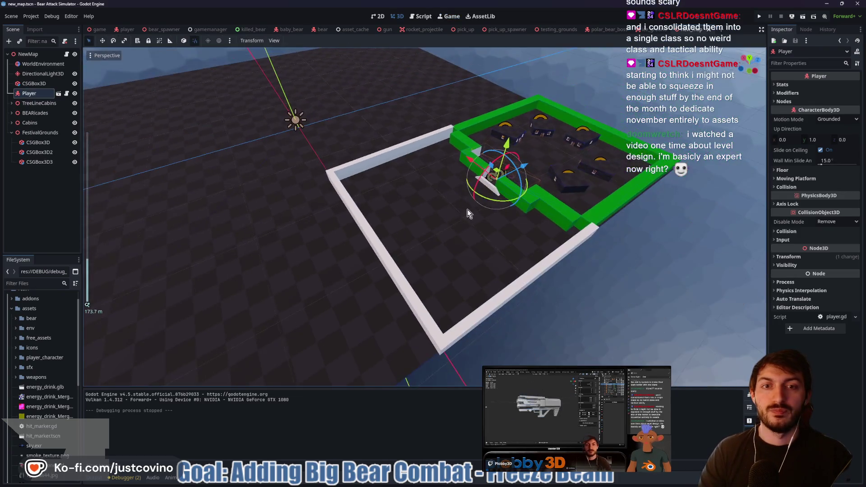
pyautogui.scroll(5, 466, 212)
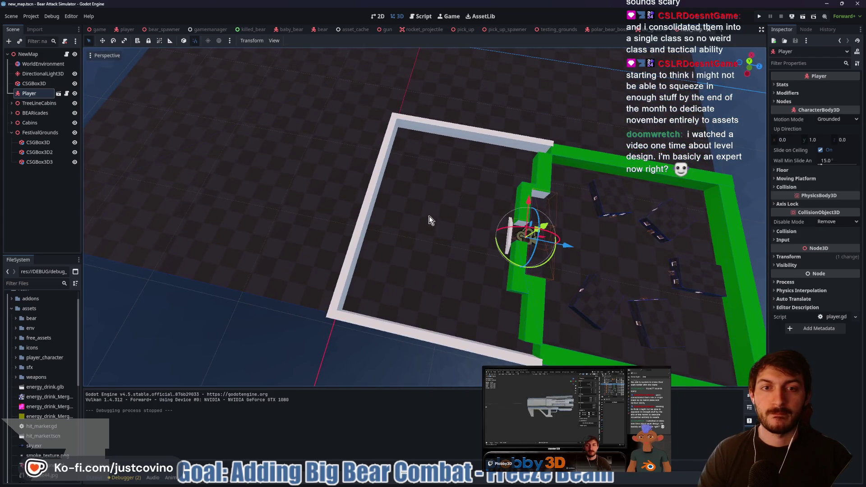
pyautogui.scroll(-3, 420, 209)
pyautogui.moveTo(454, 191)
pyautogui.mouseDown()
pyautogui.moveTo(361, 217)
pyautogui.moveTo(325, 186)
pyautogui.mouseUp()
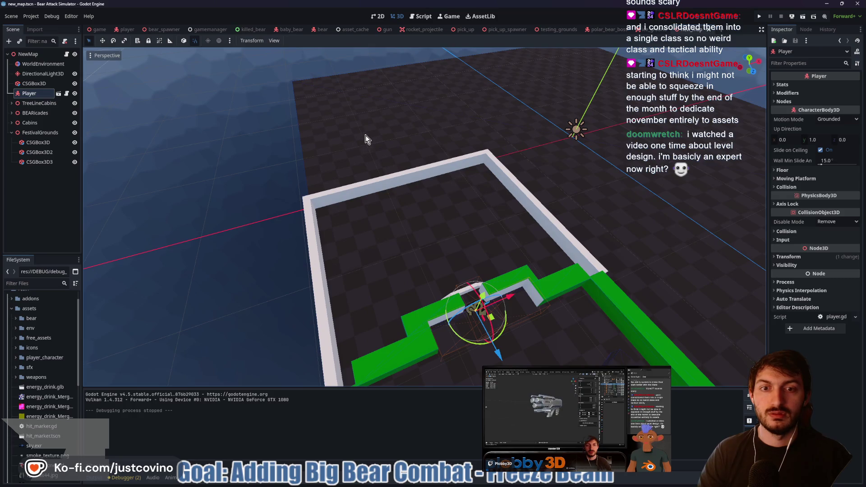
pyautogui.moveTo(477, 141)
pyautogui.mouseDown()
pyautogui.moveTo(559, 183)
pyautogui.moveTo(507, 204)
pyautogui.moveTo(530, 218)
pyautogui.mouseUp()
pyautogui.scroll(-2, 508, 204)
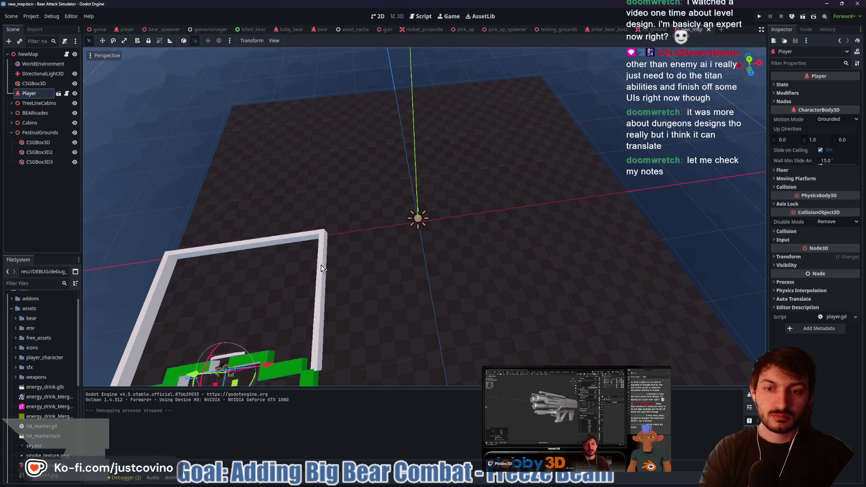
pyautogui.moveTo(406, 258)
pyautogui.mouseDown()
pyautogui.moveTo(397, 276)
pyautogui.moveTo(360, 286)
pyautogui.moveTo(458, 254)
pyautogui.moveTo(539, 253)
pyautogui.moveTo(540, 216)
pyautogui.moveTo(515, 220)
pyautogui.moveTo(494, 271)
pyautogui.mouseUp()
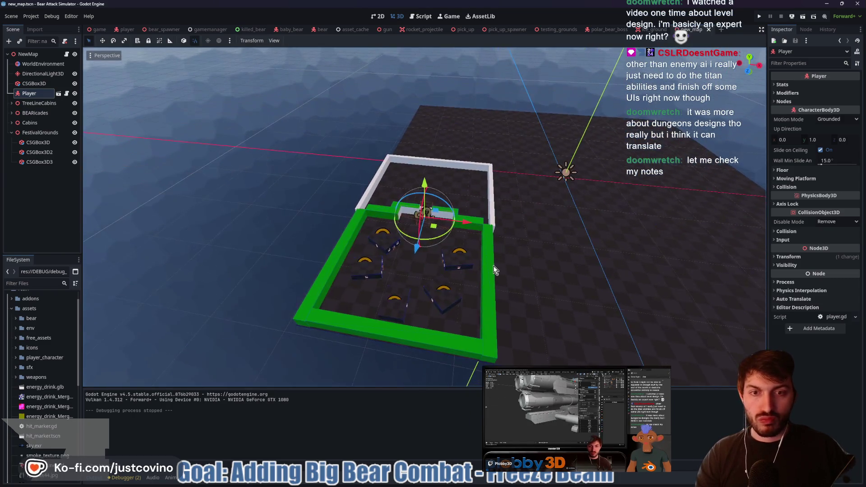
pyautogui.moveTo(545, 221); pyautogui.dragTo(507, 299)
pyautogui.scroll(5, 514, 316)
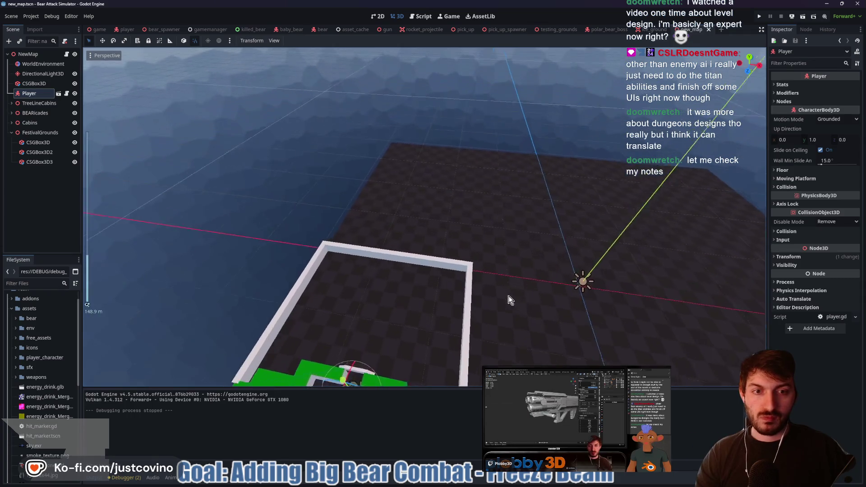
pyautogui.moveTo(522, 333)
pyautogui.mouseDown()
pyautogui.moveTo(522, 340)
pyautogui.moveTo(528, 299)
pyautogui.moveTo(615, 304)
pyautogui.mouseUp()
pyautogui.scroll(4, 491, 307)
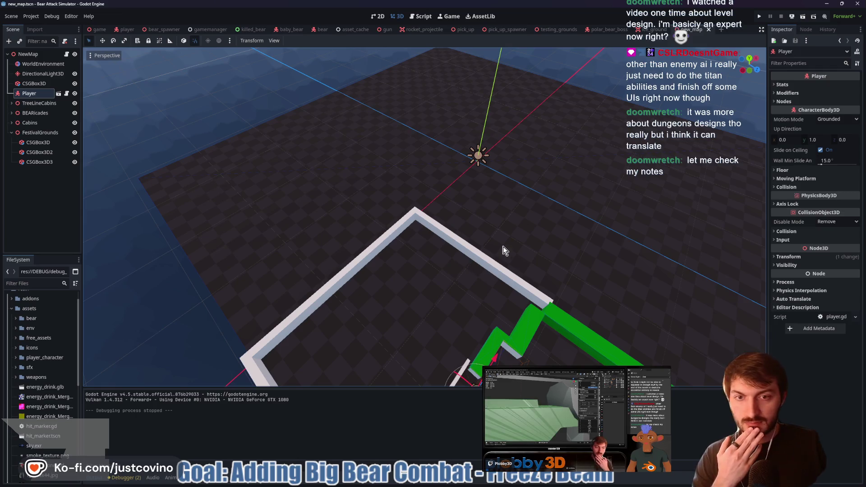
pyautogui.moveTo(556, 261)
pyautogui.mouseDown()
pyautogui.moveTo(396, 269)
pyautogui.moveTo(499, 265)
pyautogui.mouseUp()
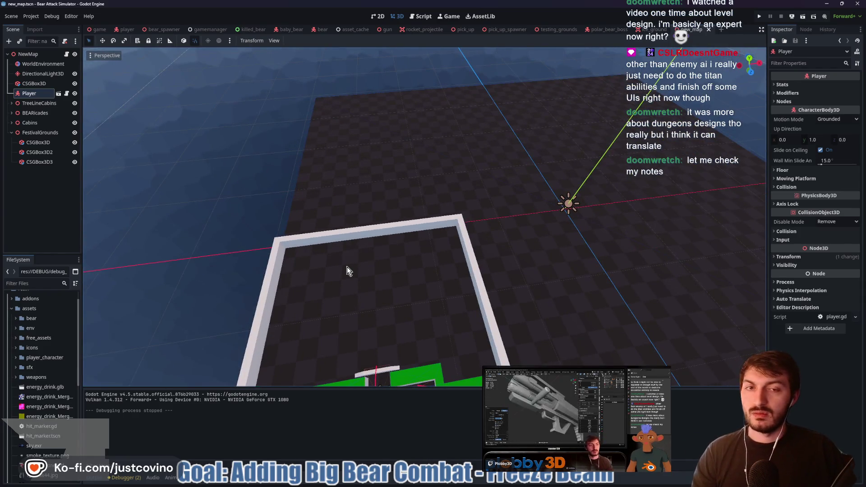
pyautogui.click(36, 55)
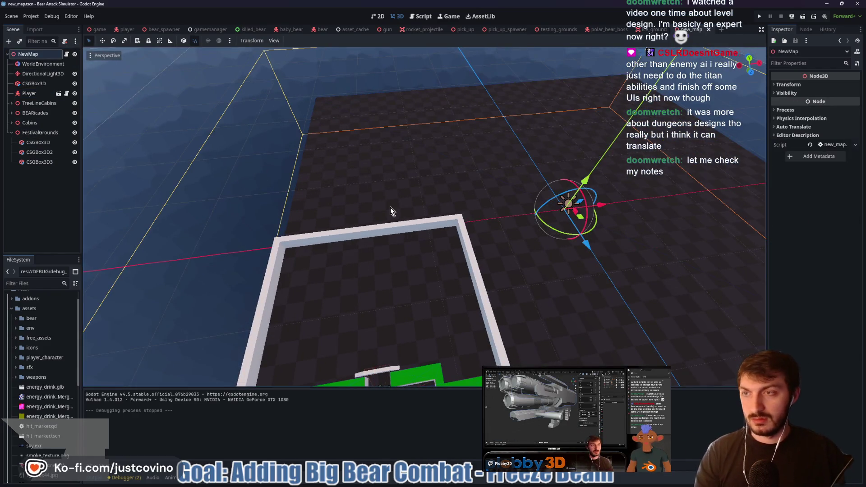
# Add a CampStoreArea Node3D under NewMap with a CSGBox3D child.
pyautogui.hotkey('ctrl', 'a')
pyautogui.write('node3d')
pyautogui.press('Return')
pyautogui.click(46, 173)
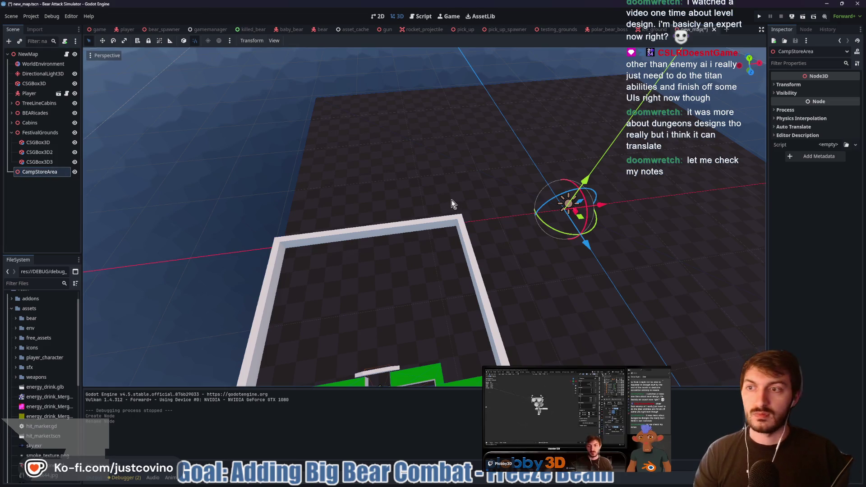
pyautogui.hotkey('ctrl', 'a')
pyautogui.write('csgbox')
pyautogui.press('Return')
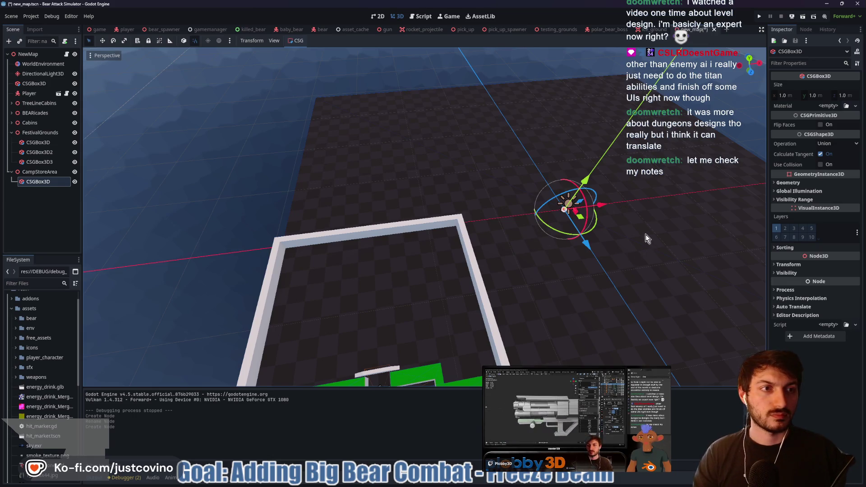
# Give the box an initial 20 m size, then set its Z size to 10.
pyautogui.press('f')
pyautogui.click(786, 96)
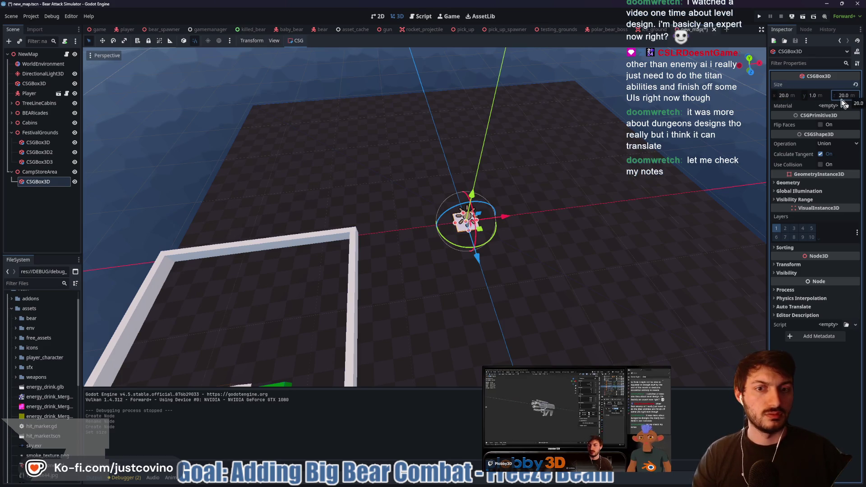
pyautogui.press('Return')
pyautogui.press('f')
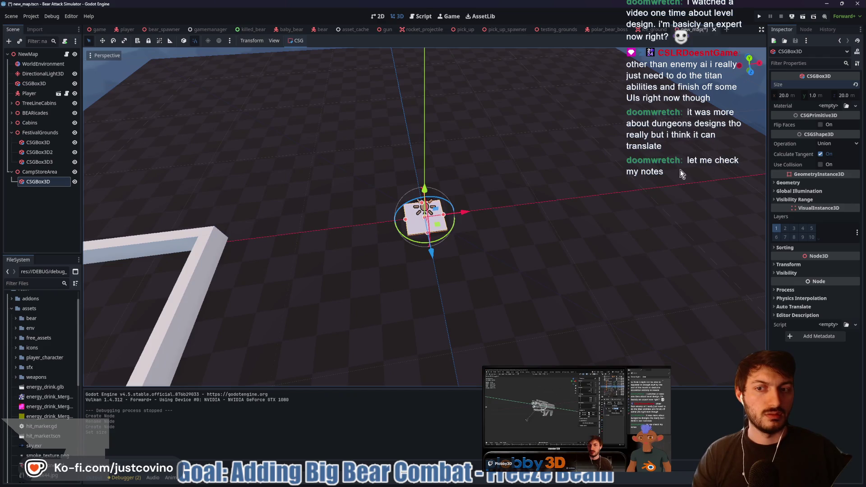
pyautogui.click(853, 99)
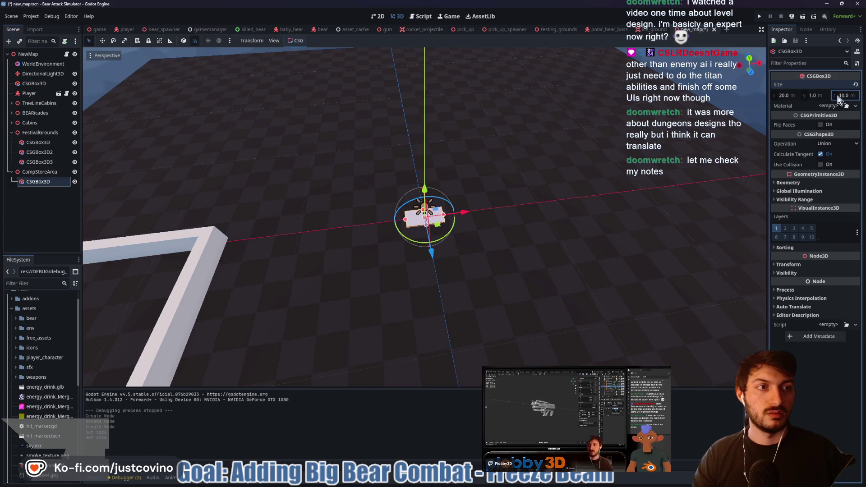
pyautogui.write('10')
pyautogui.press('Return')
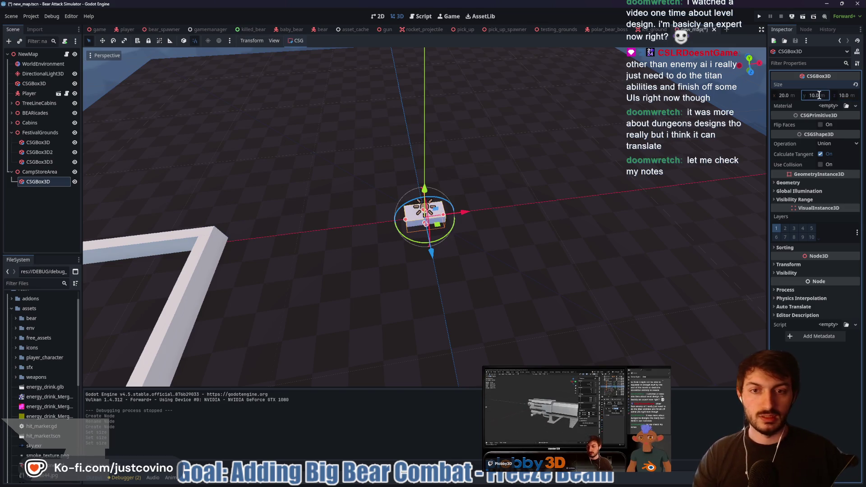
# Widen the box's X size to 40, then to 50 m.
pyautogui.moveTo(528, 229)
pyautogui.mouseDown()
pyautogui.moveTo(533, 207)
pyautogui.moveTo(427, 166)
pyautogui.mouseUp()
pyautogui.moveTo(514, 189)
pyautogui.mouseDown()
pyautogui.moveTo(472, 257)
pyautogui.moveTo(600, 191)
pyautogui.mouseUp()
pyautogui.click(789, 96)
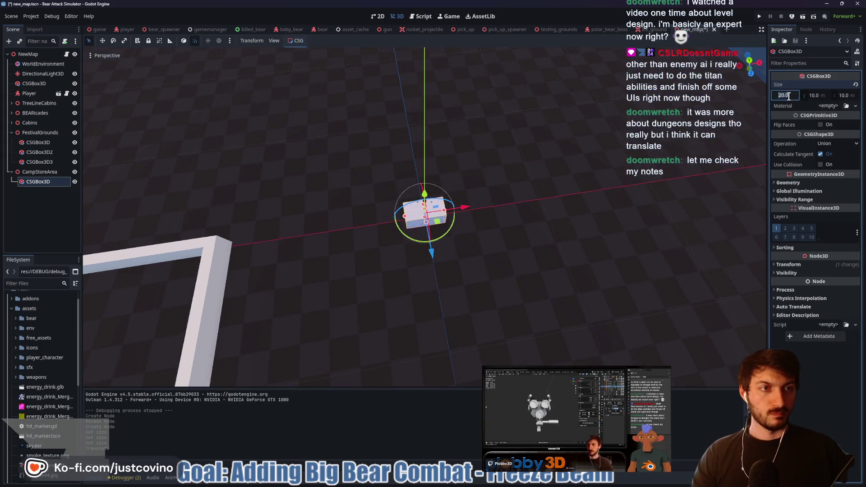
pyautogui.write('40')
pyautogui.press('Return')
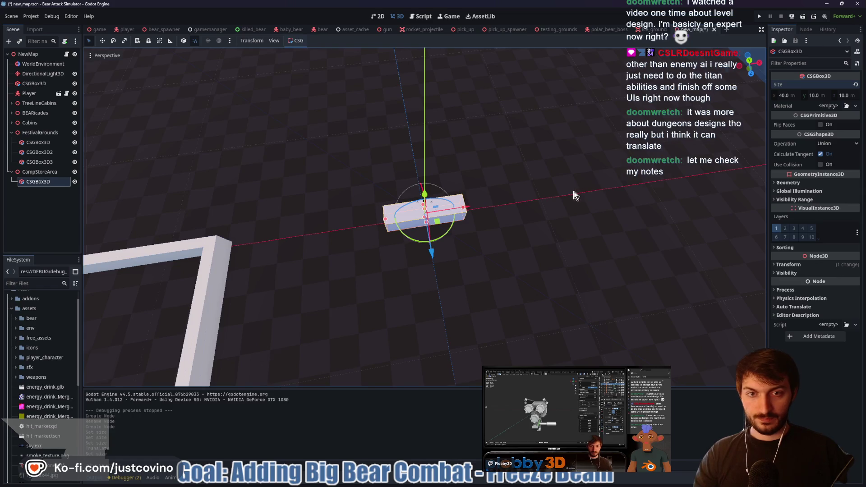
pyautogui.moveTo(574, 191); pyautogui.dragTo(555, 239)
pyautogui.click(793, 95)
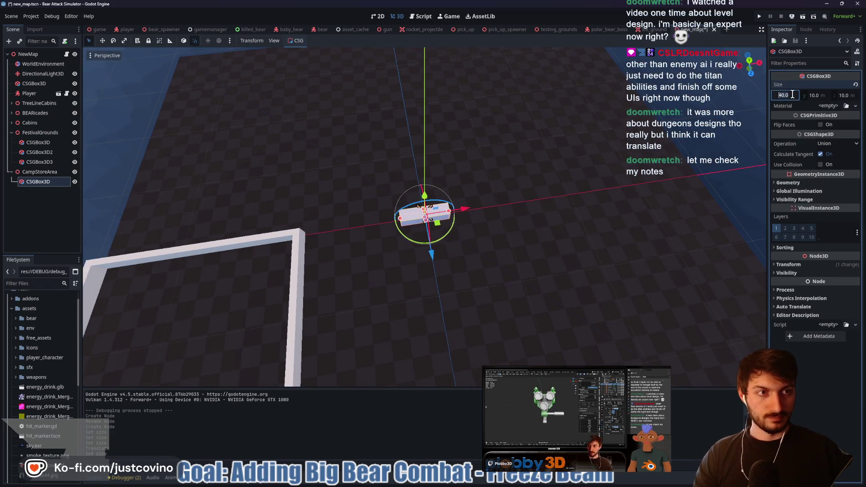
pyautogui.write('50')
pyautogui.press('Return')
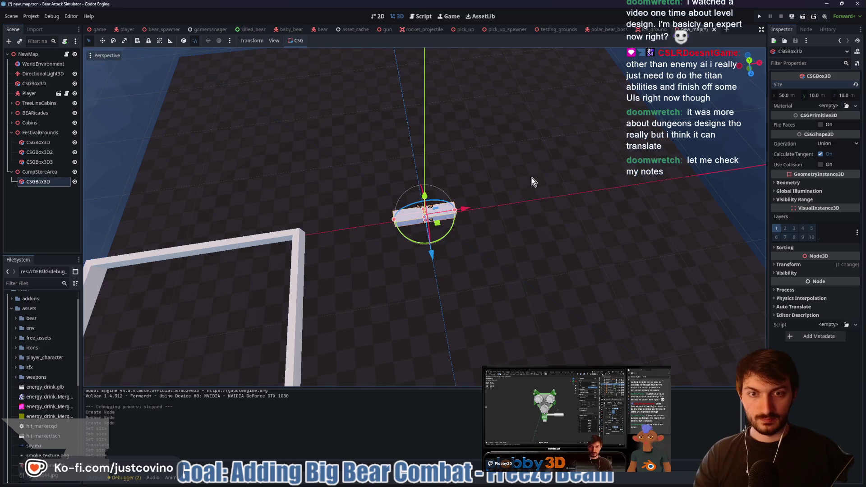
pyautogui.moveTo(533, 190)
pyautogui.mouseDown()
pyautogui.moveTo(458, 243)
pyautogui.moveTo(470, 269)
pyautogui.moveTo(519, 232)
pyautogui.mouseUp()
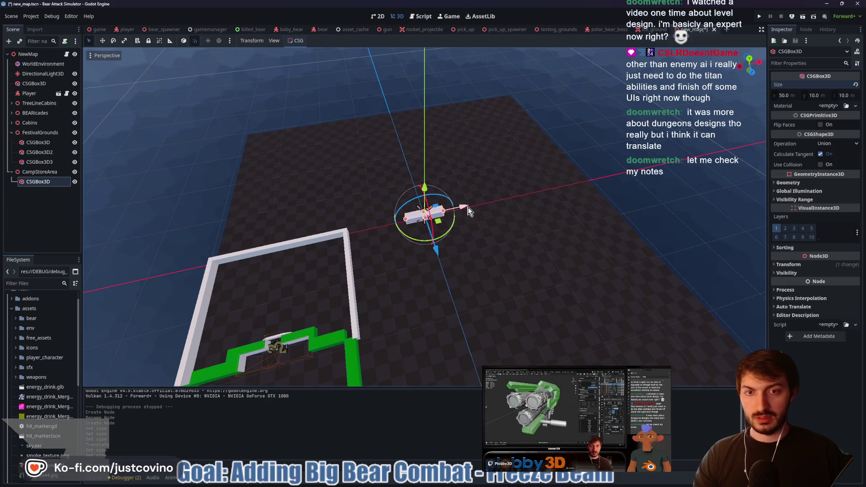
pyautogui.scroll(5, 476, 252)
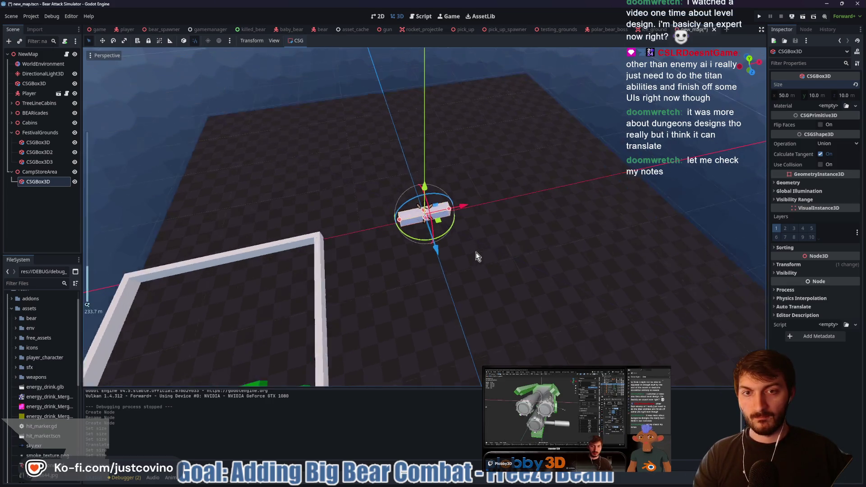
# Set the CampStoreArea box's Size z to 50, making it 50 × 10 × 50.
pyautogui.moveTo(489, 263)
pyautogui.mouseDown()
pyautogui.moveTo(467, 272)
pyautogui.moveTo(462, 260)
pyautogui.moveTo(432, 265)
pyautogui.mouseUp()
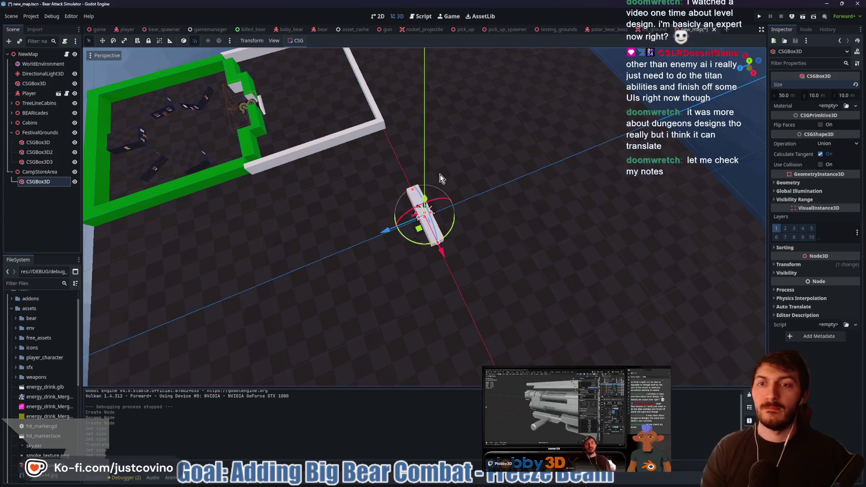
pyautogui.moveTo(351, 222)
pyautogui.mouseDown()
pyautogui.moveTo(529, 184)
pyautogui.moveTo(534, 198)
pyautogui.moveTo(491, 242)
pyautogui.moveTo(515, 250)
pyautogui.moveTo(304, 249)
pyautogui.moveTo(462, 232)
pyautogui.moveTo(484, 216)
pyautogui.moveTo(476, 216)
pyautogui.moveTo(509, 217)
pyautogui.mouseUp()
pyautogui.scroll(2, 415, 253)
pyautogui.scroll(-3, 414, 249)
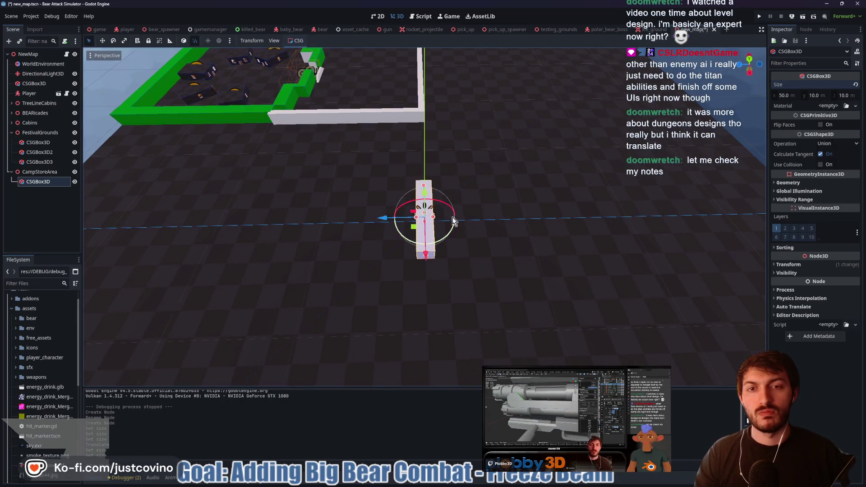
pyautogui.click(850, 96)
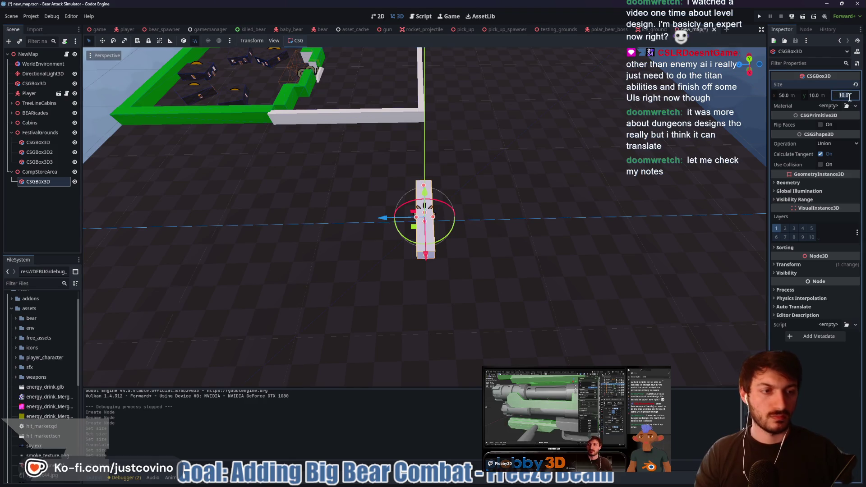
pyautogui.write('50')
pyautogui.press('Return')
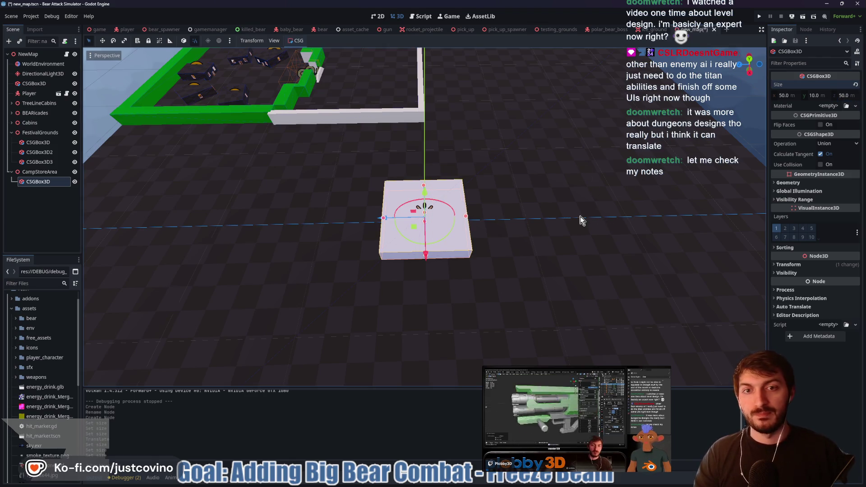
# Rename the CSGBox3D under CampStoreArea to Store.
pyautogui.click(44, 185)
pyautogui.write('S')
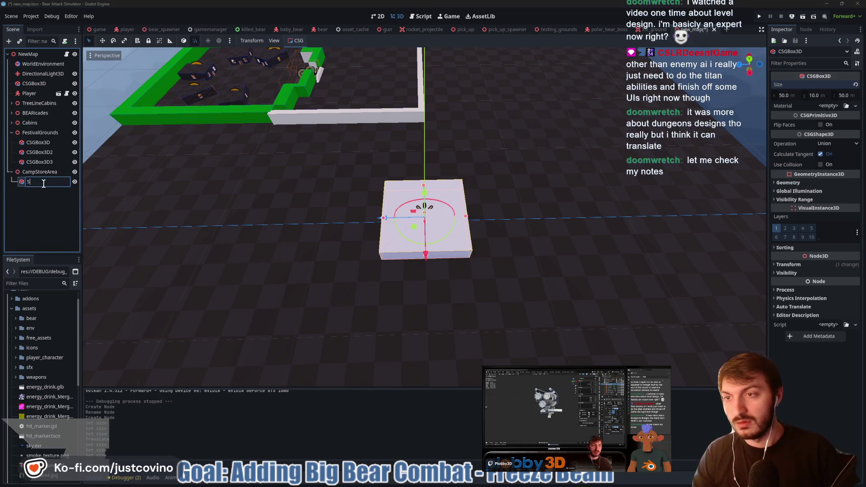
pyautogui.press('Return')
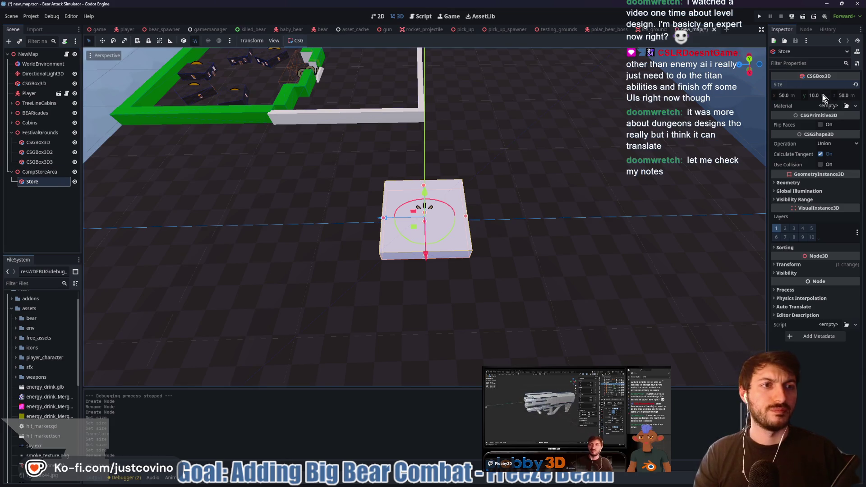
# Set the Store box's Size y to 20 so it measures 50 × 20 × 50.
pyautogui.click(822, 96)
pyautogui.write('20')
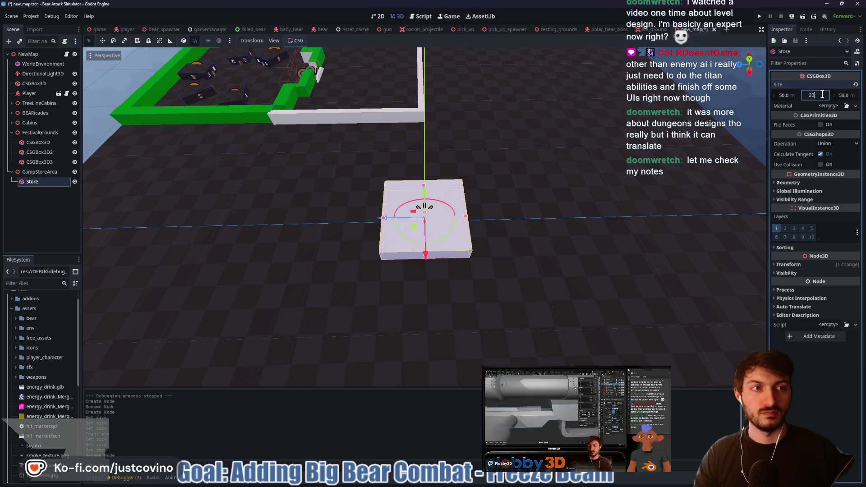
pyautogui.press('Return')
pyautogui.moveTo(489, 181)
pyautogui.mouseDown()
pyautogui.moveTo(437, 172)
pyautogui.moveTo(373, 176)
pyautogui.mouseUp()
# Measure the distance from the wall to the Store box with the ruler, about 74.5 m.
pyautogui.moveTo(517, 204); pyautogui.dragTo(317, 213)
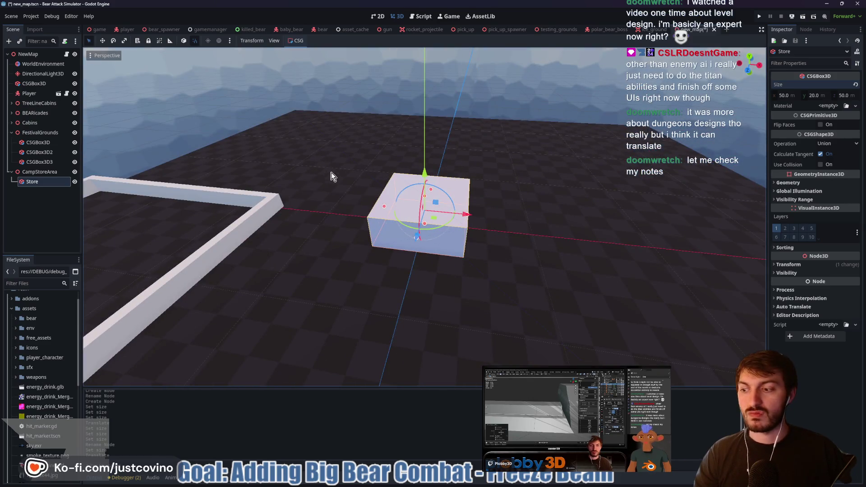
pyautogui.moveTo(307, 178)
pyautogui.mouseDown()
pyautogui.moveTo(290, 379)
pyautogui.moveTo(558, 170)
pyautogui.moveTo(572, 197)
pyautogui.moveTo(410, 256)
pyautogui.moveTo(440, 253)
pyautogui.moveTo(260, 209)
pyautogui.mouseUp()
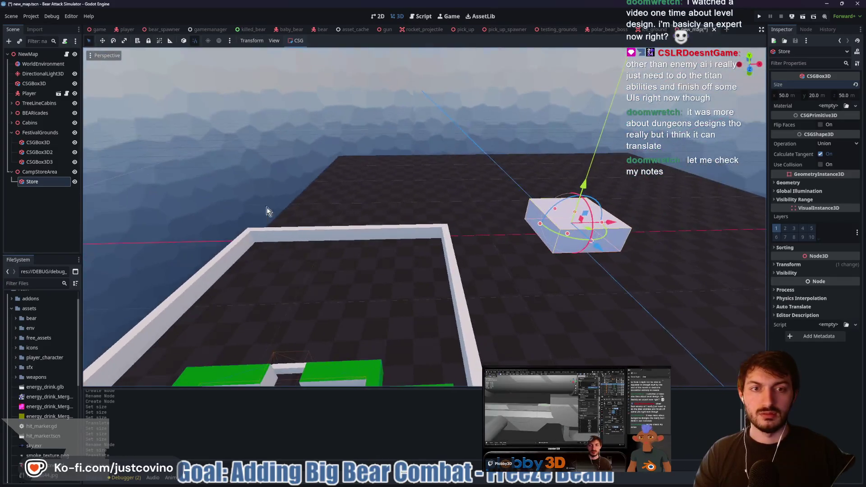
pyautogui.moveTo(492, 244)
pyautogui.mouseDown()
pyautogui.moveTo(468, 253)
pyautogui.moveTo(563, 242)
pyautogui.moveTo(489, 226)
pyautogui.moveTo(532, 219)
pyautogui.moveTo(476, 226)
pyautogui.moveTo(486, 239)
pyautogui.mouseUp()
pyautogui.scroll(3, 491, 250)
pyautogui.press('m')
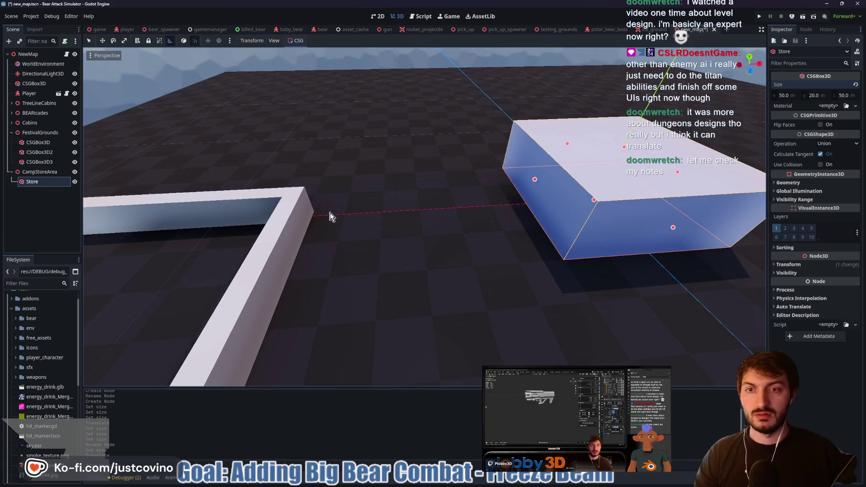
pyautogui.moveTo(523, 202); pyautogui.dragTo(526, 203)
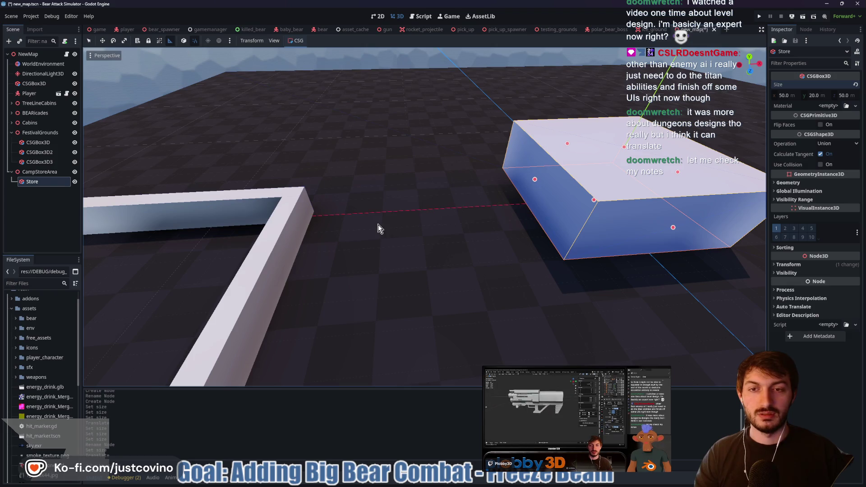
# Review the Store box from a few angles, then save and run the map as a playtest.
pyautogui.moveTo(380, 179)
pyautogui.mouseDown()
pyautogui.moveTo(415, 213)
pyautogui.moveTo(533, 213)
pyautogui.moveTo(472, 222)
pyautogui.moveTo(349, 212)
pyautogui.moveTo(354, 220)
pyautogui.mouseUp()
pyautogui.scroll(-3, 514, 213)
pyautogui.scroll(4, 349, 212)
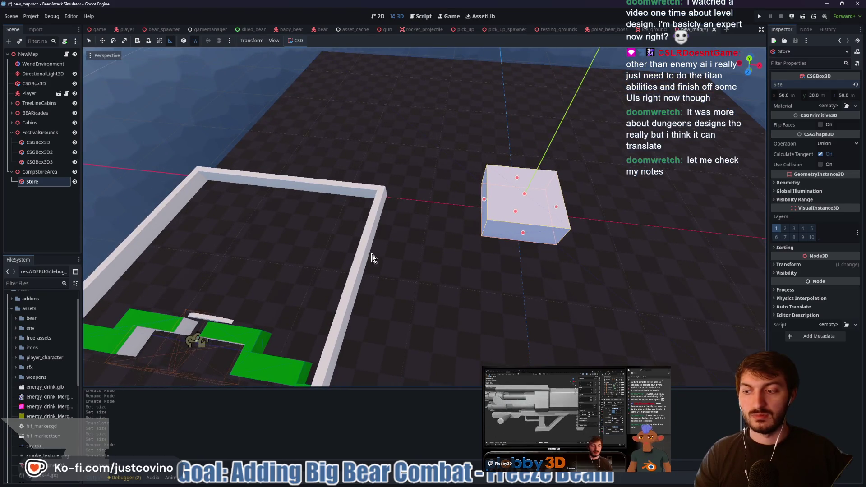
pyautogui.moveTo(441, 255); pyautogui.dragTo(448, 255)
pyautogui.scroll(4, 449, 248)
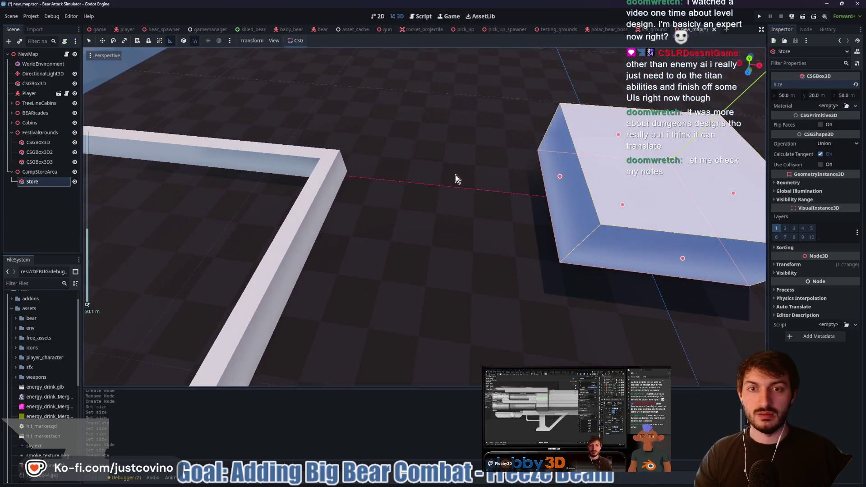
pyautogui.moveTo(410, 211)
pyautogui.mouseDown()
pyautogui.moveTo(542, 201)
pyautogui.moveTo(580, 187)
pyautogui.moveTo(519, 206)
pyautogui.moveTo(419, 189)
pyautogui.mouseUp()
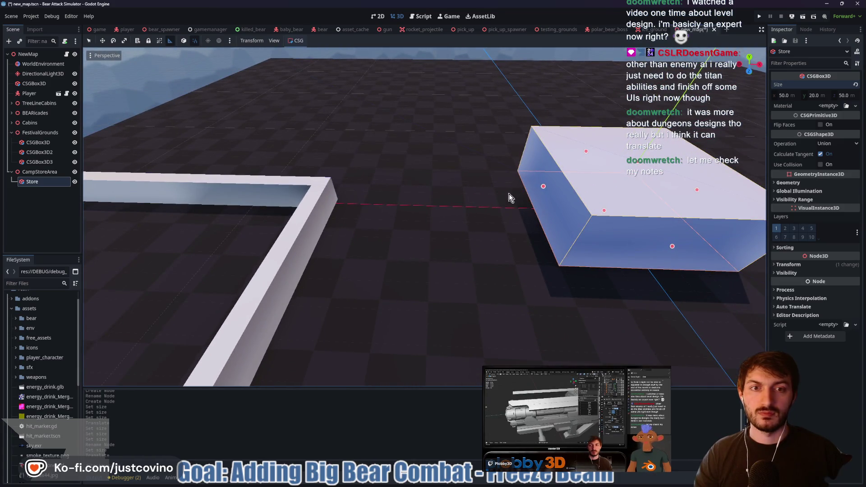
pyautogui.scroll(-5, 454, 197)
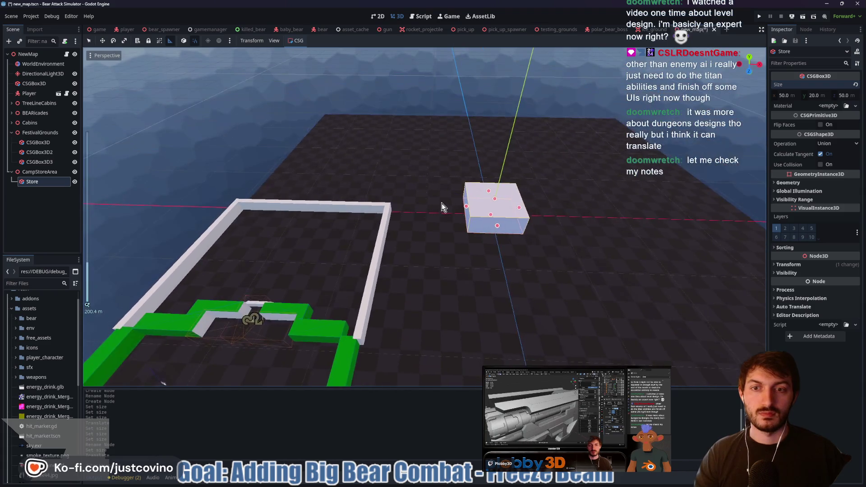
pyautogui.moveTo(404, 234)
pyautogui.mouseDown()
pyautogui.moveTo(333, 258)
pyautogui.moveTo(418, 234)
pyautogui.moveTo(396, 245)
pyautogui.moveTo(396, 257)
pyautogui.moveTo(429, 187)
pyautogui.mouseUp()
pyautogui.scroll(3, 414, 185)
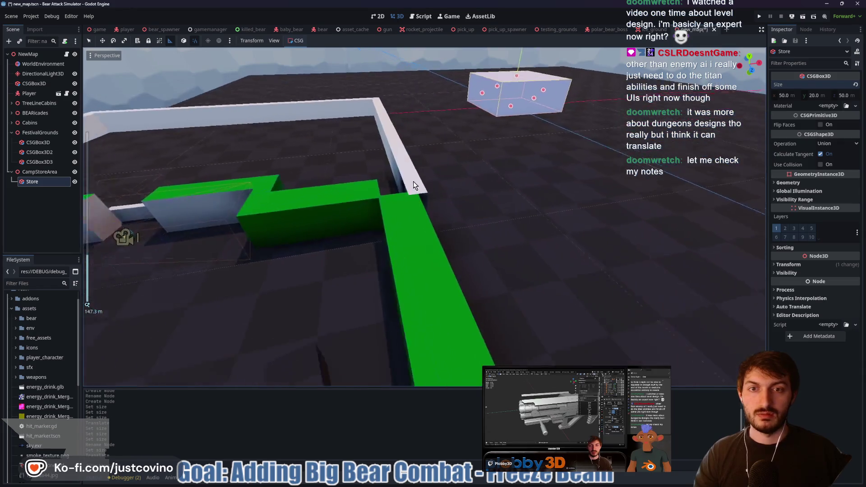
pyautogui.scroll(-5, 415, 185)
pyautogui.press('F6')
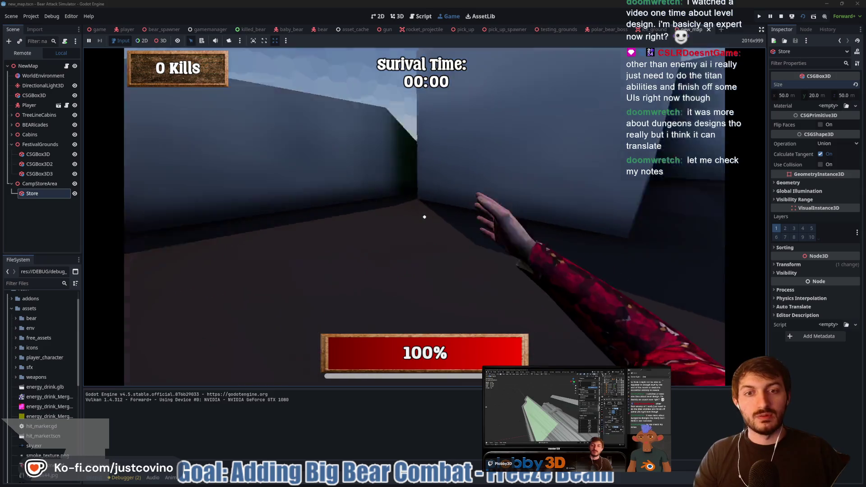
# Walk the player up to the dark cabins and look around the buildings.
pyautogui.press('w')
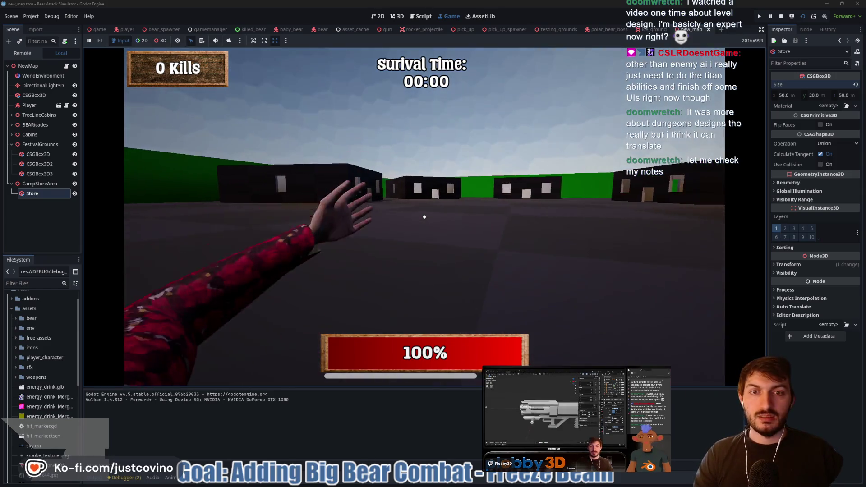
pyautogui.press('w')
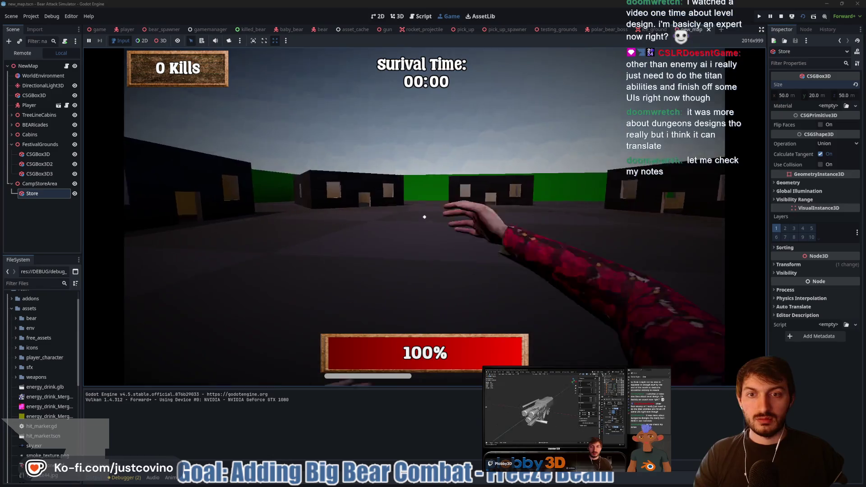
pyautogui.press('w')
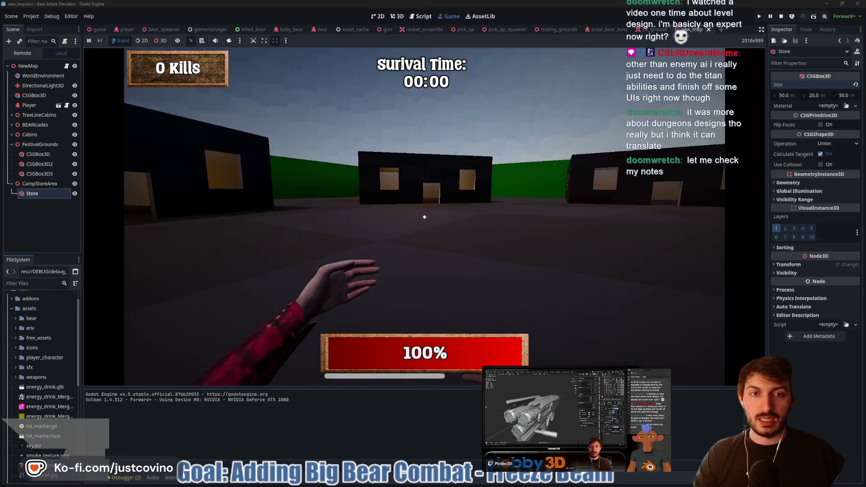
pyautogui.press('w')
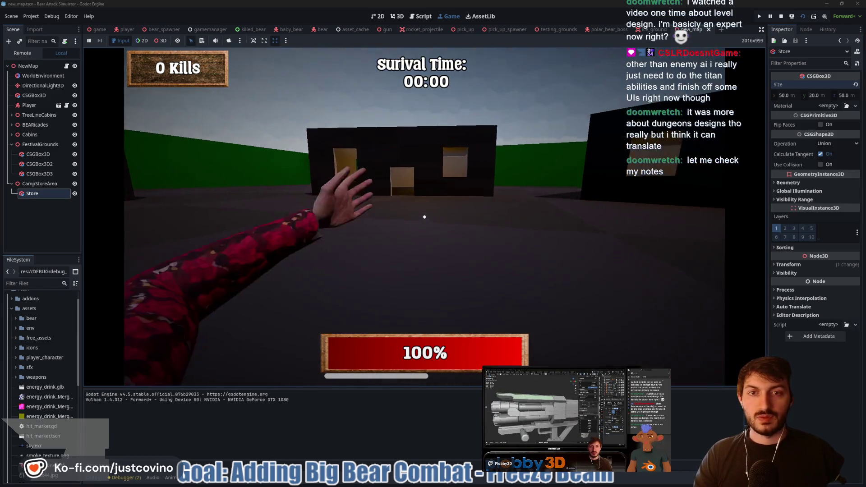
pyautogui.press('w')
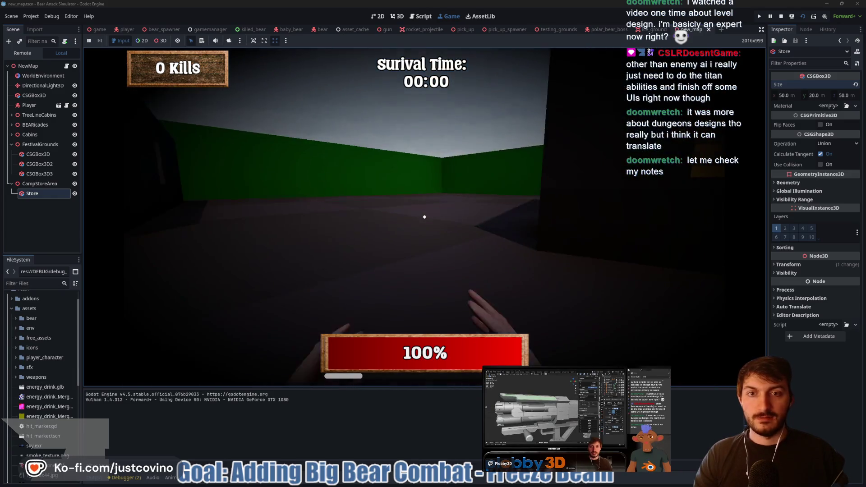
pyautogui.press('w')
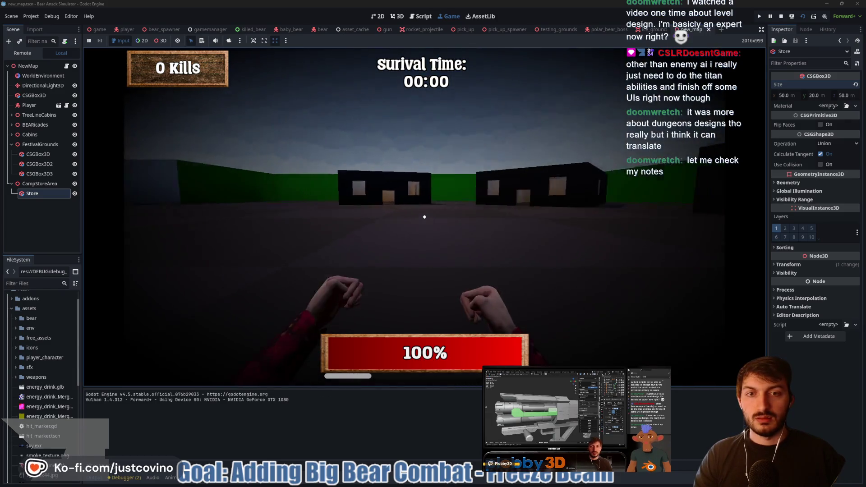
# Walk toward the pale grey walls and look along the long wall.
pyautogui.press('w')
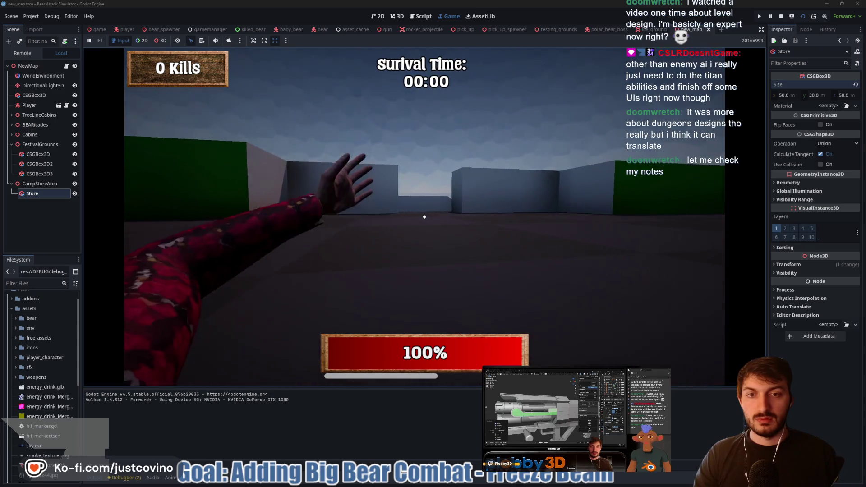
pyautogui.press('w')
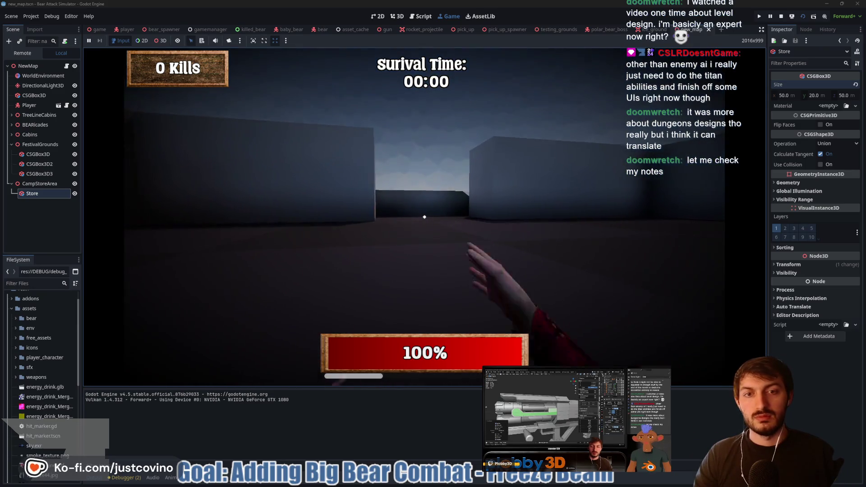
pyautogui.press('w')
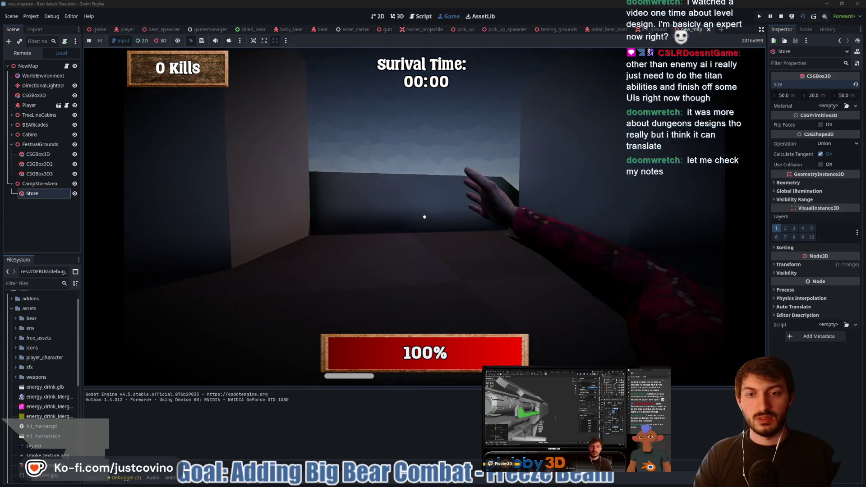
pyautogui.press('w')
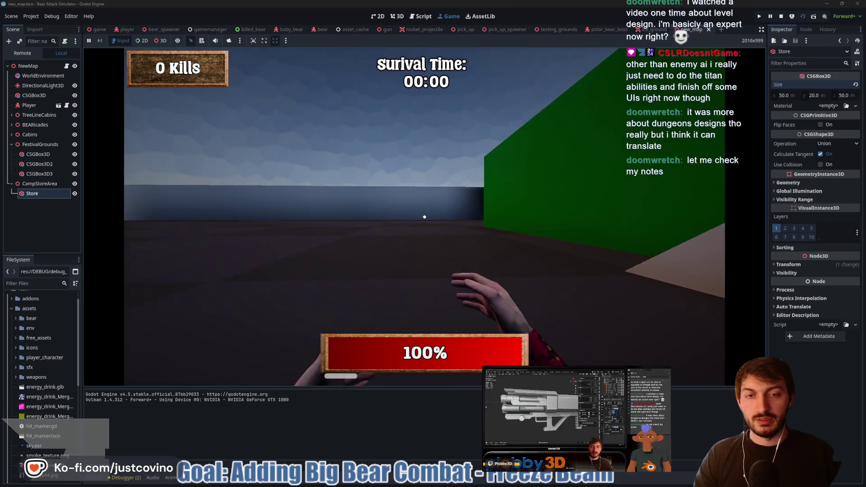
pyautogui.moveTo(424, 217)
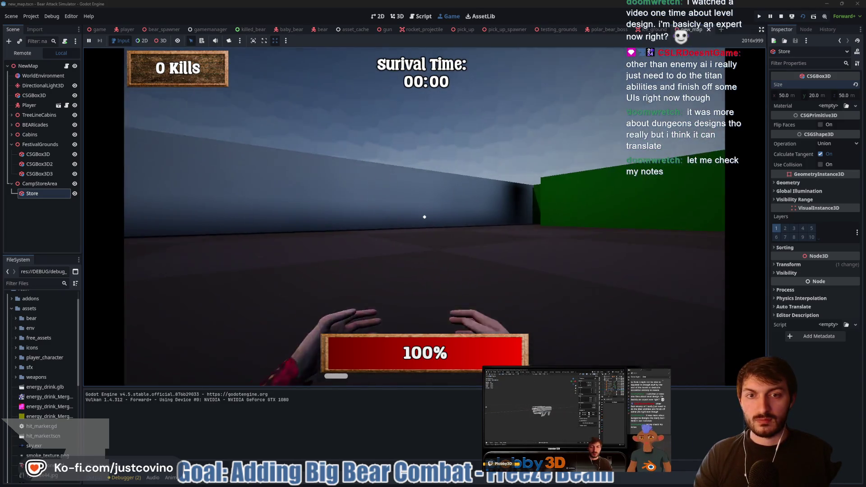
pyautogui.click(425, 217)
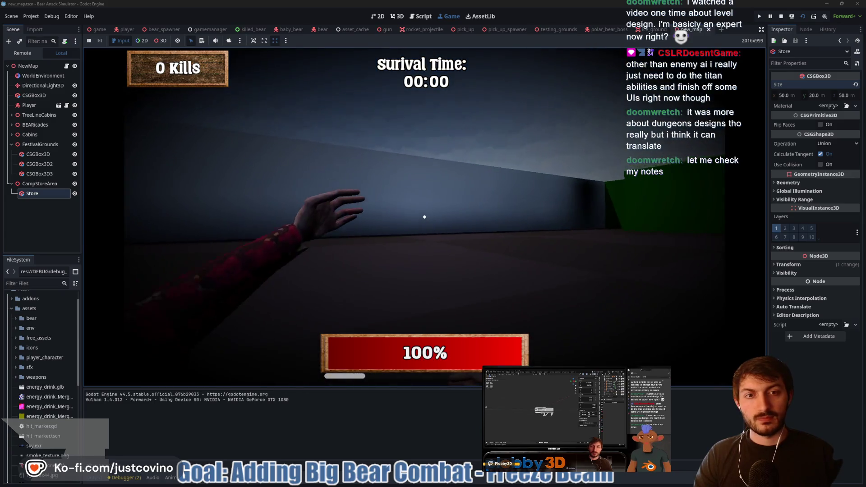
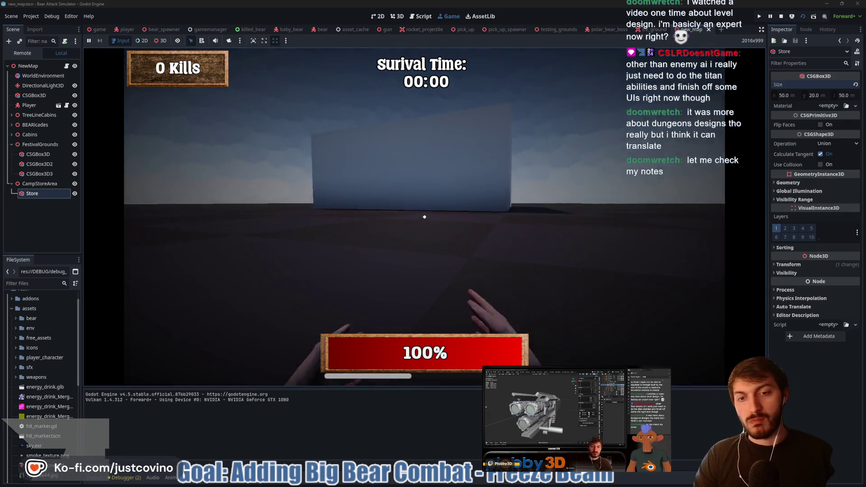
# Walk the player toward the Store box and jump to look over its top.
pyautogui.press('w')
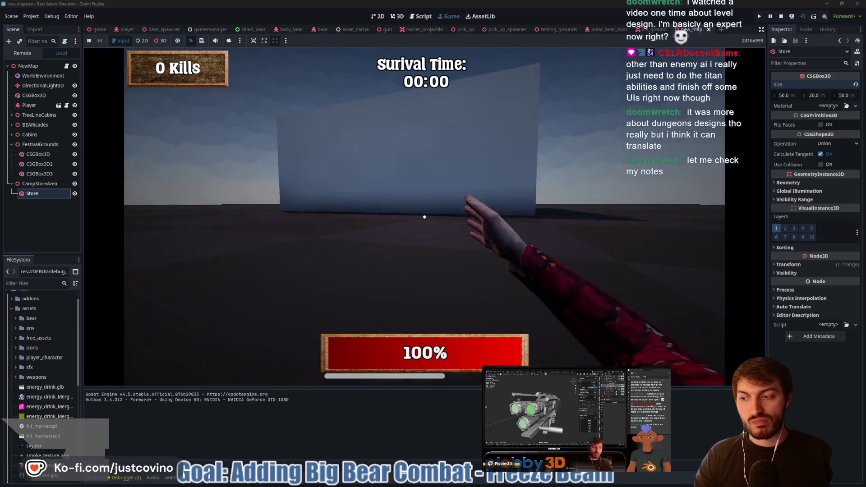
pyautogui.press('w')
pyautogui.press('w')
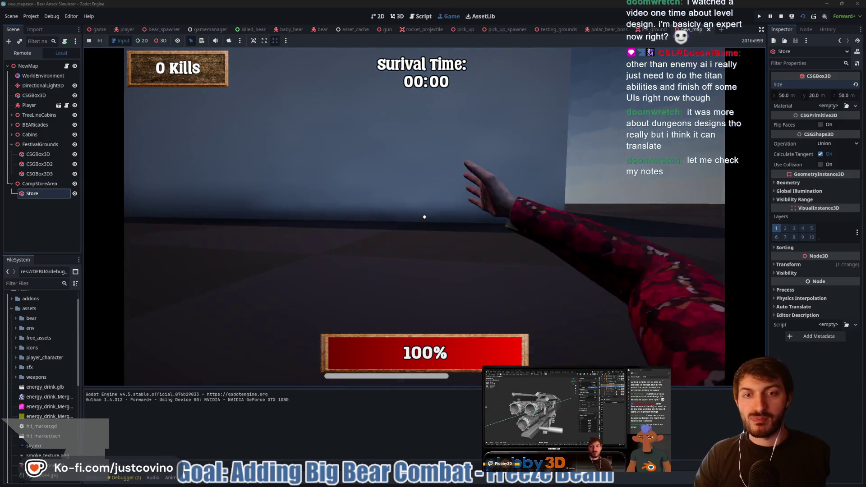
pyautogui.press('space')
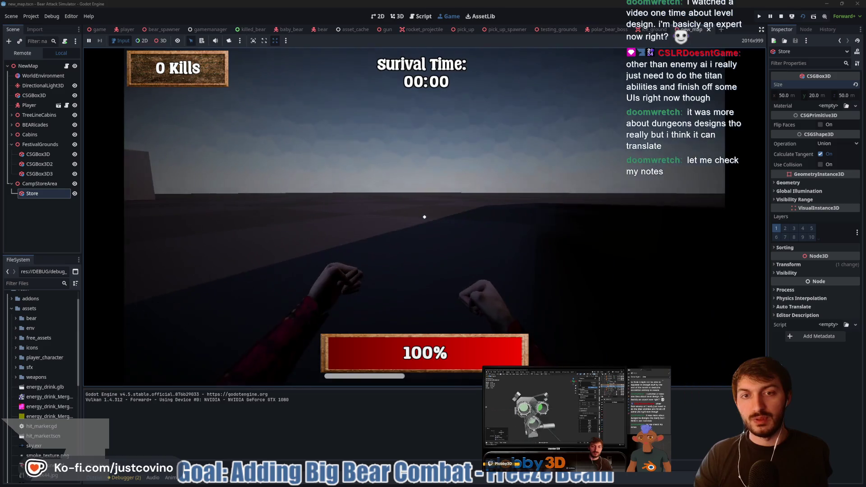
pyautogui.press('w')
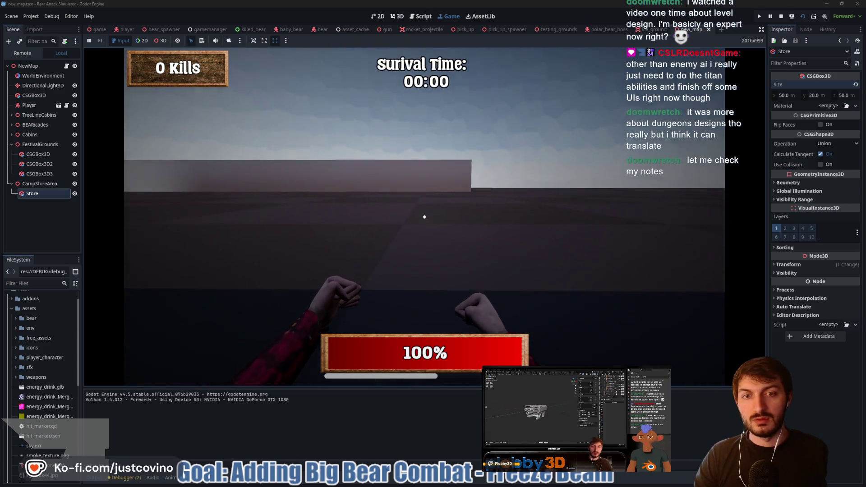
pyautogui.press('w')
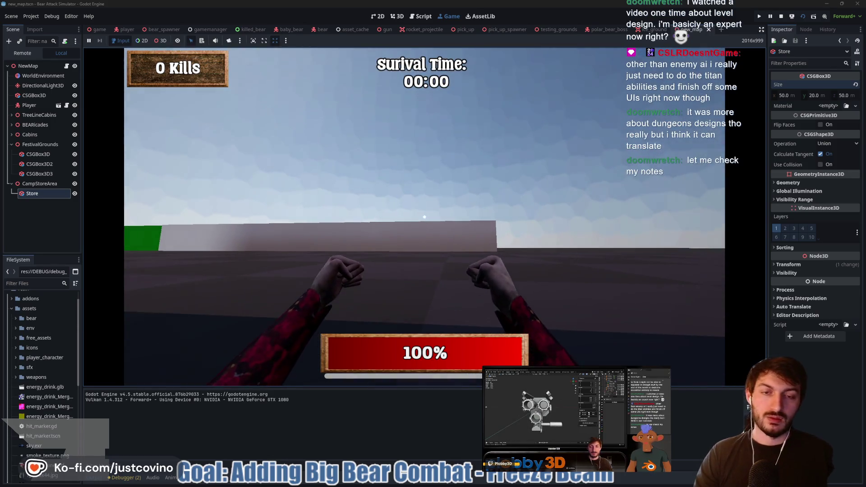
# Throw punches while walking up to the wall with the green section.
pyautogui.click(424, 217)
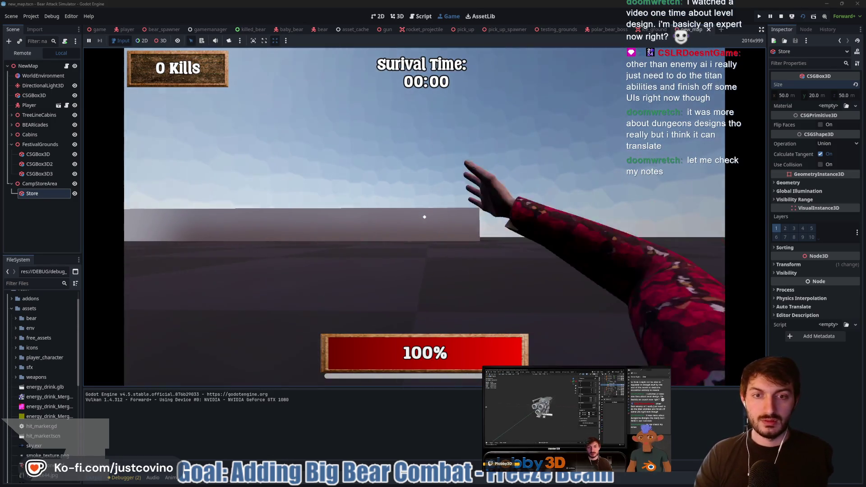
pyautogui.click(424, 217)
pyautogui.press('w')
pyautogui.click(424, 217)
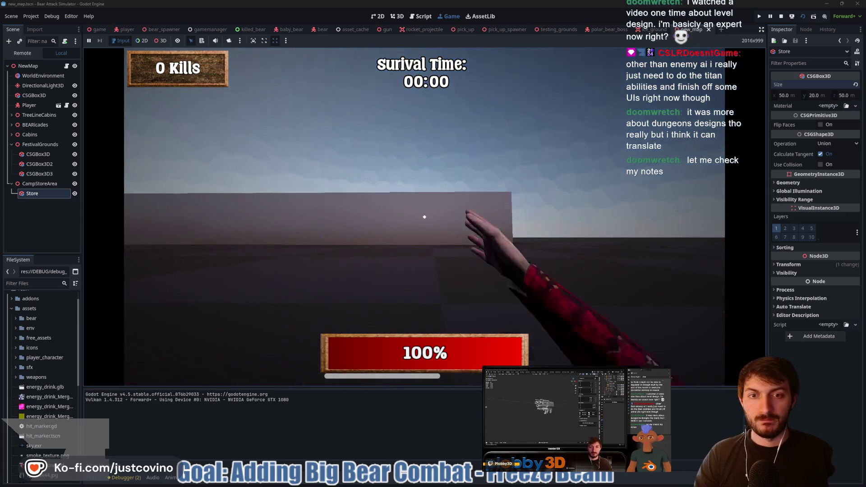
pyautogui.click(424, 217)
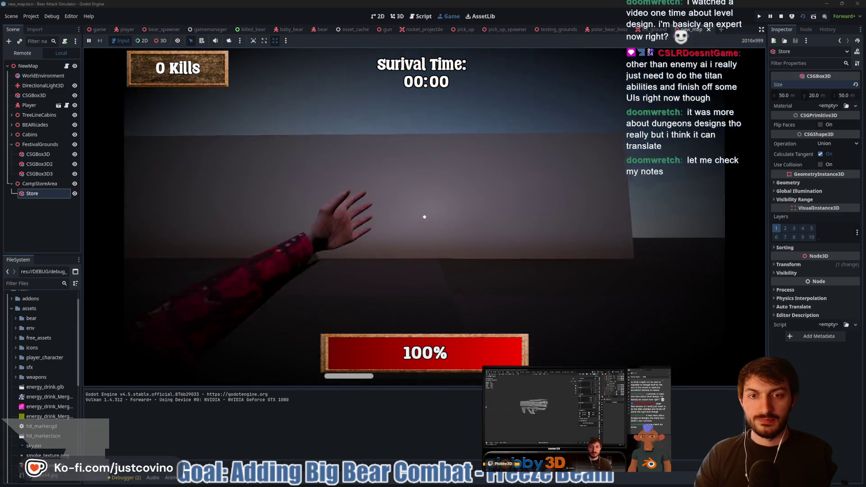
pyautogui.click(424, 217)
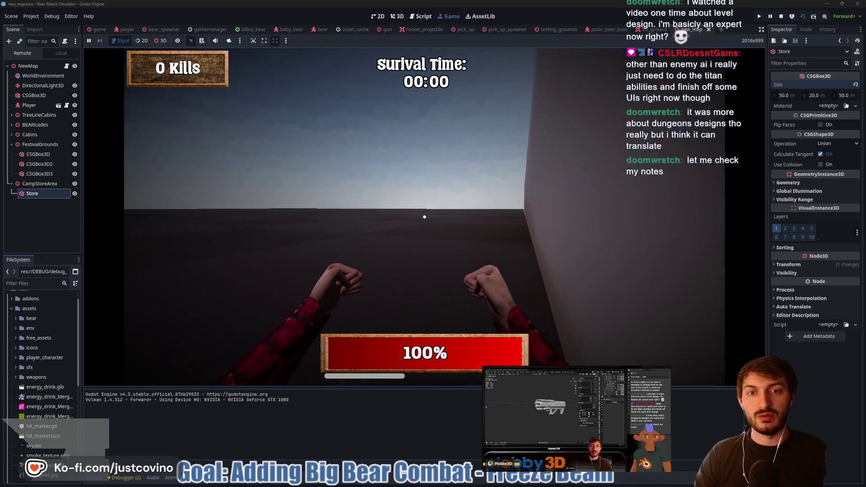
pyautogui.click(424, 217)
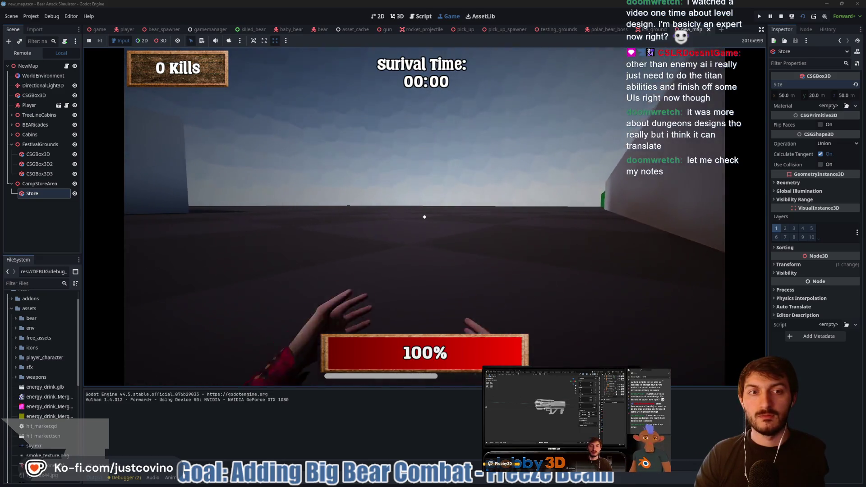
pyautogui.click(424, 217)
# Keep punching the wall at close range, then stop the playtest with F8.
pyautogui.click(424, 217)
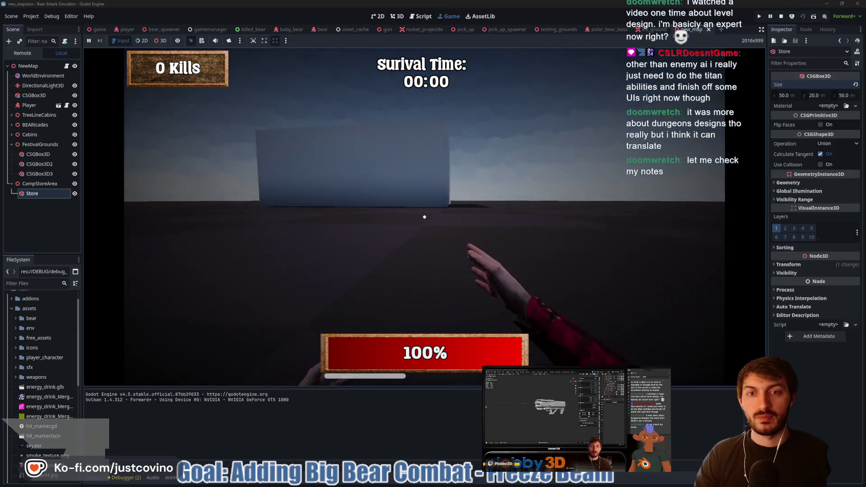
pyautogui.click(425, 218)
pyautogui.click(424, 217)
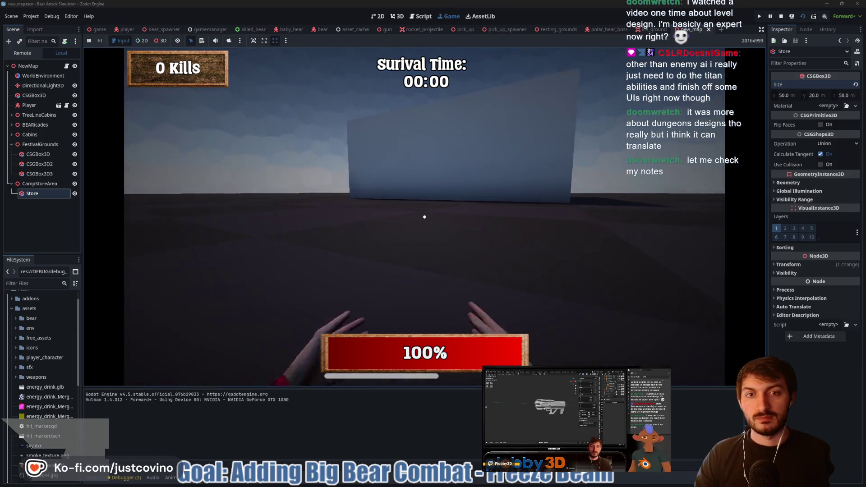
pyautogui.click(424, 217)
pyautogui.click(425, 217)
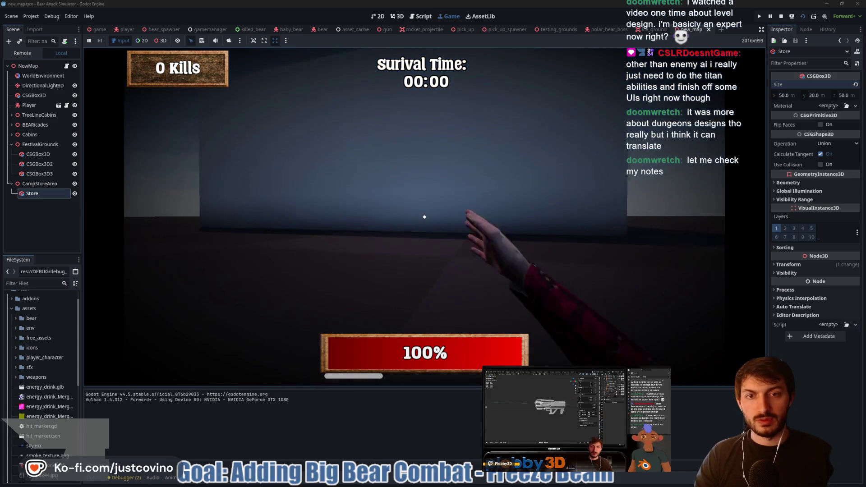
pyautogui.click(424, 217)
pyautogui.click(424, 217)
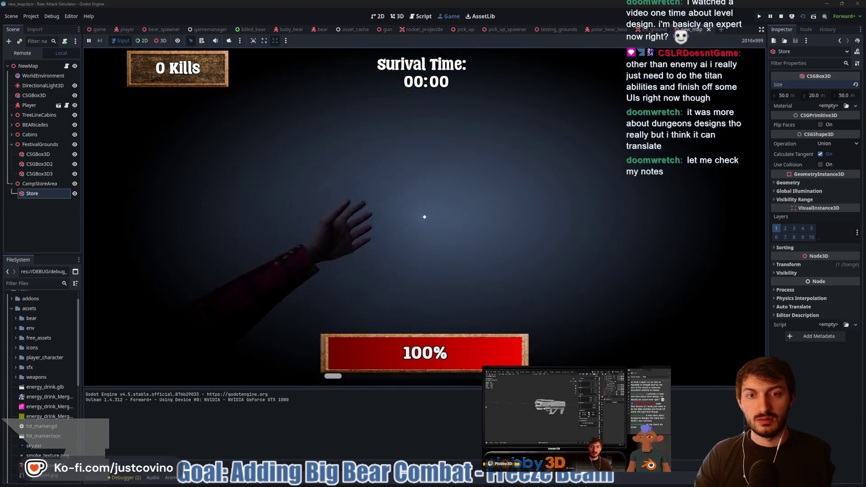
pyautogui.click(424, 217)
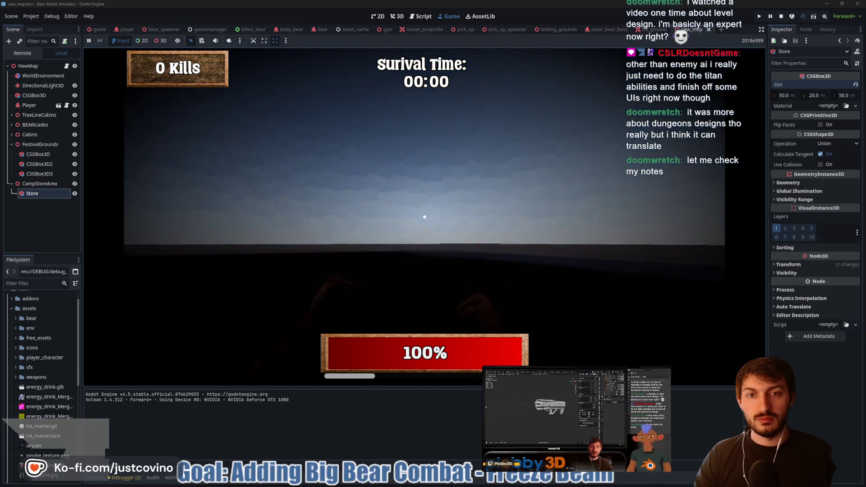
pyautogui.press('F8')
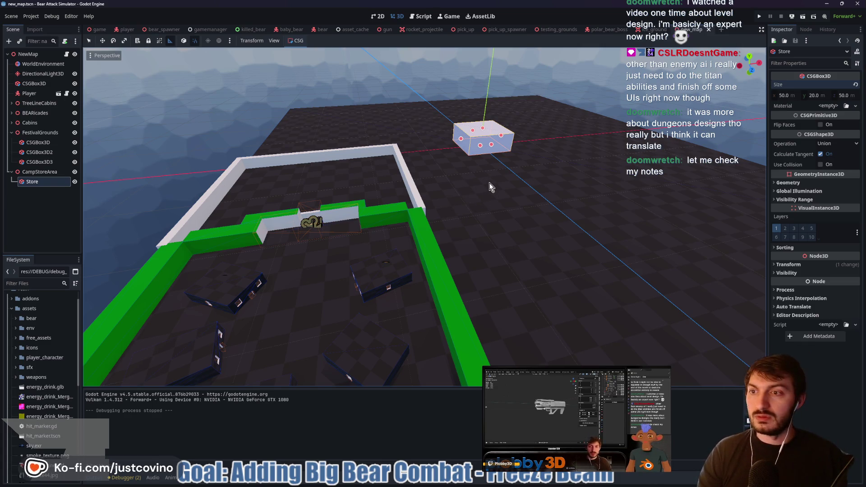
# Duplicate Store as Store2, parent it under Store, and set its operation to Subtraction.
pyautogui.hotkey('ctrl', 'd')
pyautogui.moveTo(31, 193); pyautogui.dragTo(40, 184)
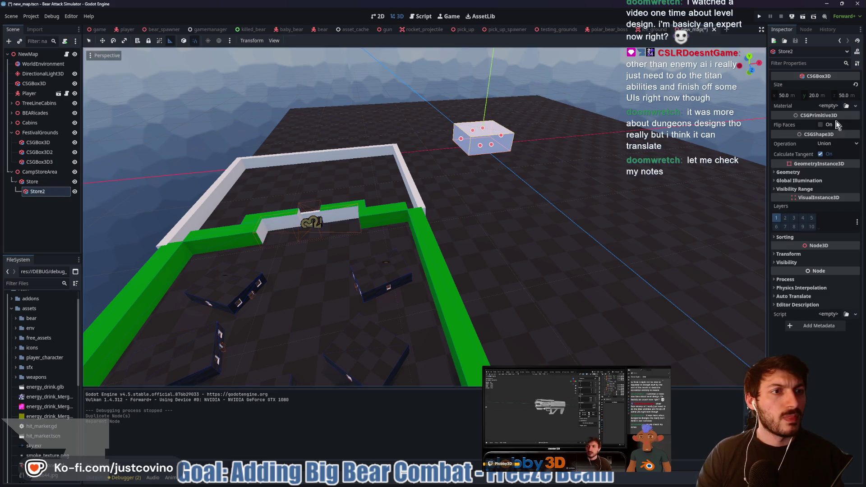
pyautogui.click(837, 143)
pyautogui.click(835, 174)
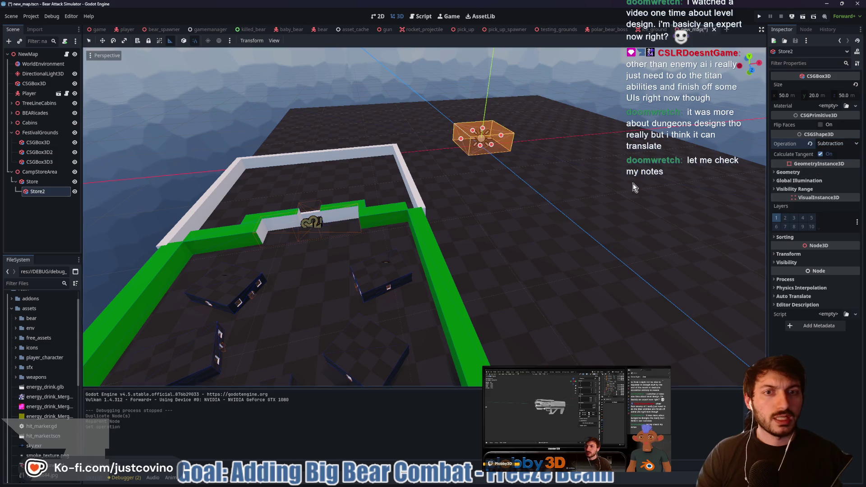
pyautogui.press('f')
pyautogui.scroll(3, 517, 213)
pyautogui.moveTo(514, 220)
pyautogui.mouseDown()
pyautogui.moveTo(601, 201)
pyautogui.moveTo(593, 188)
pyautogui.mouseUp()
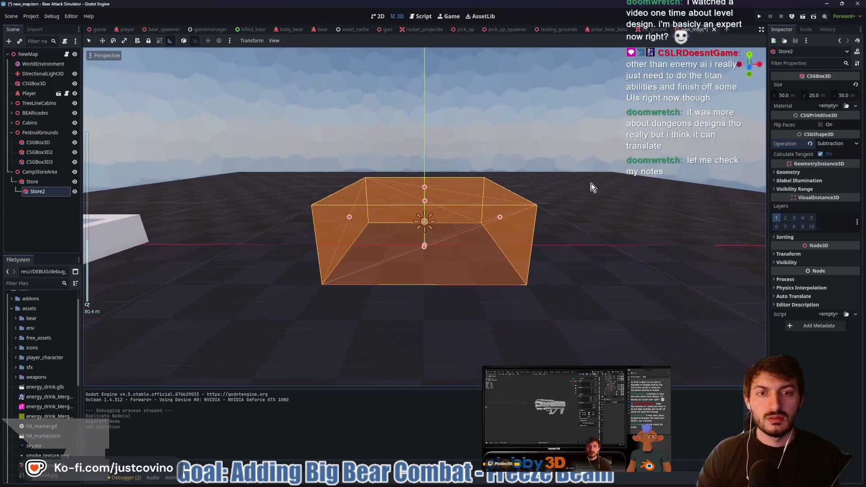
# Set Store2's size to 48 × 18 × 48 in the Inspector.
pyautogui.click(791, 95)
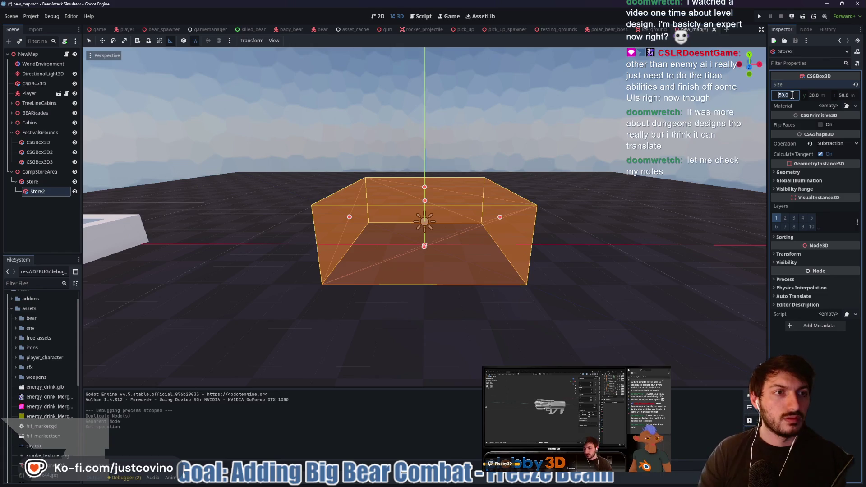
pyautogui.write('40')
pyautogui.press('Tab')
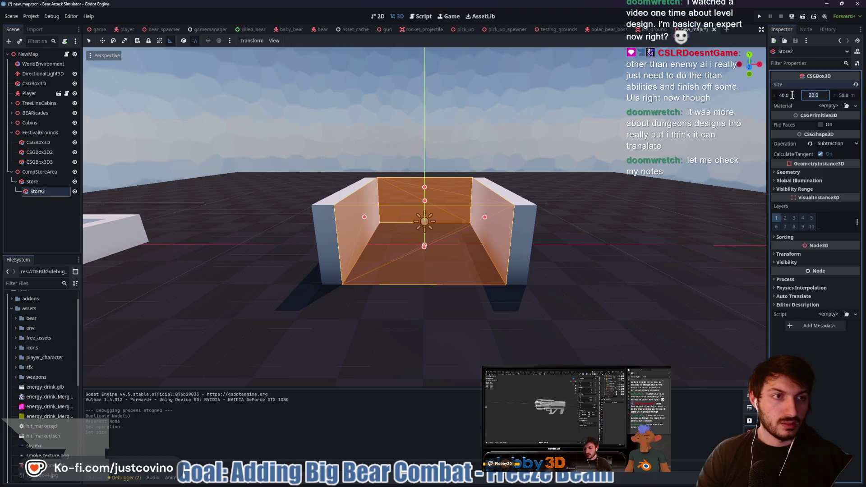
pyautogui.write('18')
pyautogui.press('Tab')
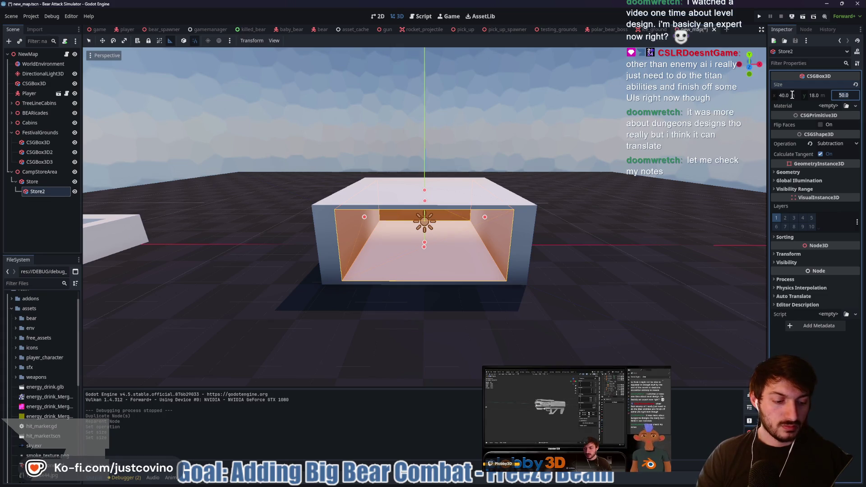
pyautogui.write('48')
pyautogui.press('Return')
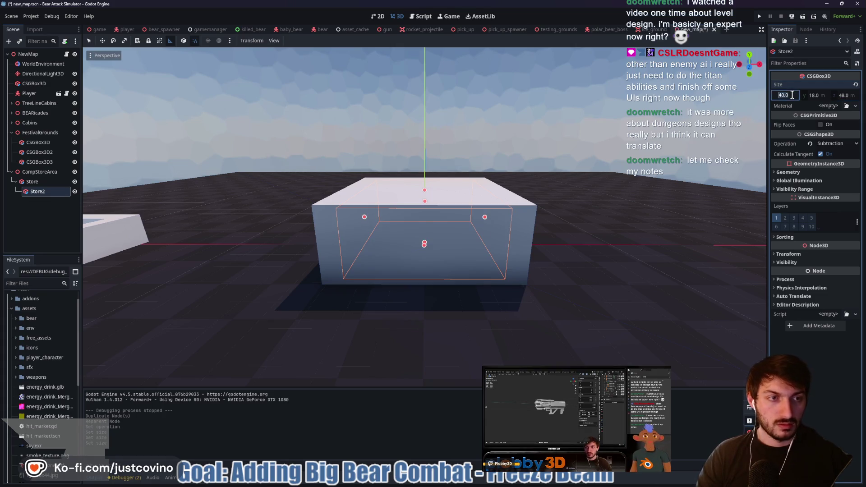
pyautogui.write('48')
pyautogui.press('Return')
# Drag Store2's Y handle to make the inner box 19.5 m tall.
pyautogui.moveTo(519, 248)
pyautogui.mouseDown()
pyautogui.moveTo(544, 264)
pyautogui.moveTo(537, 235)
pyautogui.moveTo(431, 249)
pyautogui.mouseUp()
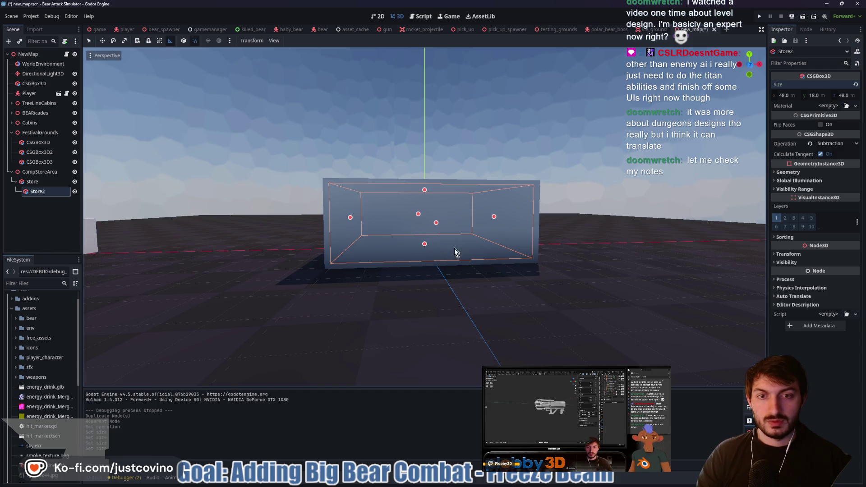
pyautogui.moveTo(425, 248); pyautogui.dragTo(424, 252)
pyautogui.moveTo(371, 263)
pyautogui.mouseDown()
pyautogui.moveTo(479, 266)
pyautogui.moveTo(468, 267)
pyautogui.mouseUp()
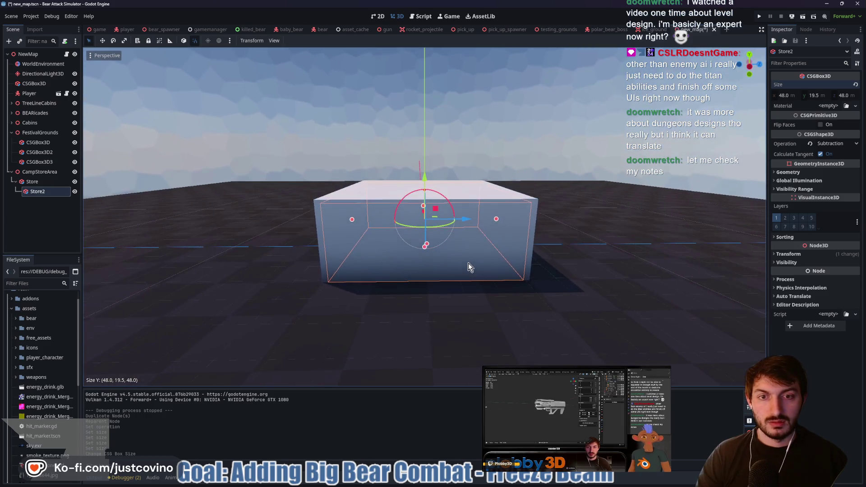
pyautogui.moveTo(228, 237)
pyautogui.mouseDown()
pyautogui.moveTo(461, 248)
pyautogui.moveTo(332, 235)
pyautogui.moveTo(343, 268)
pyautogui.mouseUp()
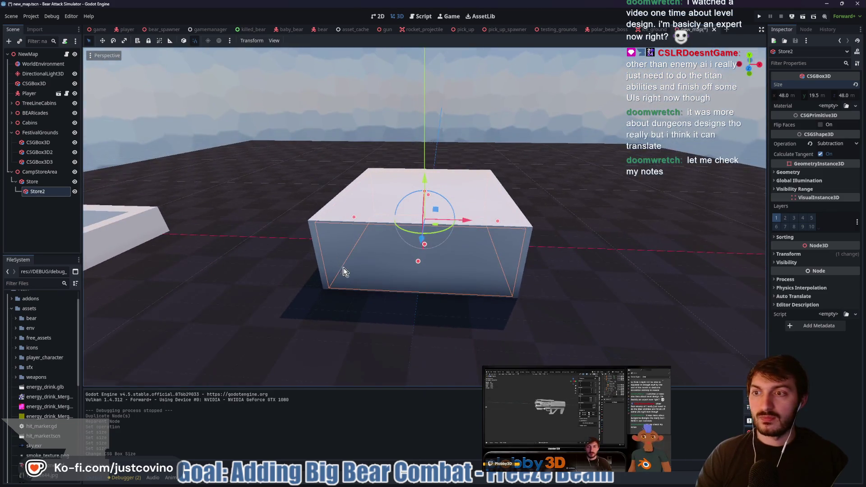
# Select the outer Store box and stretch it taller.
pyautogui.click(47, 181)
pyautogui.moveTo(492, 179); pyautogui.dragTo(507, 155)
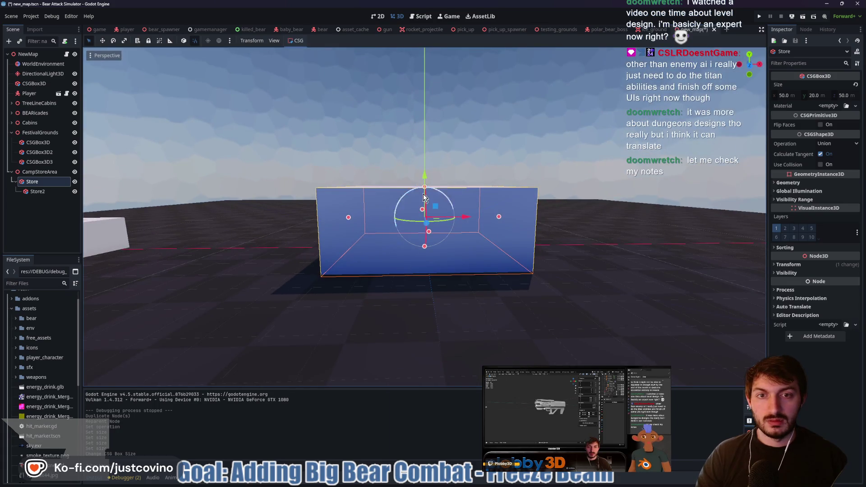
pyautogui.moveTo(426, 189); pyautogui.dragTo(419, 89)
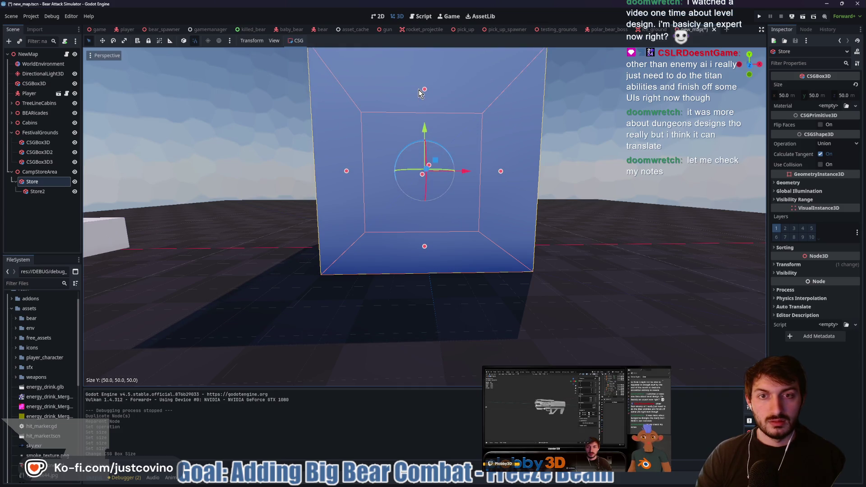
pyautogui.moveTo(419, 89)
pyautogui.mouseDown()
pyautogui.moveTo(333, 176)
pyautogui.moveTo(415, 182)
pyautogui.mouseUp()
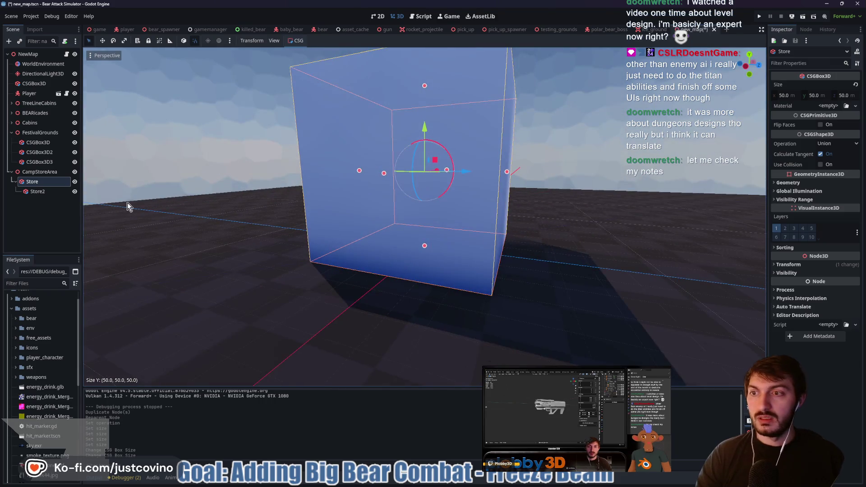
# From a front view, stretch the inner Store2 box to 49.5 m tall.
pyautogui.click(54, 191)
pyautogui.press('KP_1')
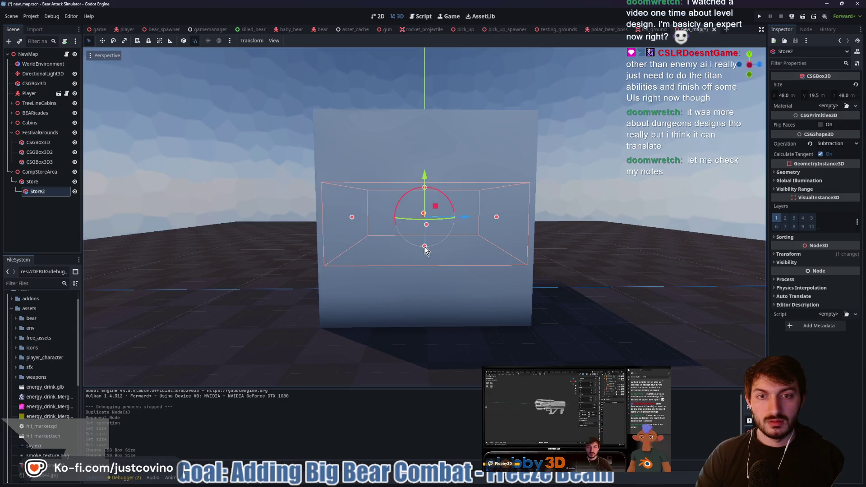
pyautogui.moveTo(425, 248); pyautogui.dragTo(426, 294)
pyautogui.moveTo(425, 187); pyautogui.dragTo(425, 147)
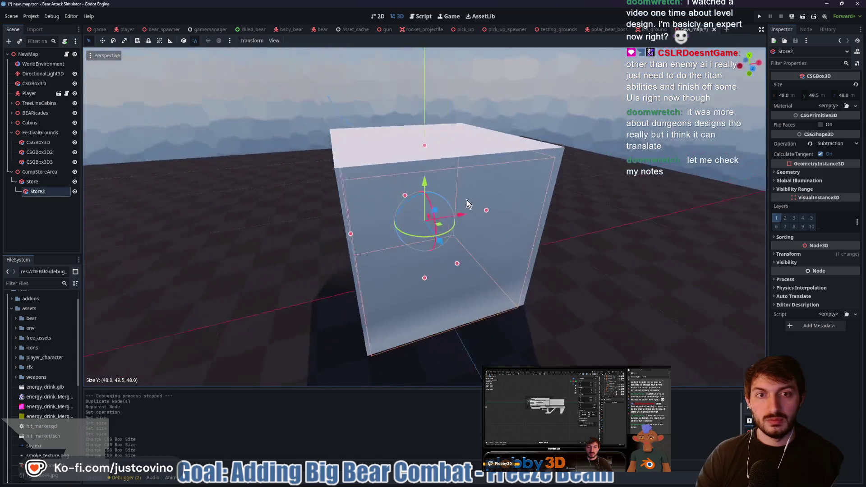
pyautogui.moveTo(470, 203); pyautogui.dragTo(447, 198)
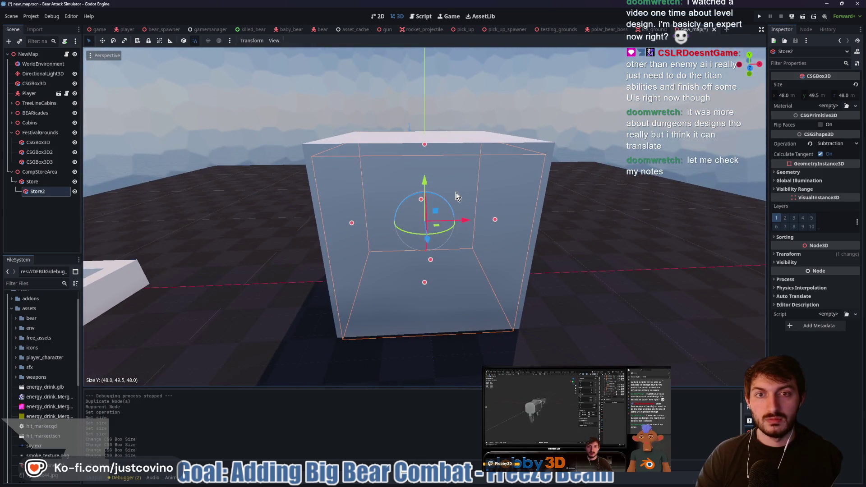
pyautogui.moveTo(339, 221)
pyautogui.mouseDown()
pyautogui.moveTo(554, 209)
pyautogui.moveTo(578, 223)
pyautogui.moveTo(576, 246)
pyautogui.moveTo(610, 240)
pyautogui.moveTo(474, 209)
pyautogui.mouseUp()
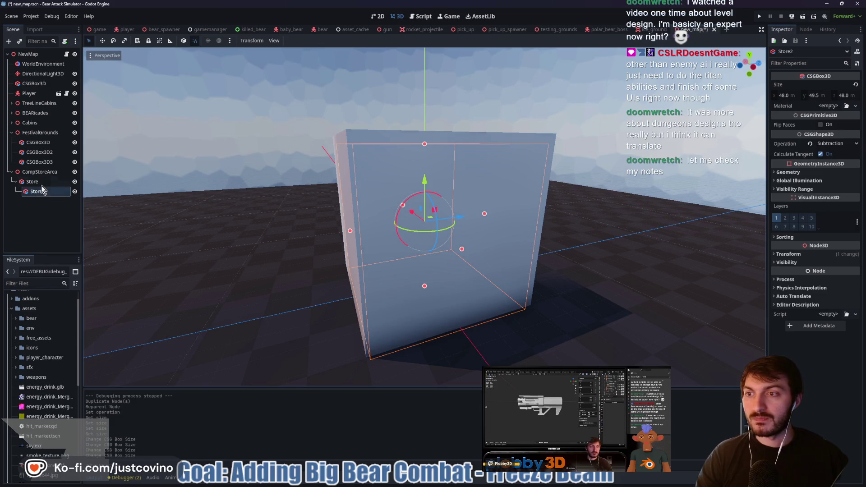
# Zoom out to see the whole hollow store among the festival area, then select CampStoreArea.
pyautogui.moveTo(604, 206)
pyautogui.mouseDown()
pyautogui.moveTo(437, 210)
pyautogui.moveTo(315, 228)
pyautogui.moveTo(454, 268)
pyautogui.mouseUp()
pyautogui.scroll(5, 456, 273)
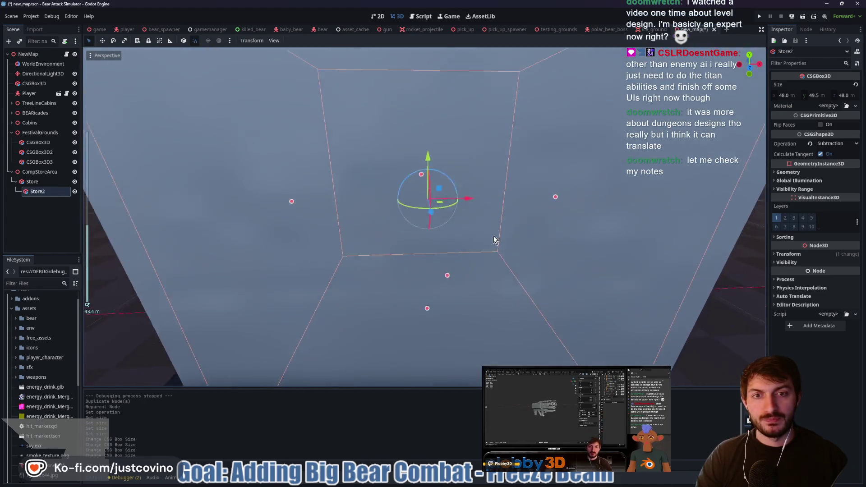
pyautogui.scroll(8, 494, 245)
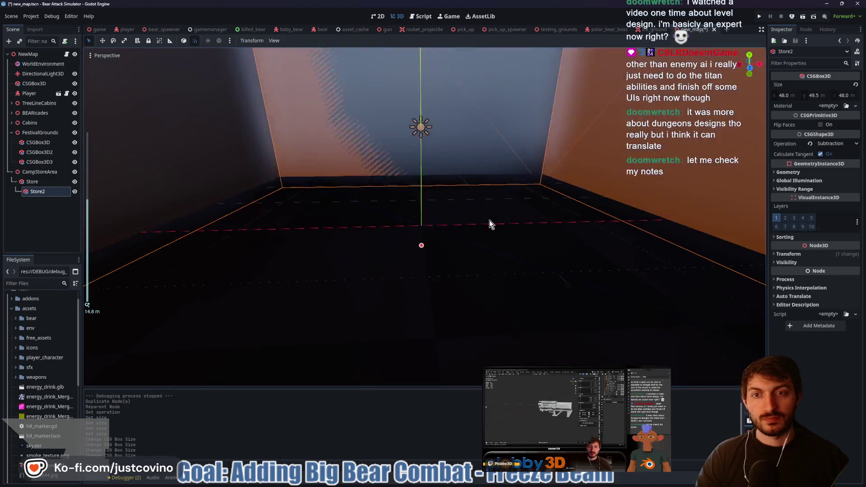
pyautogui.scroll(-15, 489, 220)
pyautogui.moveTo(451, 218)
pyautogui.mouseDown()
pyautogui.moveTo(459, 235)
pyautogui.moveTo(530, 229)
pyautogui.moveTo(379, 248)
pyautogui.moveTo(388, 245)
pyautogui.mouseUp()
pyautogui.moveTo(332, 251)
pyautogui.mouseDown()
pyautogui.moveTo(238, 265)
pyautogui.moveTo(313, 286)
pyautogui.moveTo(379, 239)
pyautogui.moveTo(309, 229)
pyautogui.moveTo(391, 275)
pyautogui.mouseUp()
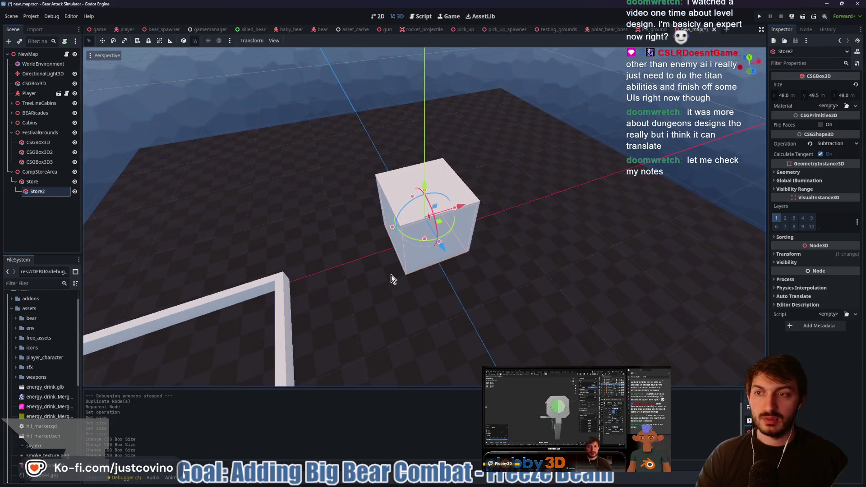
pyautogui.click(39, 172)
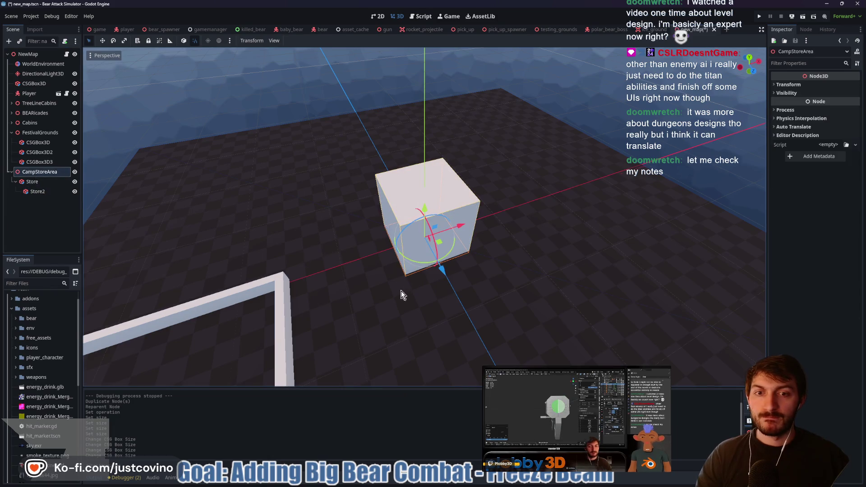
pyautogui.moveTo(401, 290); pyautogui.dragTo(298, 269)
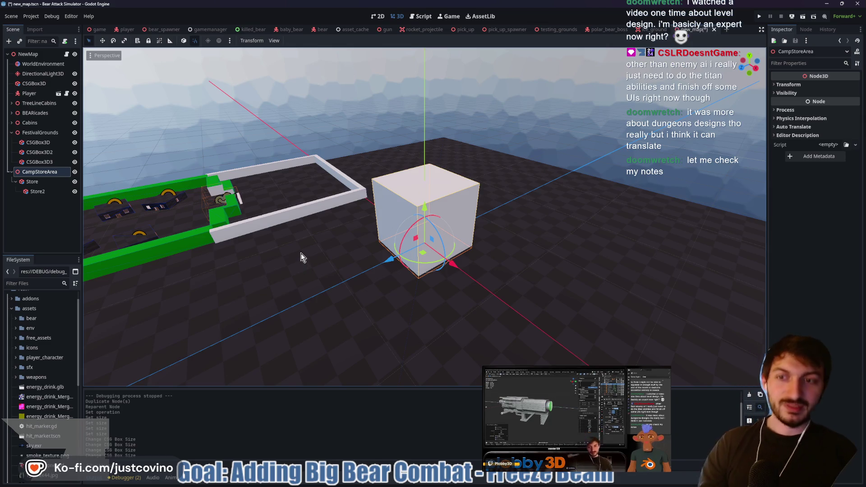
pyautogui.moveTo(320, 256); pyautogui.dragTo(494, 251)
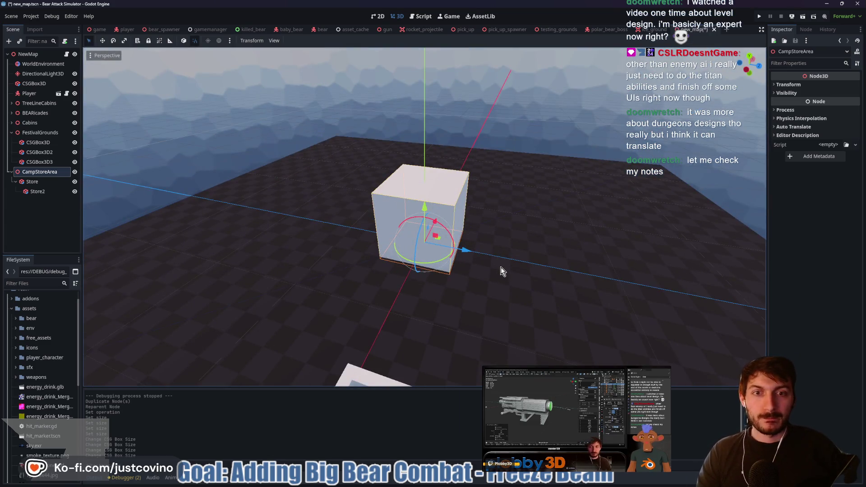
pyautogui.moveTo(519, 275)
pyautogui.mouseDown()
pyautogui.moveTo(460, 252)
pyautogui.moveTo(364, 306)
pyautogui.moveTo(315, 282)
pyautogui.moveTo(414, 322)
pyautogui.mouseUp()
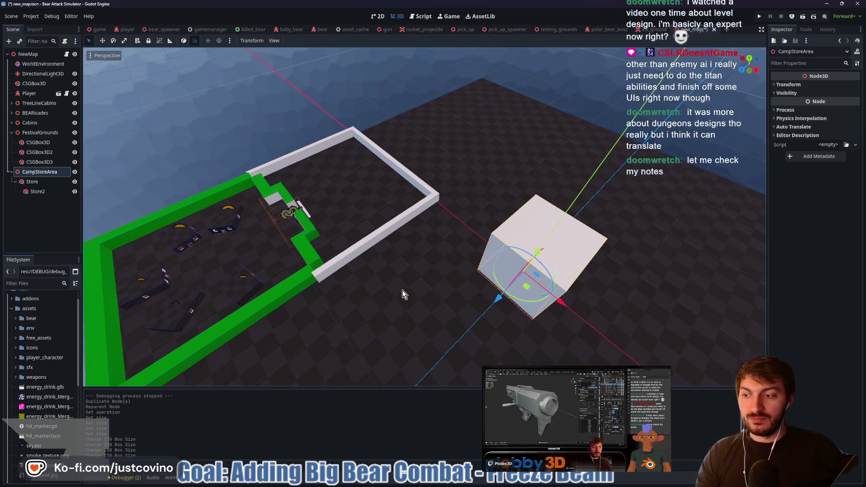
pyautogui.moveTo(400, 287)
pyautogui.mouseDown()
pyautogui.moveTo(497, 269)
pyautogui.moveTo(439, 253)
pyautogui.mouseUp()
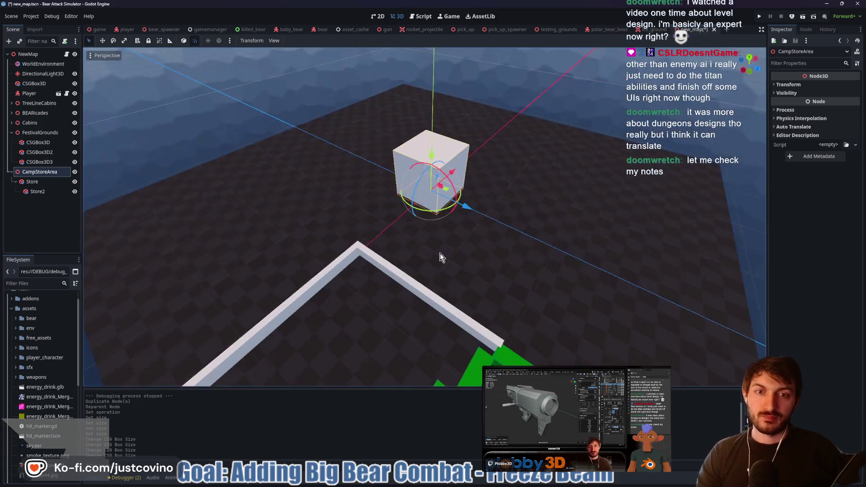
pyautogui.scroll(3, 440, 255)
pyautogui.scroll(5, 332, 227)
pyautogui.click(32, 182)
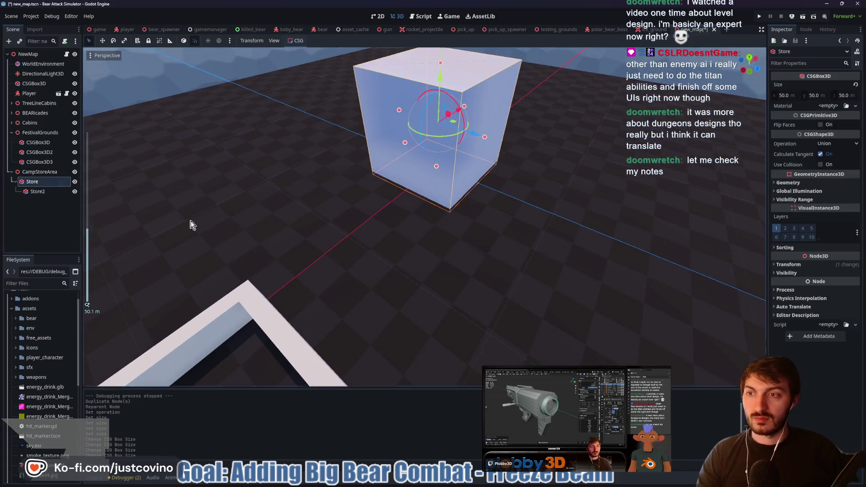
# Add a CSGBox3D under Store and lower it toward the wall base.
pyautogui.hotkey('ctrl', 'a')
pyautogui.write('csgb')
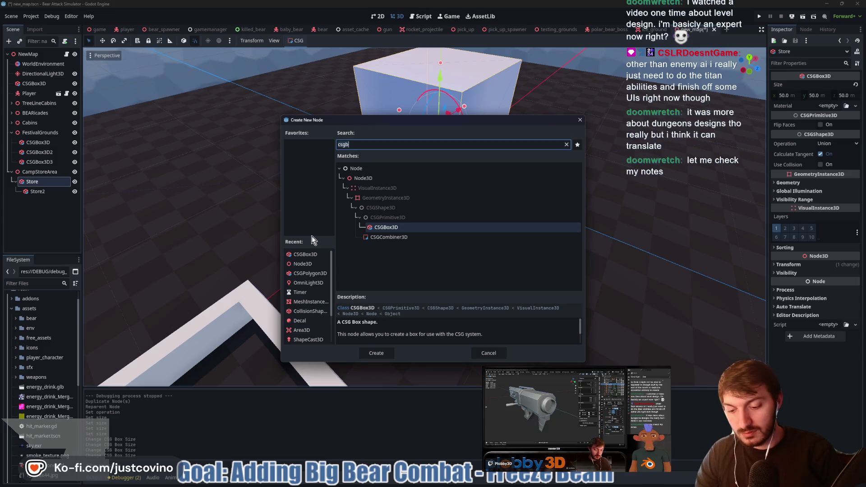
pyautogui.press('BackSpace')
pyautogui.press('Return')
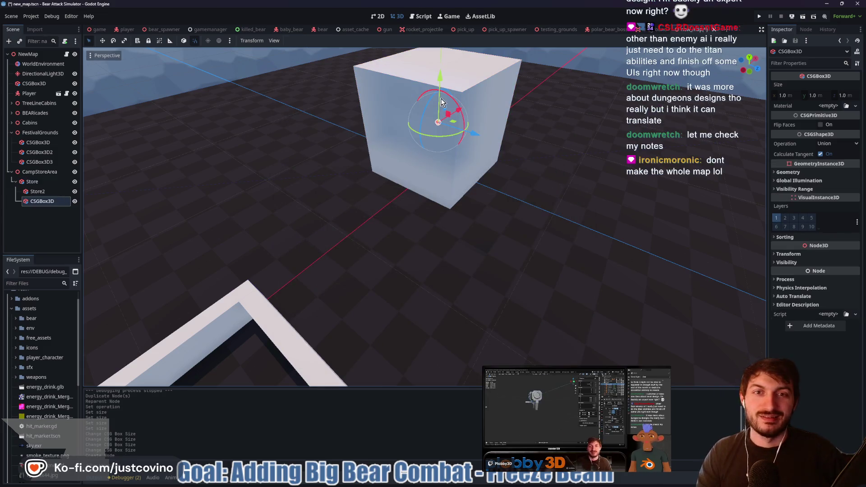
pyautogui.scroll(3, 412, 200)
pyautogui.moveTo(370, 271)
pyautogui.mouseDown()
pyautogui.moveTo(436, 247)
pyautogui.moveTo(430, 185)
pyautogui.moveTo(425, 260)
pyautogui.mouseUp()
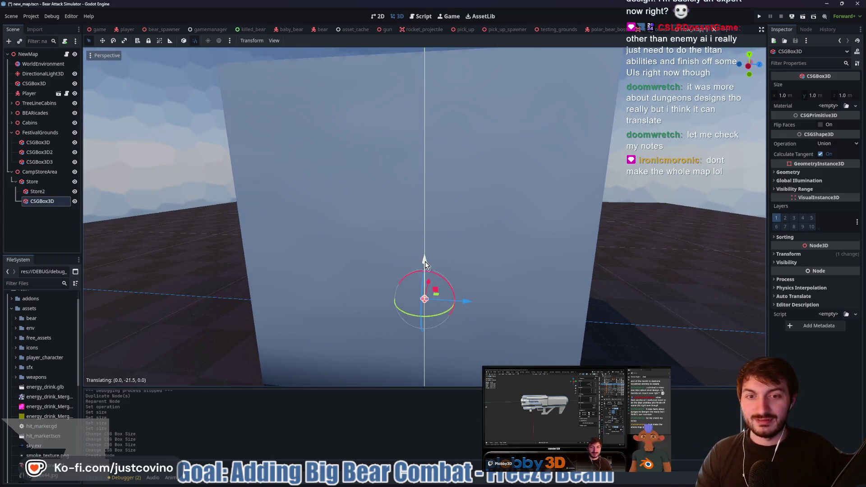
pyautogui.scroll(-3, 500, 261)
pyautogui.moveTo(500, 261)
pyautogui.mouseDown()
pyautogui.moveTo(425, 262)
pyautogui.moveTo(385, 288)
pyautogui.moveTo(557, 294)
pyautogui.moveTo(465, 241)
pyautogui.mouseUp()
pyautogui.press('f')
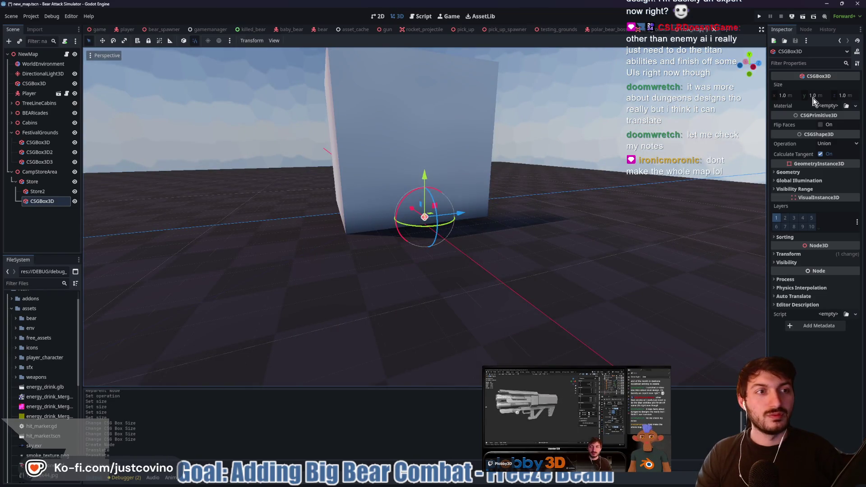
# Resize the new box so its height and depth are 6 m.
pyautogui.click(818, 95)
pyautogui.write('5')
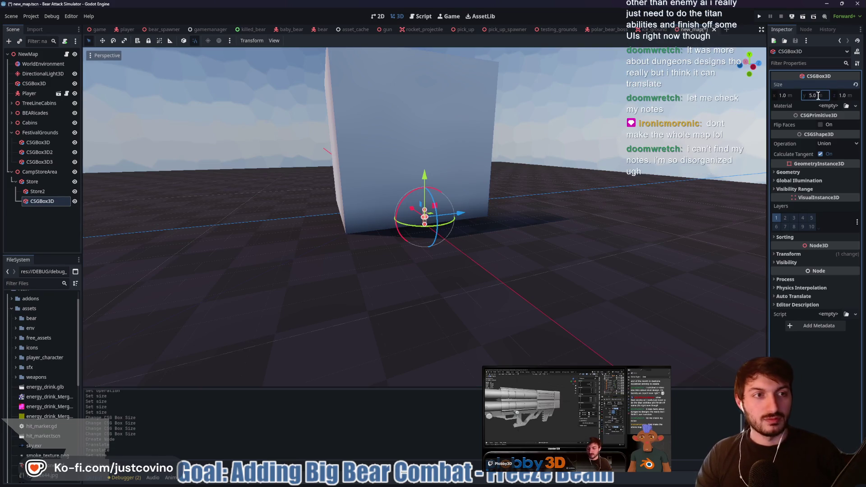
pyautogui.press('Return')
pyautogui.press('f')
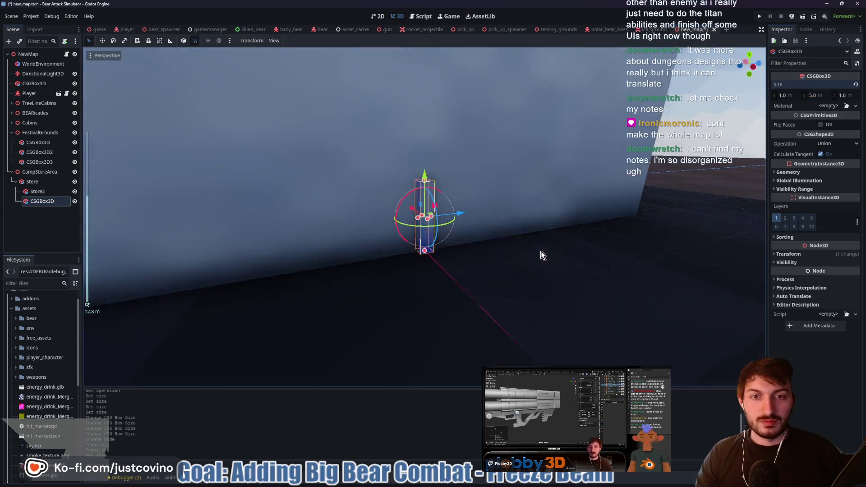
pyautogui.moveTo(434, 220); pyautogui.dragTo(479, 229)
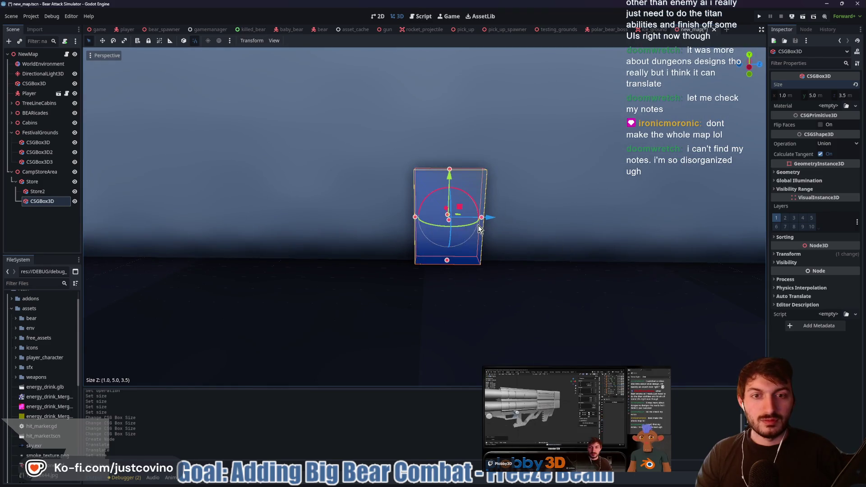
pyautogui.moveTo(415, 220); pyautogui.dragTo(377, 217)
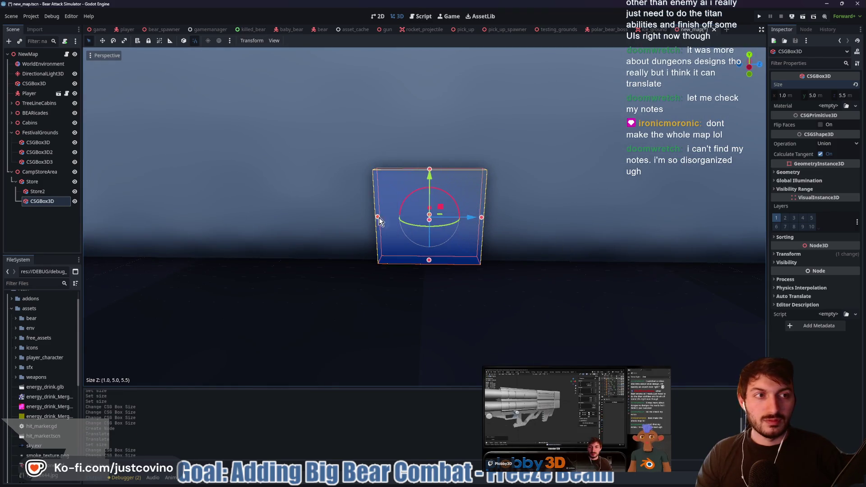
pyautogui.moveTo(845, 97); pyautogui.dragTo(850, 97)
pyautogui.click(854, 95)
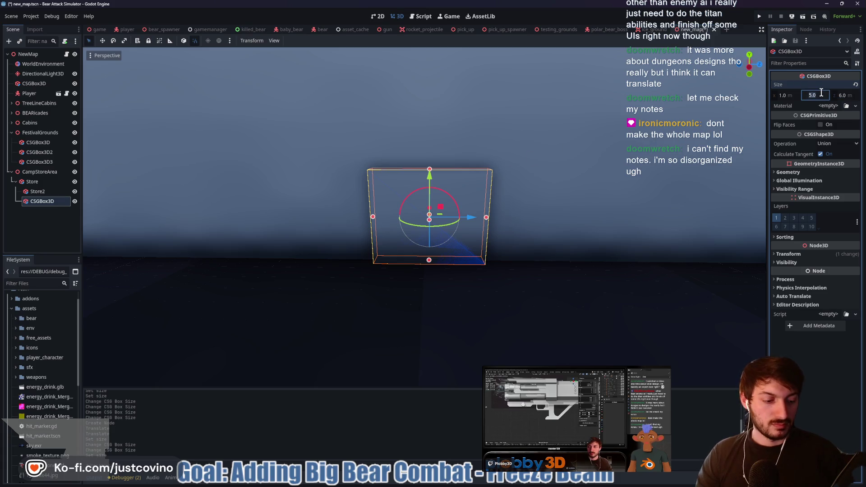
pyautogui.write('6')
pyautogui.press('Return')
# Raise the box into the wall and narrow its width to 2.5 m.
pyautogui.moveTo(429, 182)
pyautogui.mouseDown()
pyautogui.moveTo(428, 163)
pyautogui.moveTo(512, 188)
pyautogui.moveTo(430, 191)
pyautogui.moveTo(507, 214)
pyautogui.mouseUp()
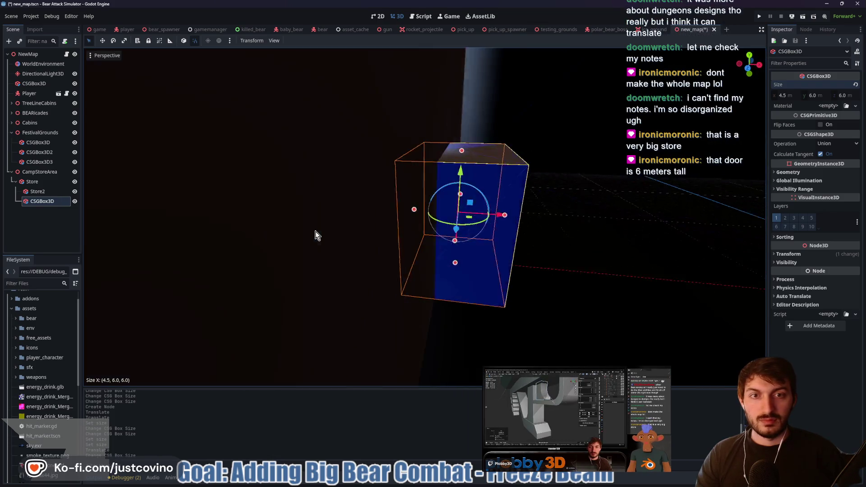
pyautogui.moveTo(304, 226)
pyautogui.mouseDown()
pyautogui.moveTo(359, 229)
pyautogui.moveTo(346, 223)
pyautogui.mouseUp()
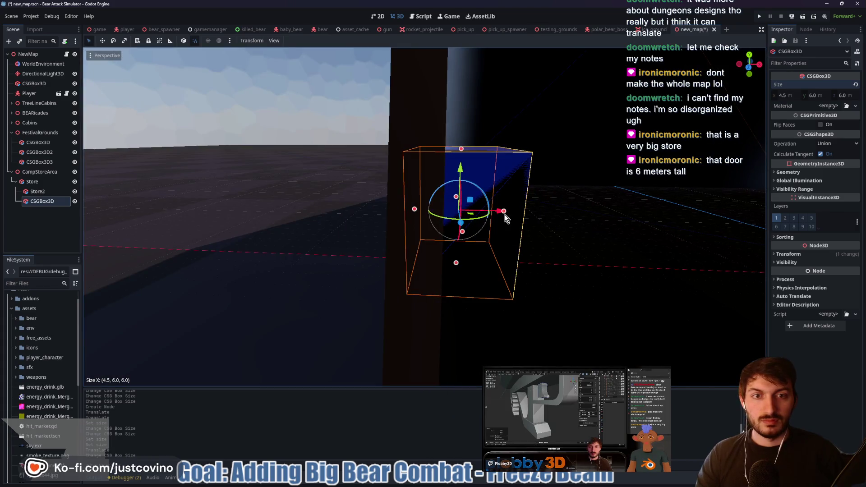
pyautogui.moveTo(503, 213); pyautogui.dragTo(466, 211)
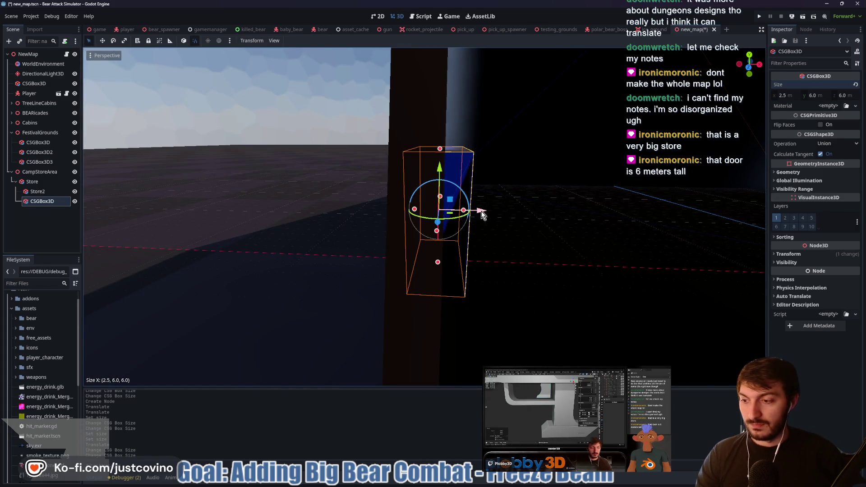
pyautogui.click(821, 95)
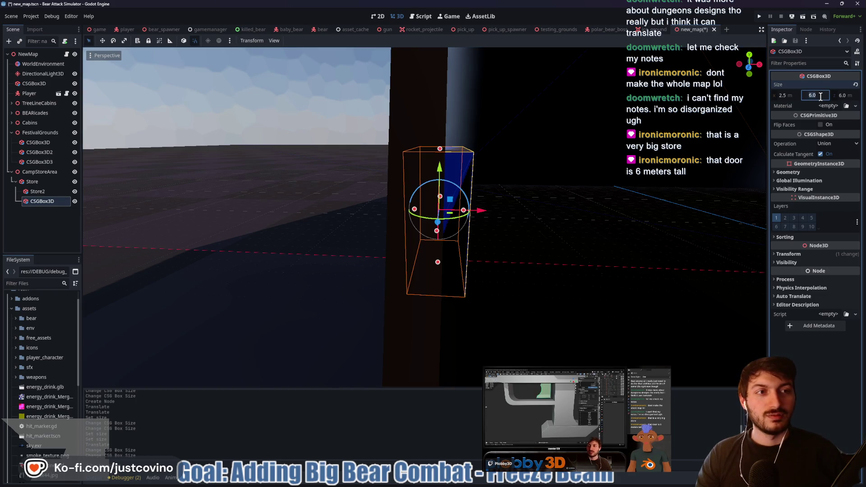
pyautogui.moveTo(564, 189); pyautogui.dragTo(656, 176)
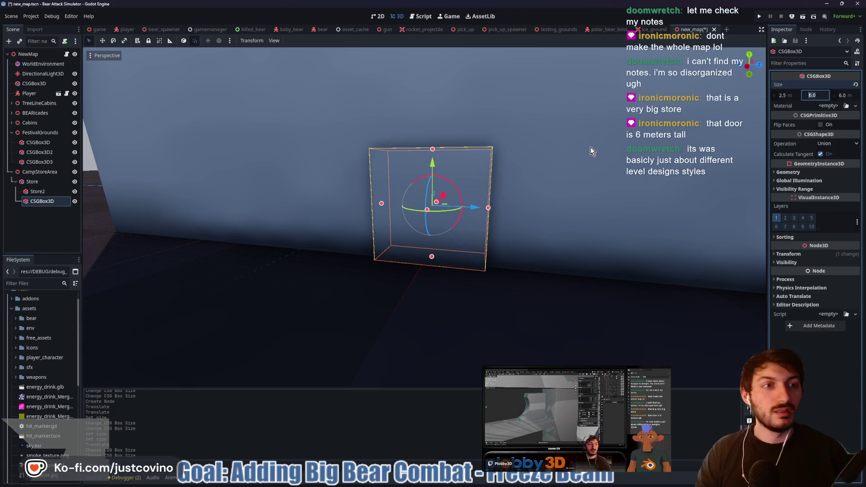
# Set the box's operation to Subtraction to cut the doorway, then select CampStoreArea.
pyautogui.click(837, 143)
pyautogui.click(833, 180)
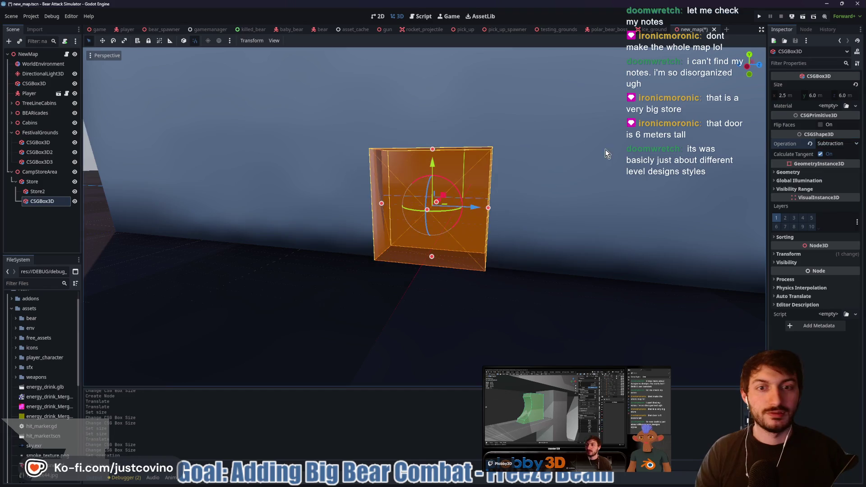
pyautogui.moveTo(500, 170)
pyautogui.mouseDown()
pyautogui.moveTo(501, 217)
pyautogui.moveTo(385, 215)
pyautogui.moveTo(526, 230)
pyautogui.moveTo(573, 199)
pyautogui.mouseUp()
pyautogui.click(280, 218)
pyautogui.click(36, 172)
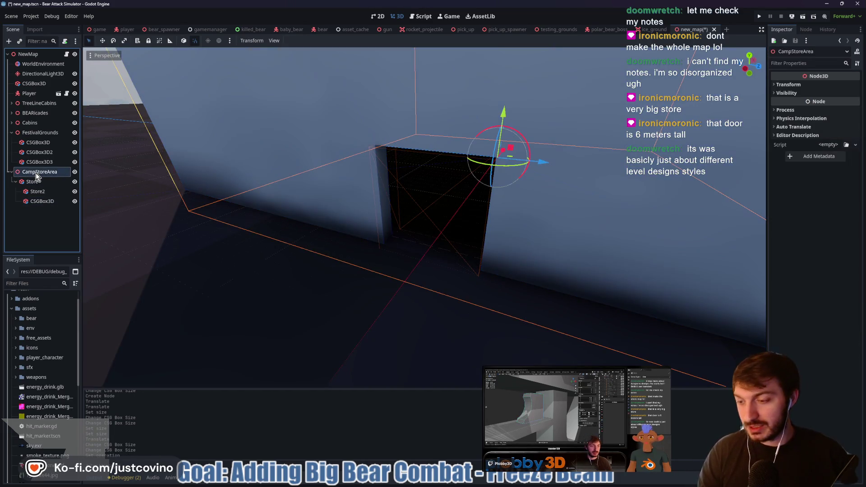
# Add an OmniLight3D under CampStoreArea, raise it above the store, and set range 23.
pyautogui.hotkey('ctrl', 'a')
pyautogui.write('om')
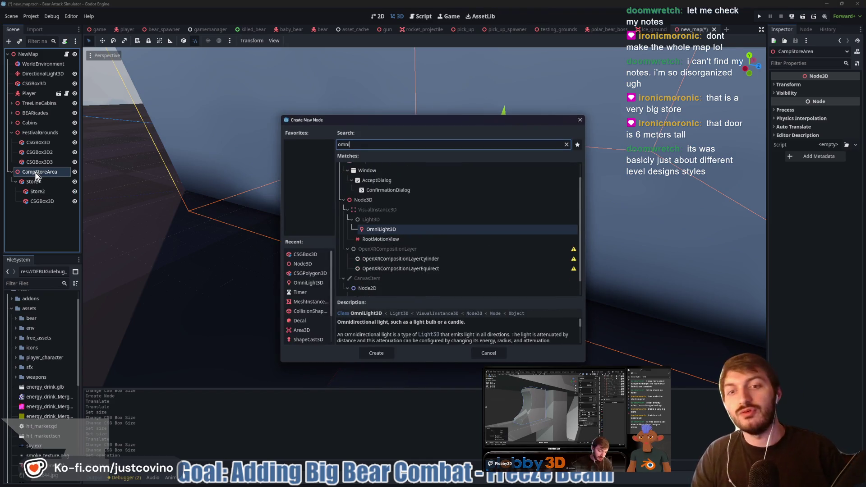
pyautogui.press('Return')
pyautogui.moveTo(516, 113); pyautogui.dragTo(518, 56)
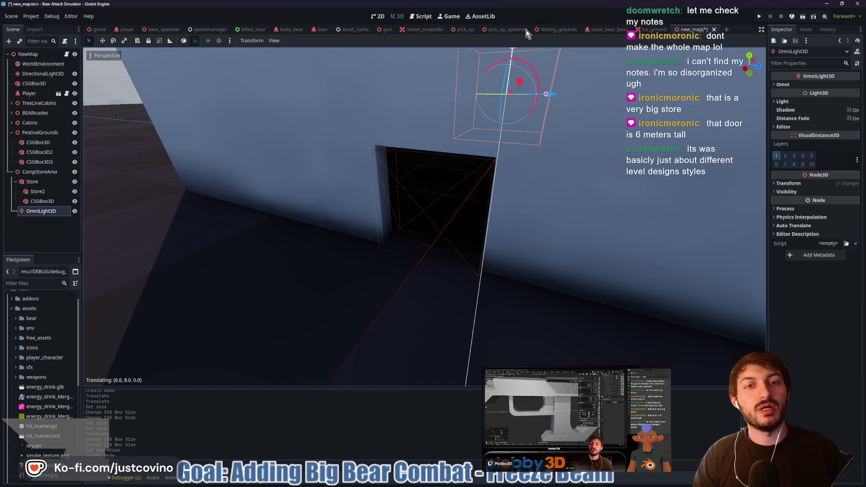
pyautogui.press('f')
pyautogui.scroll(-5, 486, 163)
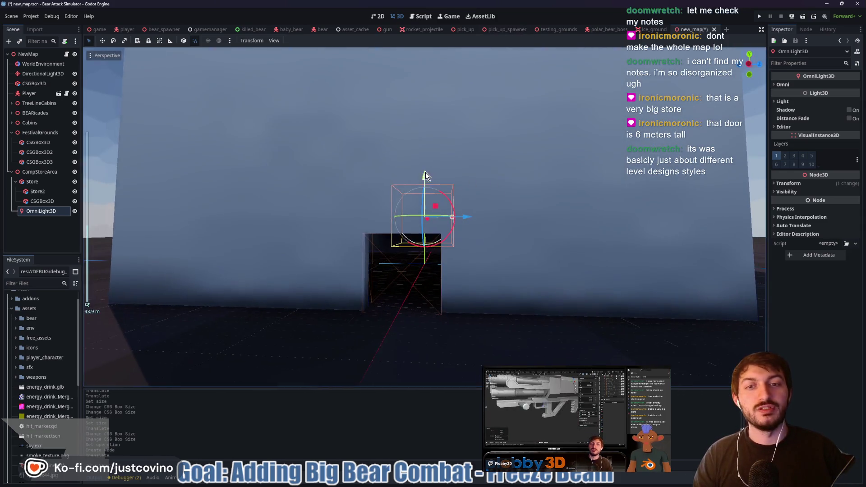
pyautogui.moveTo(426, 172); pyautogui.dragTo(425, 87)
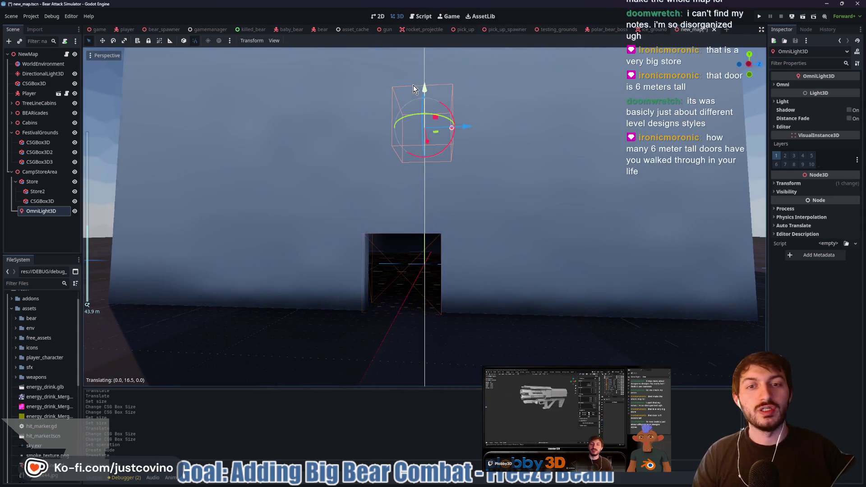
pyautogui.moveTo(453, 127); pyautogui.dragTo(550, 136)
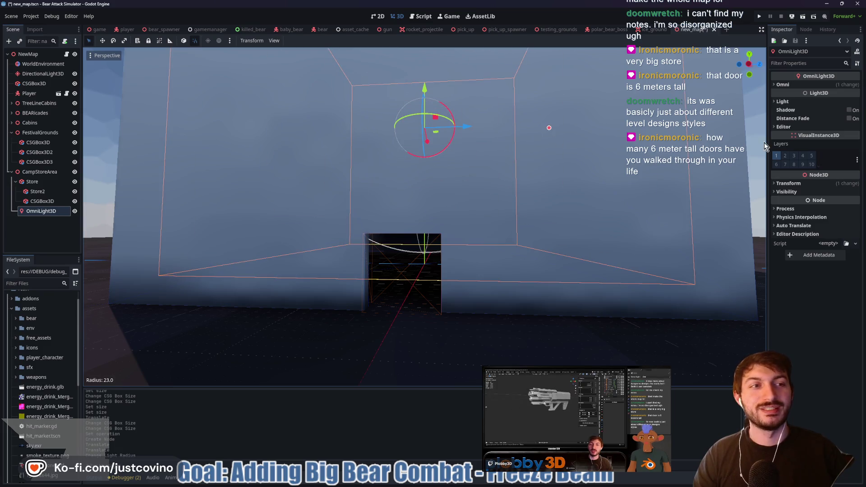
pyautogui.click(816, 85)
# Tint the light pale yellow (fff5a7) and raise its energy to about 1.6.
pyautogui.click(812, 136)
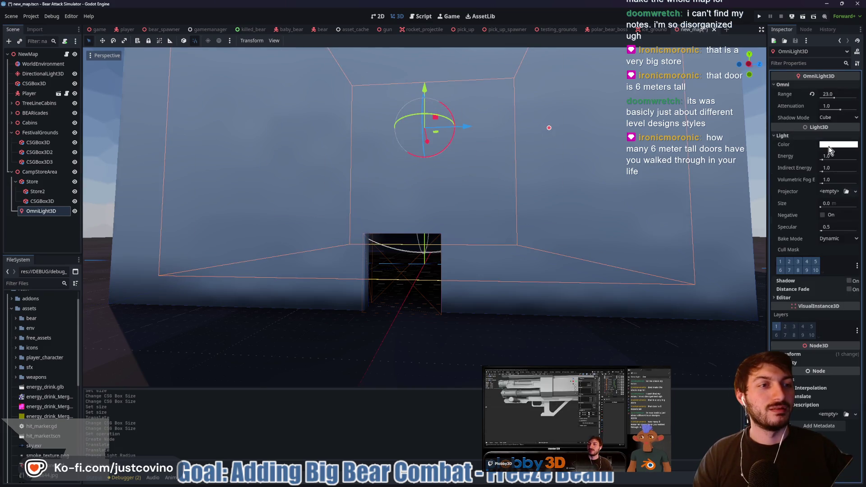
pyautogui.click(829, 145)
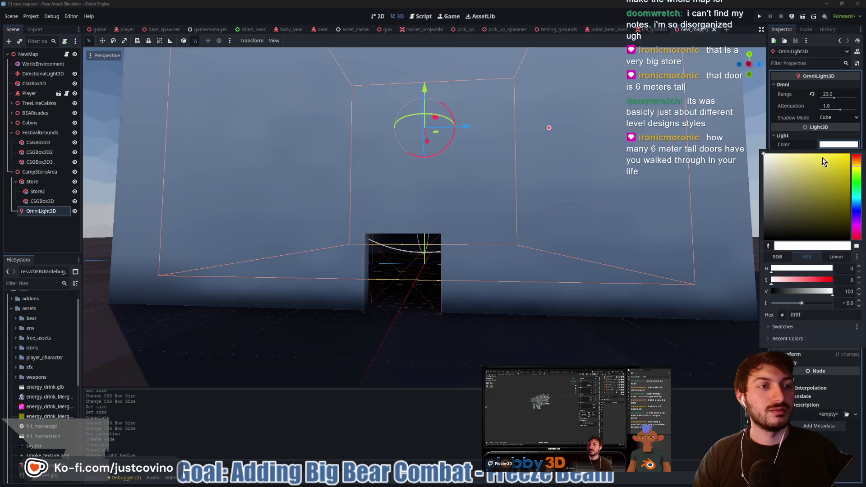
pyautogui.click(794, 153)
pyautogui.click(844, 147)
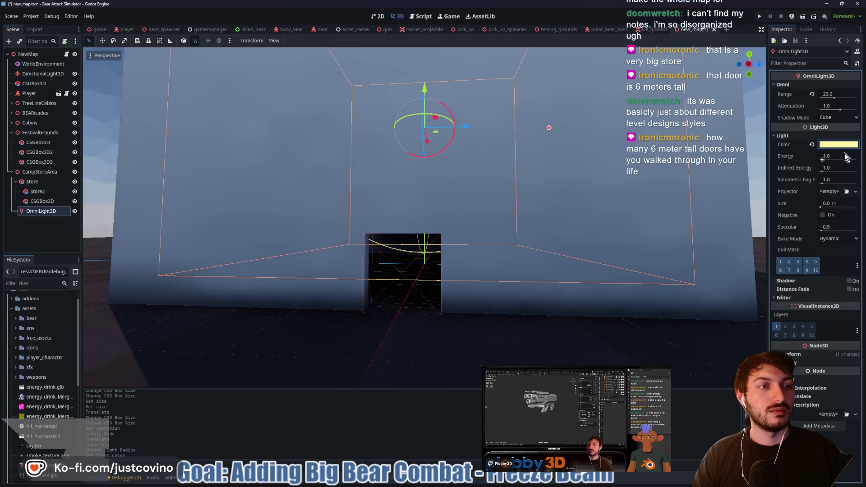
pyautogui.moveTo(828, 161); pyautogui.dragTo(832, 162)
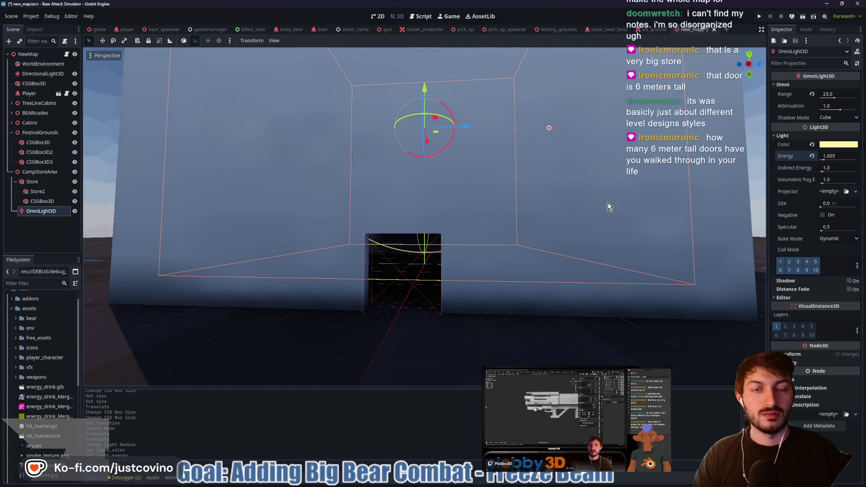
# Widen the omni light's range past 30 and increase its energy.
pyautogui.press('f')
pyautogui.scroll(5, 565, 223)
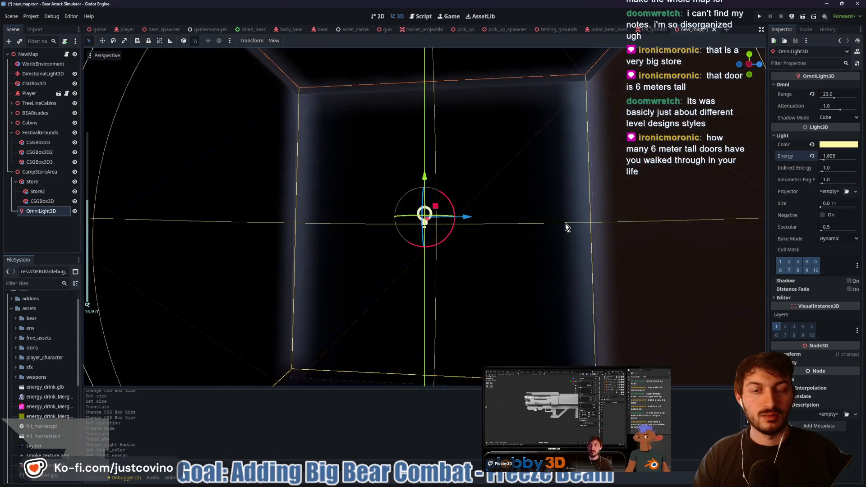
pyautogui.scroll(-8, 479, 250)
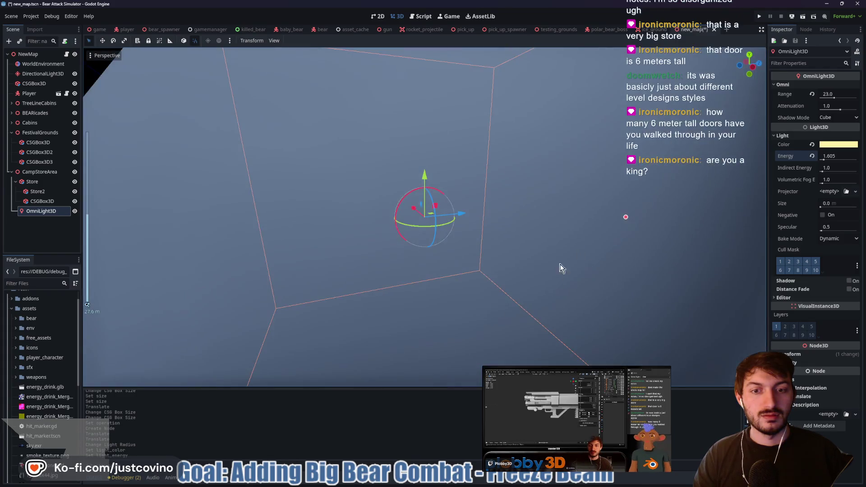
pyautogui.scroll(2, 664, 230)
pyautogui.moveTo(659, 220); pyautogui.dragTo(736, 217)
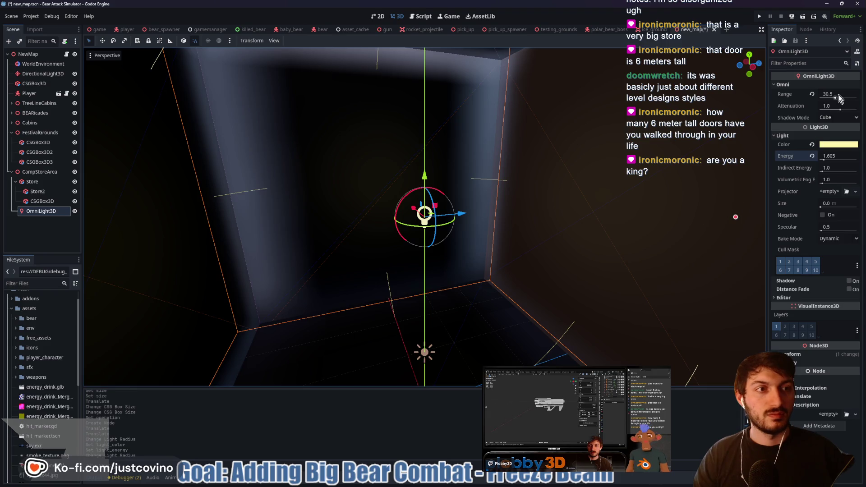
pyautogui.moveTo(838, 94); pyautogui.dragTo(859, 97)
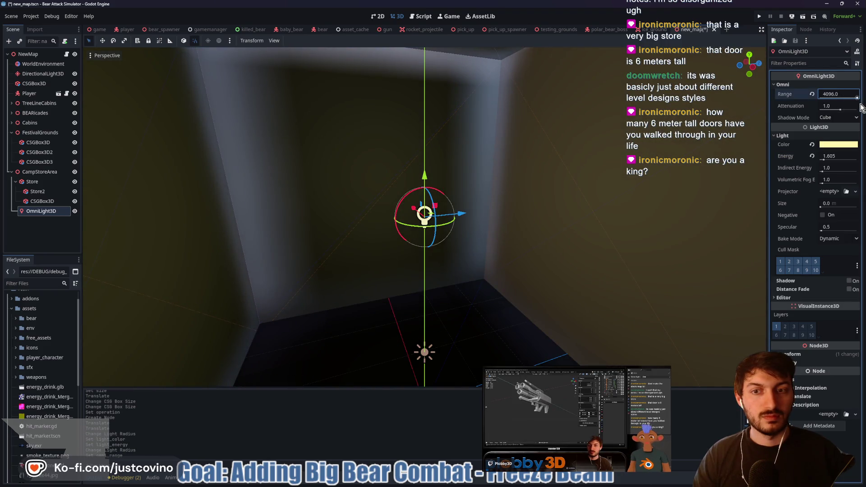
pyautogui.moveTo(862, 109)
pyautogui.mouseDown()
pyautogui.moveTo(829, 107)
pyautogui.moveTo(842, 106)
pyautogui.mouseUp()
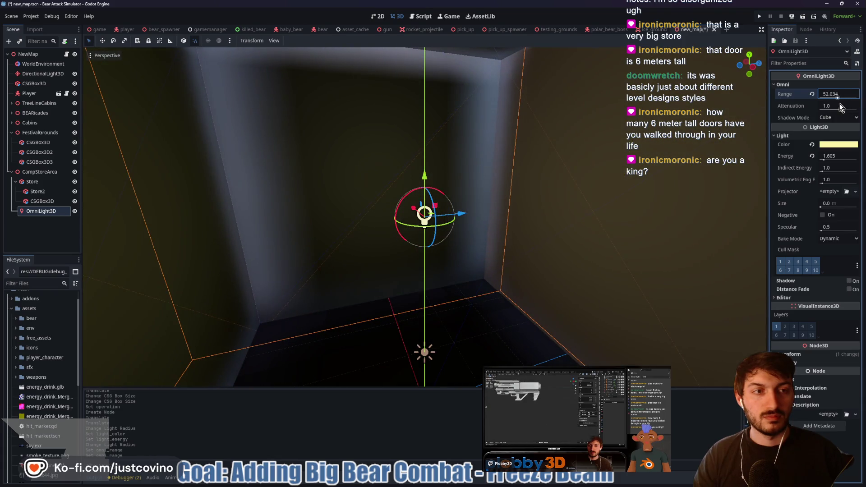
pyautogui.moveTo(829, 156); pyautogui.dragTo(851, 156)
# Inspect the lighting inside the store and save the scene.
pyautogui.scroll(-5, 565, 224)
pyautogui.moveTo(565, 223)
pyautogui.mouseDown()
pyautogui.moveTo(551, 159)
pyautogui.moveTo(544, 189)
pyautogui.moveTo(487, 199)
pyautogui.moveTo(502, 211)
pyautogui.mouseUp()
pyautogui.scroll(-8, 505, 221)
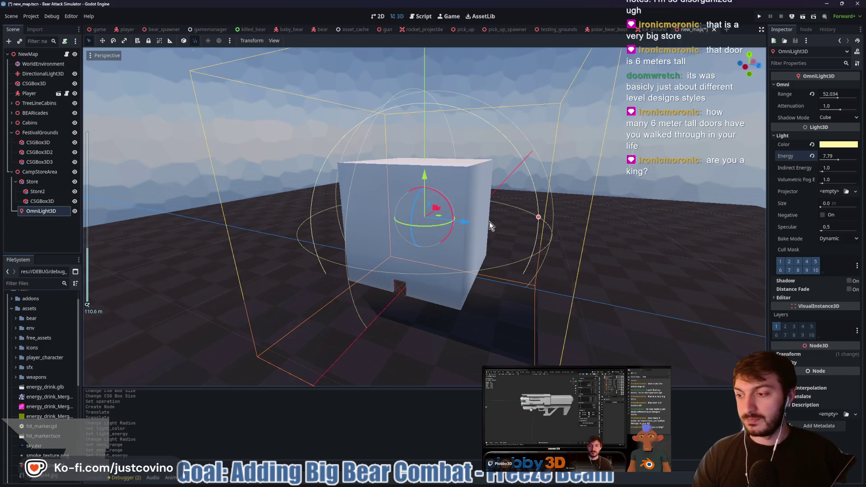
pyautogui.scroll(5, 489, 222)
pyautogui.scroll(8, 476, 217)
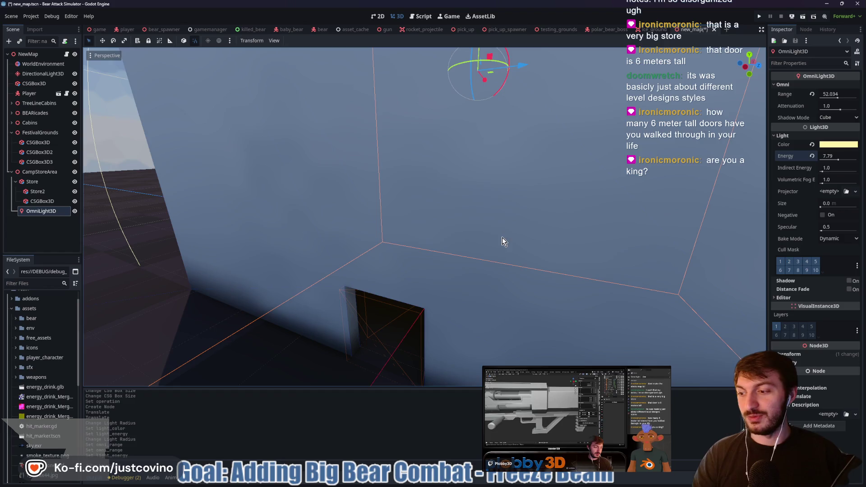
pyautogui.scroll(2, 493, 238)
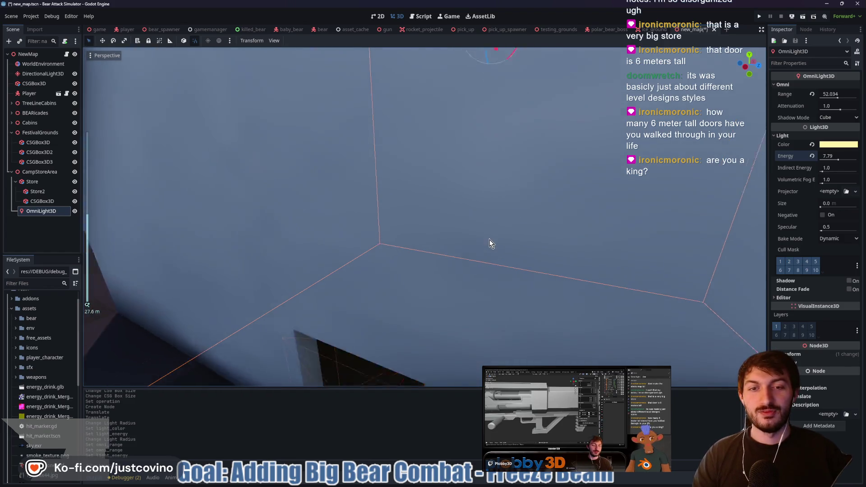
pyautogui.scroll(-2, 489, 243)
pyautogui.hotkey('ctrl', 's')
pyautogui.scroll(-4, 376, 211)
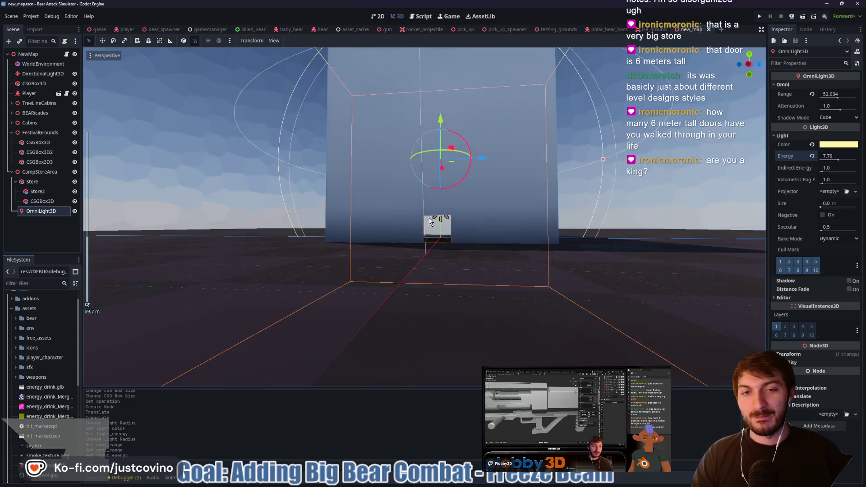
pyautogui.scroll(10, 481, 206)
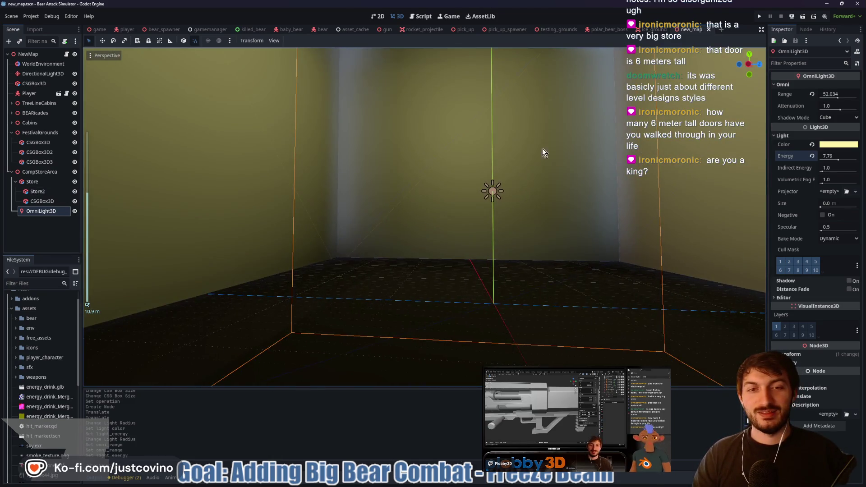
# Boost the light to energy 7.79 and range about 53.6 to fill the store.
pyautogui.press('f')
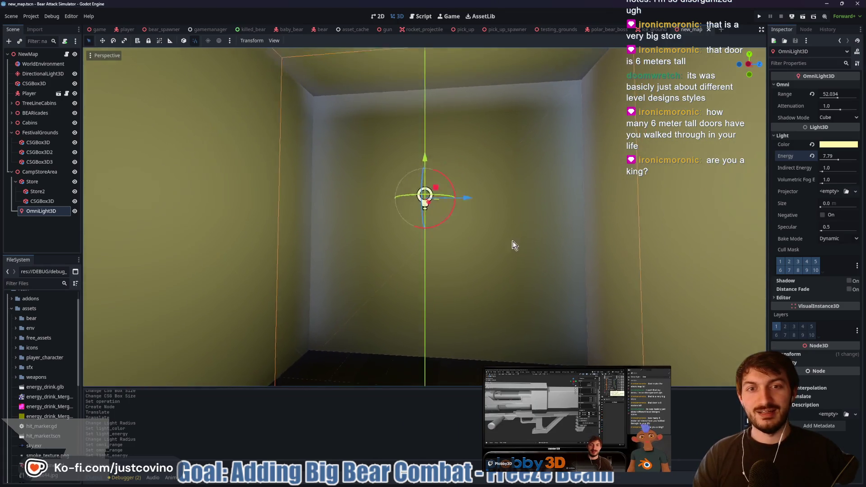
pyautogui.scroll(-8, 530, 192)
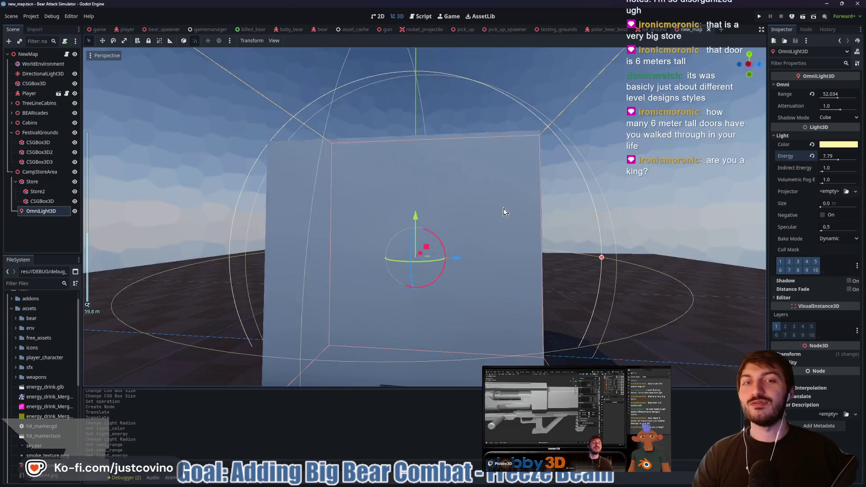
pyautogui.moveTo(503, 208)
pyautogui.mouseDown()
pyautogui.moveTo(595, 232)
pyautogui.moveTo(525, 261)
pyautogui.moveTo(507, 252)
pyautogui.moveTo(502, 262)
pyautogui.mouseUp()
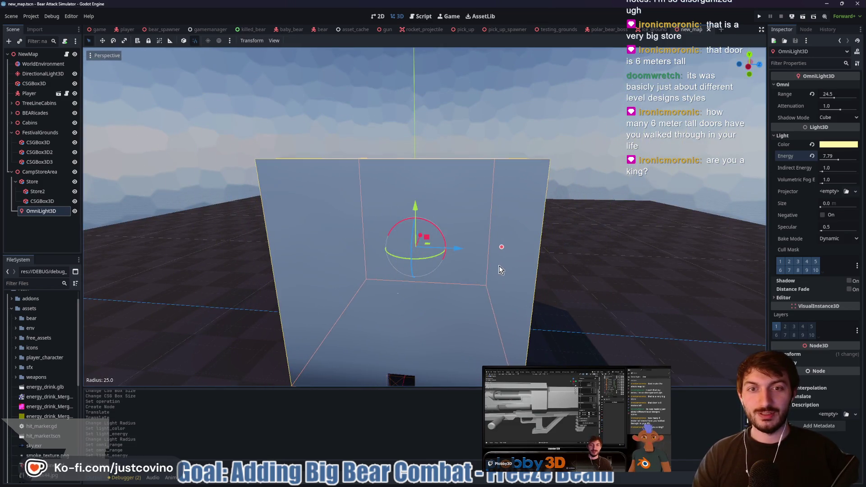
pyautogui.scroll(5, 502, 261)
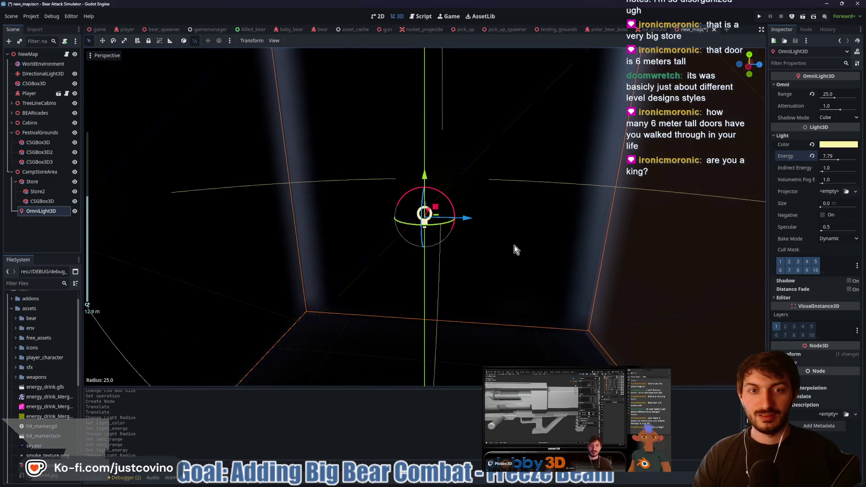
pyautogui.scroll(-5, 514, 246)
pyautogui.moveTo(839, 159); pyautogui.dragTo(864, 165)
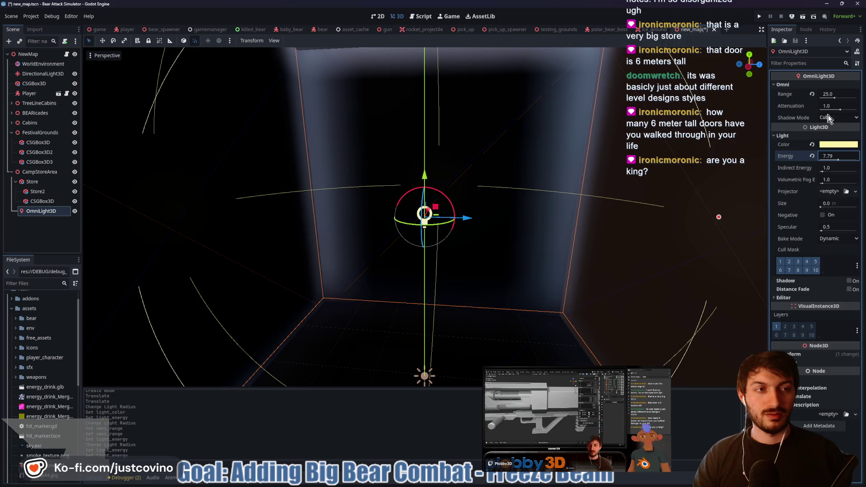
pyautogui.moveTo(834, 97); pyautogui.dragTo(840, 99)
pyautogui.scroll(-10, 621, 195)
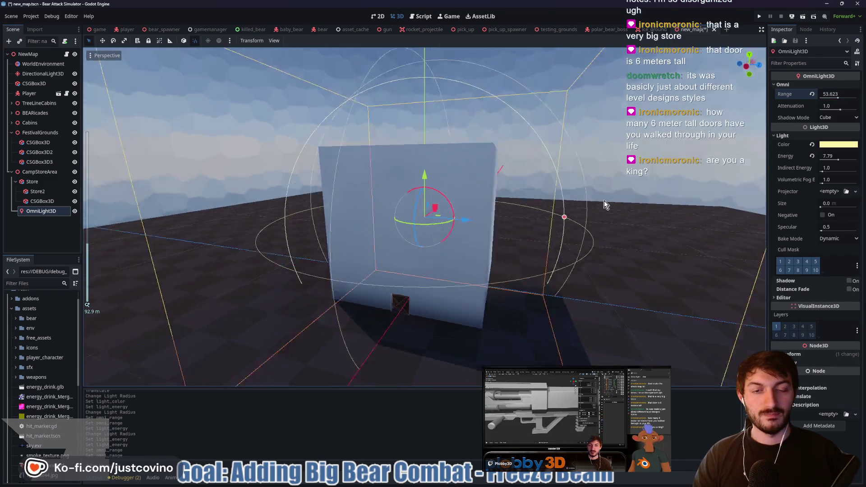
pyautogui.moveTo(540, 200); pyautogui.dragTo(524, 296)
pyautogui.press('f')
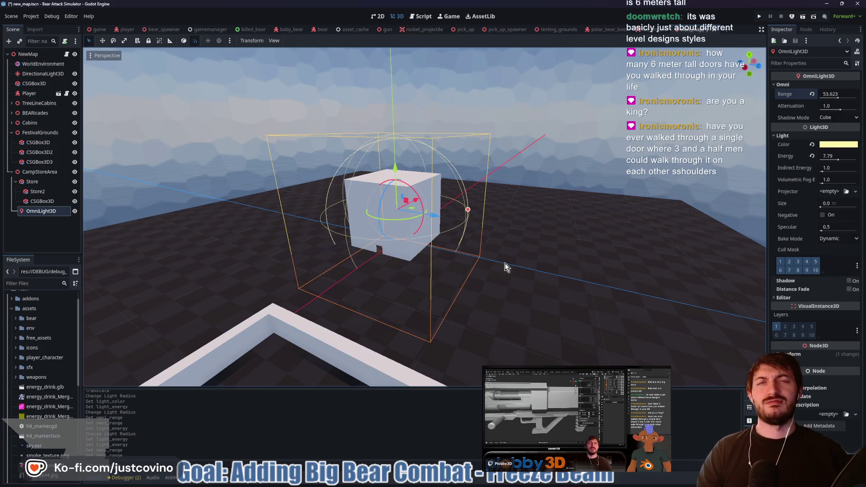
pyautogui.moveTo(502, 280)
pyautogui.mouseDown()
pyautogui.moveTo(596, 246)
pyautogui.moveTo(587, 334)
pyautogui.moveTo(561, 337)
pyautogui.moveTo(540, 324)
pyautogui.mouseUp()
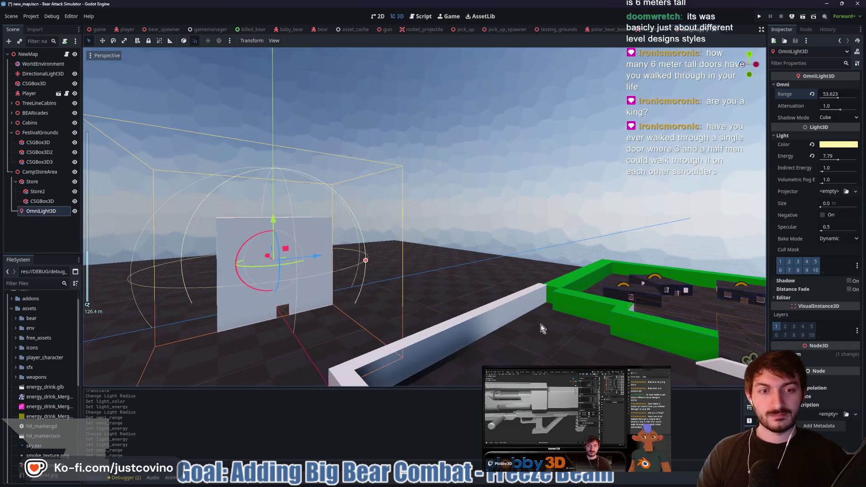
# Shrink the doorway CSGBox3D's height and depth to 4 m, making it 2.5 × 4 × 4.
pyautogui.click(40, 201)
pyautogui.press('f')
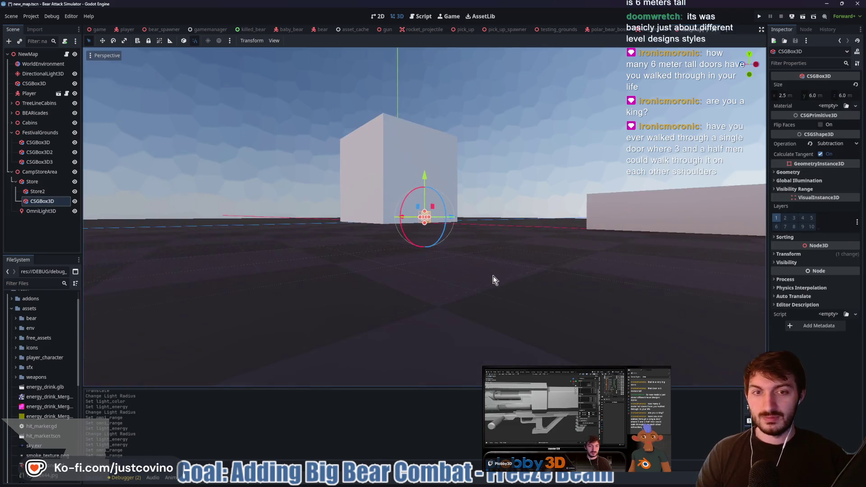
pyautogui.moveTo(518, 234)
pyautogui.mouseDown()
pyautogui.moveTo(469, 249)
pyautogui.moveTo(537, 247)
pyautogui.mouseUp()
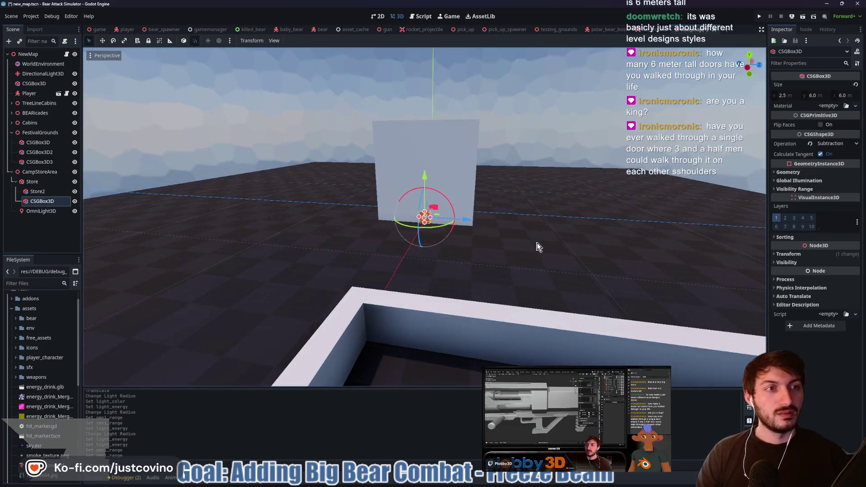
pyautogui.click(822, 95)
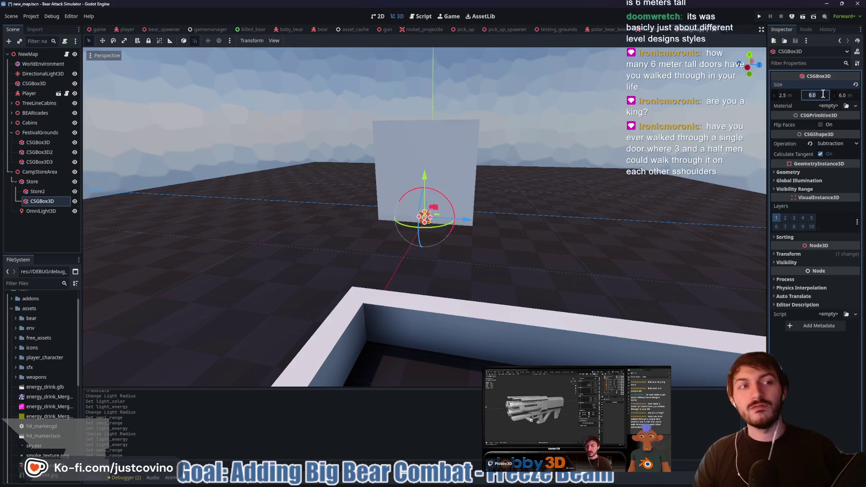
pyautogui.write('4')
pyautogui.press('Return')
pyautogui.scroll(6, 456, 242)
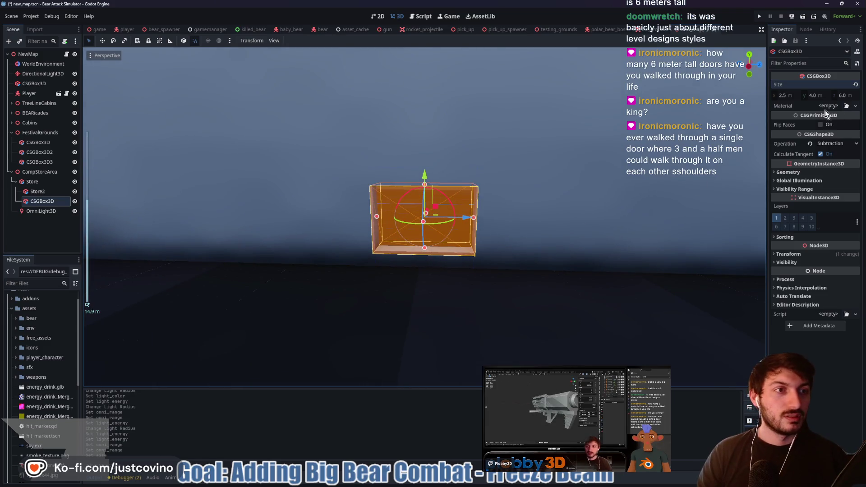
pyautogui.click(847, 95)
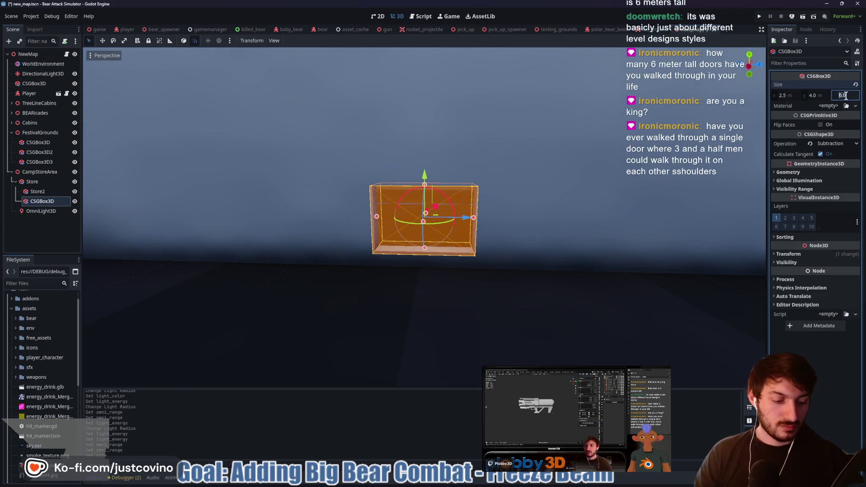
pyautogui.write('4')
pyautogui.press('Return')
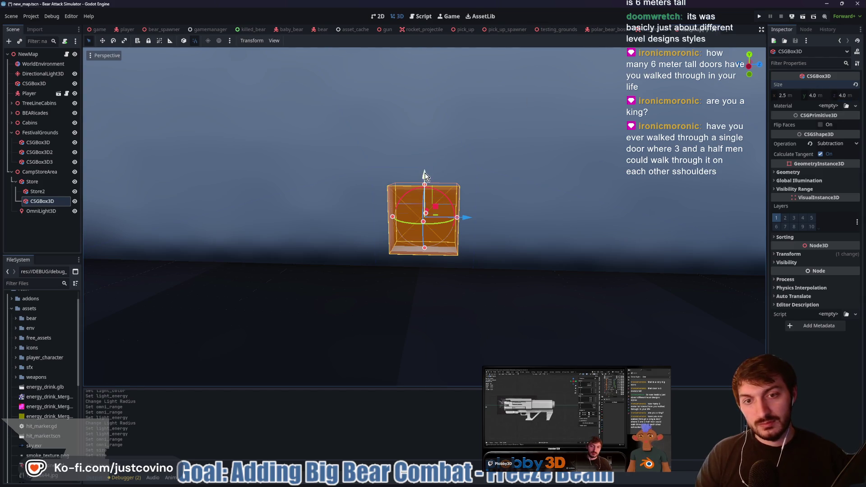
pyautogui.moveTo(583, 246); pyautogui.dragTo(521, 223)
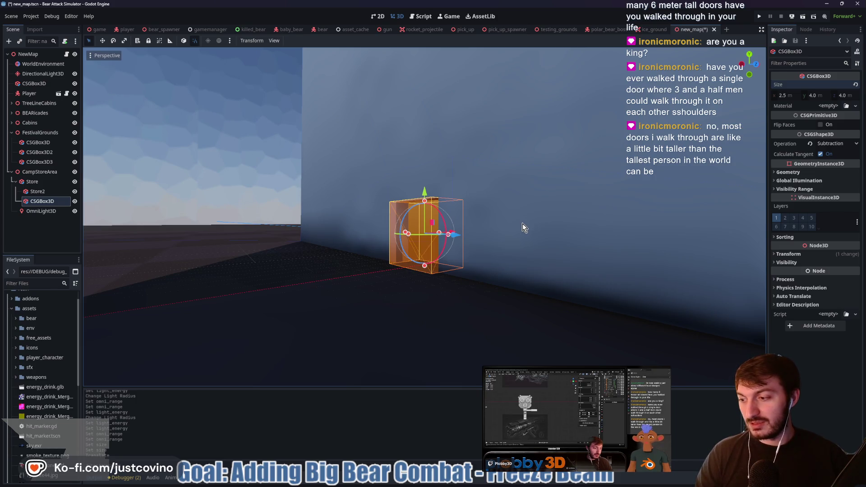
pyautogui.hotkey('ctrl', 's')
pyautogui.moveTo(492, 228); pyautogui.dragTo(572, 234)
pyautogui.scroll(-3, 569, 231)
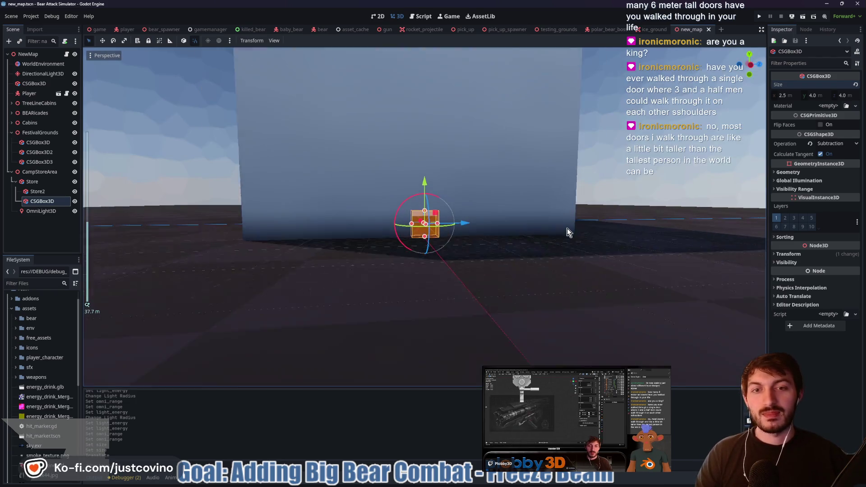
pyautogui.scroll(3, 569, 228)
pyautogui.scroll(2, 570, 228)
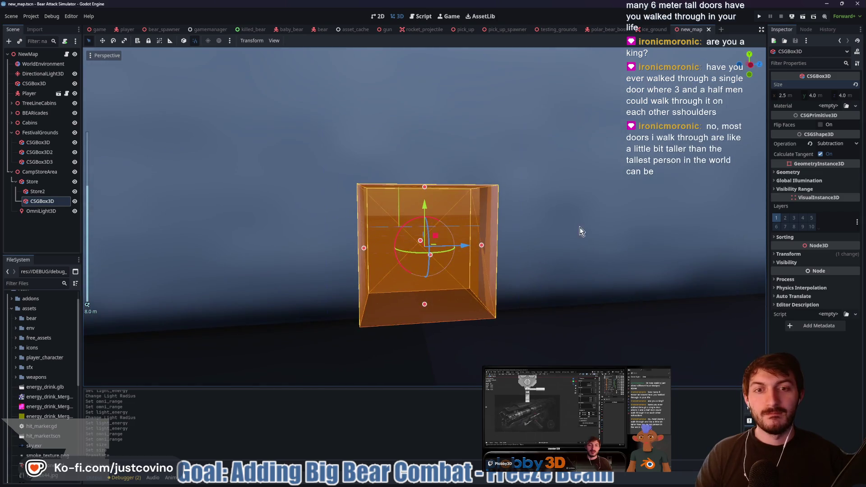
pyautogui.moveTo(593, 224)
pyautogui.mouseDown()
pyautogui.moveTo(372, 220)
pyautogui.moveTo(587, 226)
pyautogui.moveTo(604, 214)
pyautogui.moveTo(632, 222)
pyautogui.mouseUp()
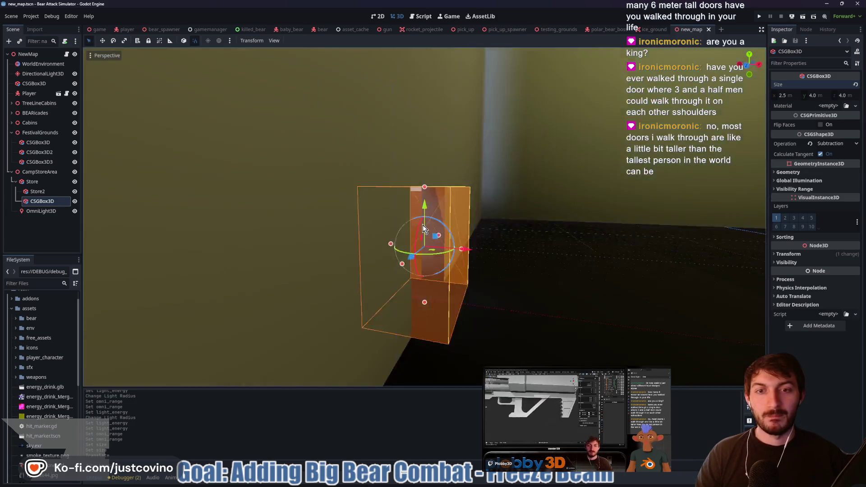
pyautogui.moveTo(425, 206)
pyautogui.mouseDown()
pyautogui.moveTo(559, 199)
pyautogui.moveTo(472, 197)
pyautogui.moveTo(500, 191)
pyautogui.moveTo(620, 197)
pyautogui.moveTo(555, 201)
pyautogui.moveTo(501, 188)
pyautogui.moveTo(508, 208)
pyautogui.mouseUp()
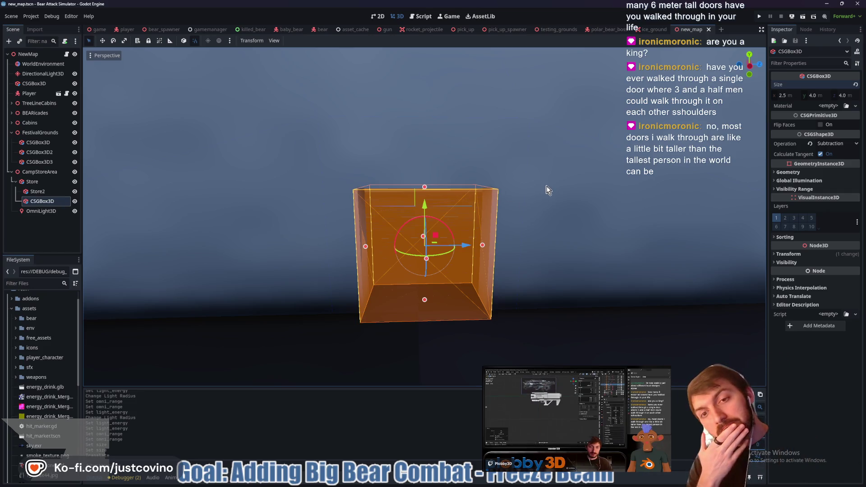
pyautogui.scroll(-10, 549, 189)
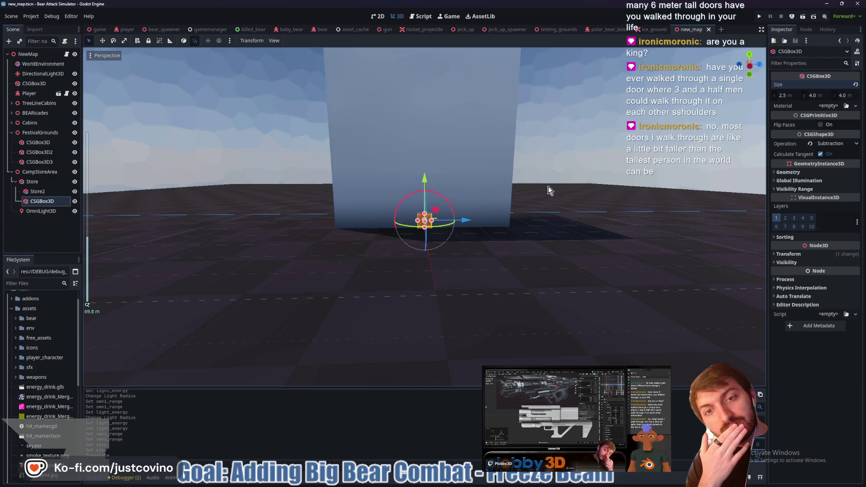
pyautogui.scroll(-10, 548, 186)
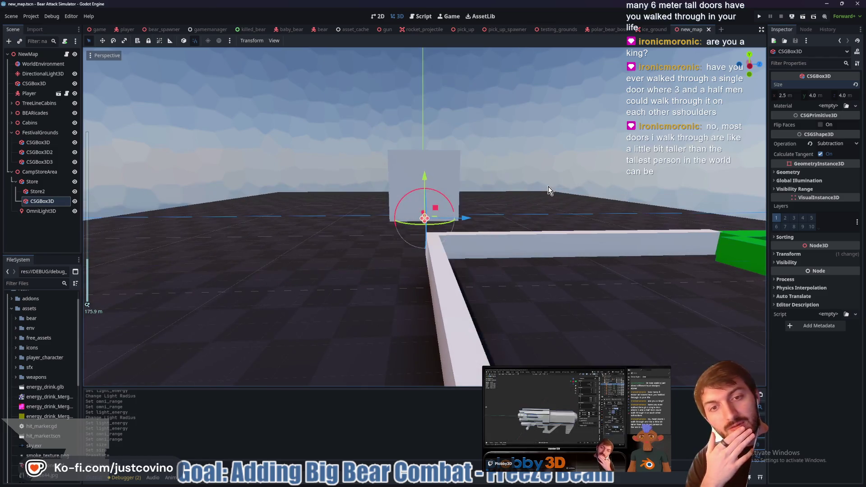
pyautogui.moveTo(578, 192); pyautogui.dragTo(427, 224)
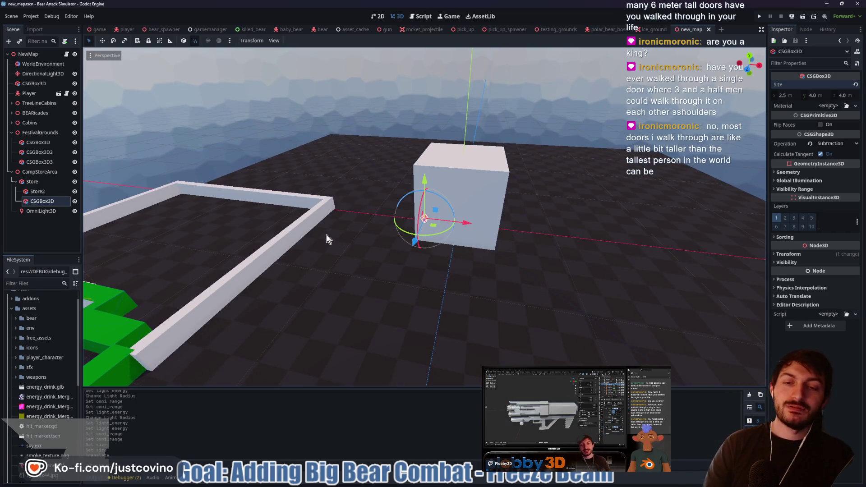
pyautogui.moveTo(313, 231)
pyautogui.mouseDown()
pyautogui.moveTo(303, 238)
pyautogui.moveTo(339, 250)
pyautogui.moveTo(397, 257)
pyautogui.moveTo(442, 248)
pyautogui.mouseUp()
pyautogui.scroll(-5, 343, 257)
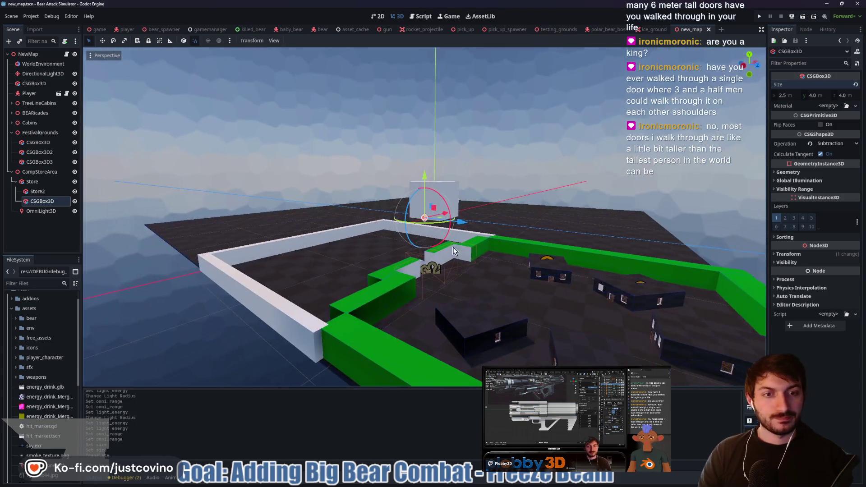
pyautogui.moveTo(478, 272)
pyautogui.mouseDown()
pyautogui.moveTo(317, 264)
pyautogui.moveTo(300, 299)
pyautogui.mouseUp()
pyautogui.scroll(3, 273, 287)
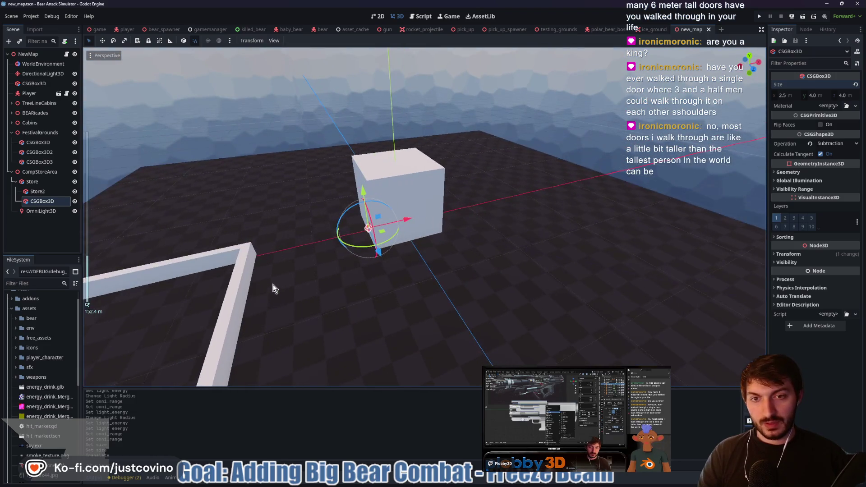
pyautogui.scroll(-10, 366, 271)
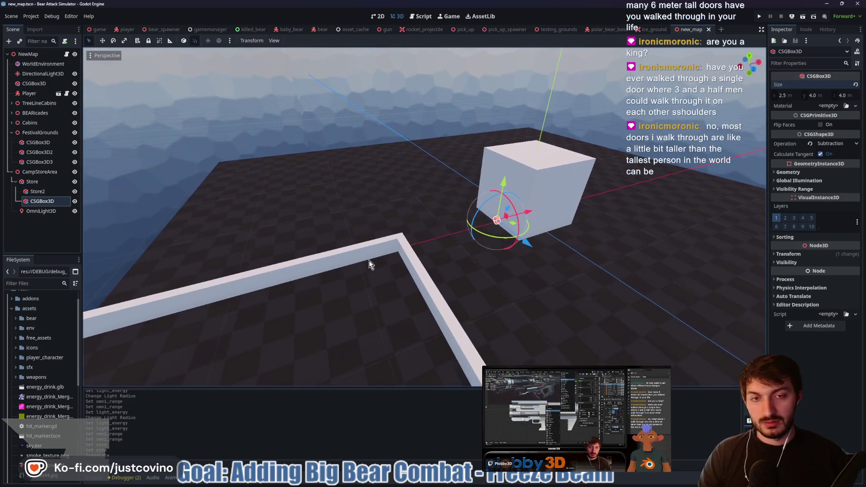
pyautogui.moveTo(398, 275)
pyautogui.mouseDown()
pyautogui.moveTo(496, 270)
pyautogui.moveTo(464, 272)
pyautogui.mouseUp()
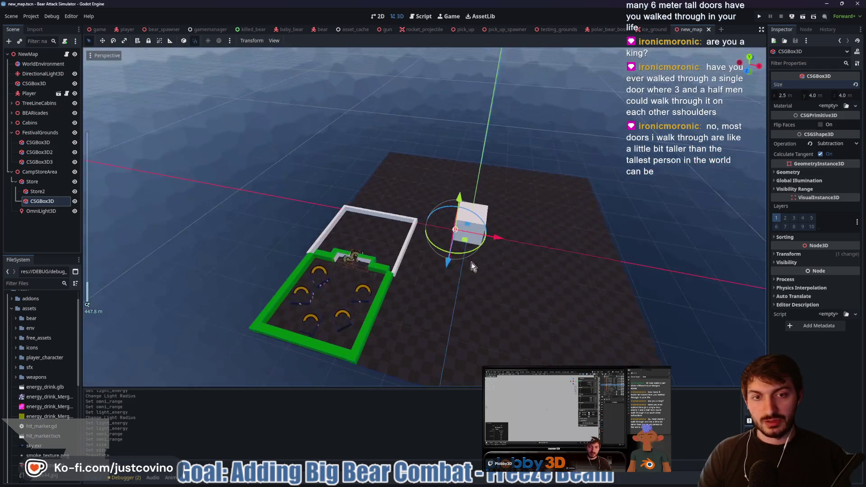
pyautogui.scroll(4, 471, 259)
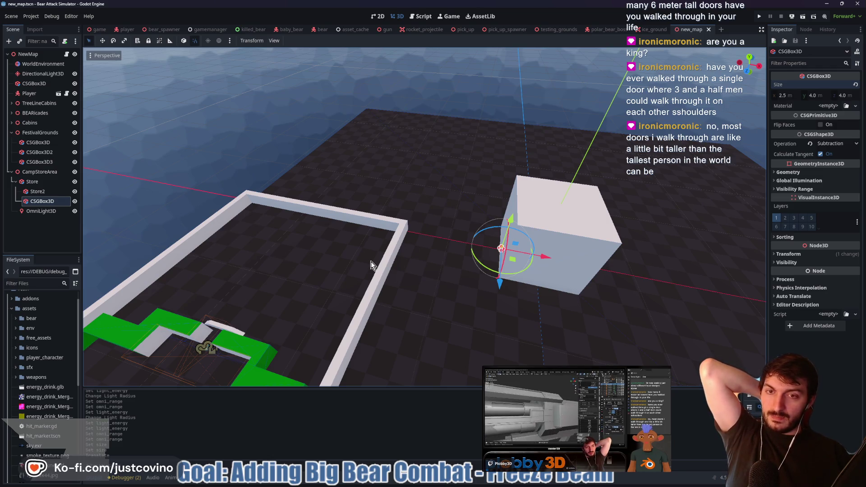
pyautogui.moveTo(316, 251); pyautogui.dragTo(385, 260)
pyautogui.moveTo(316, 264); pyautogui.dragTo(226, 254)
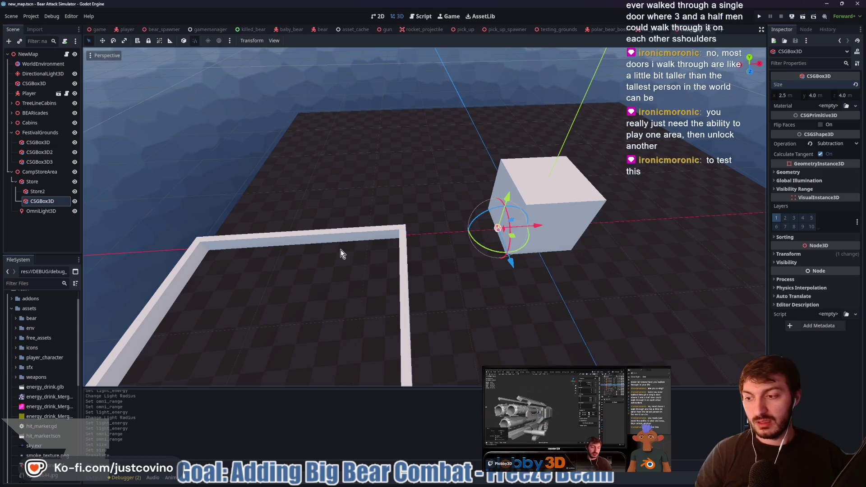
pyautogui.moveTo(371, 281)
pyautogui.mouseDown()
pyautogui.moveTo(325, 286)
pyautogui.moveTo(275, 245)
pyautogui.mouseUp()
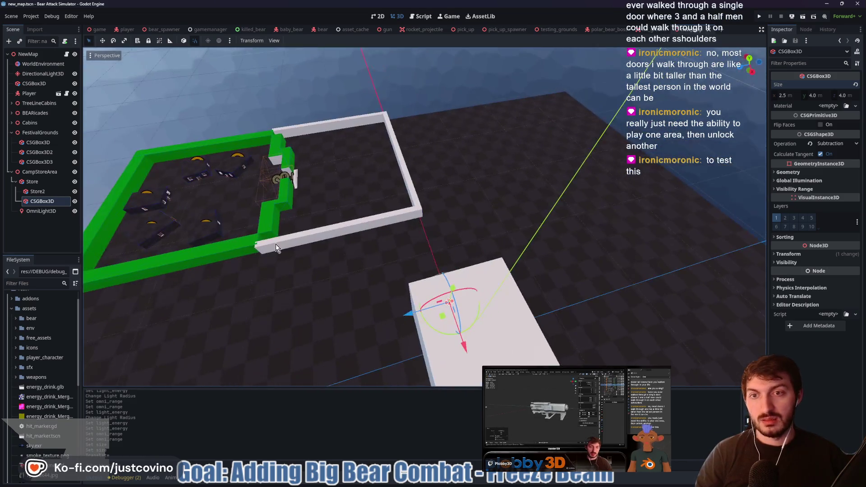
pyautogui.moveTo(302, 209)
pyautogui.mouseDown()
pyautogui.moveTo(356, 239)
pyautogui.moveTo(508, 226)
pyautogui.mouseUp()
pyautogui.scroll(3, 361, 244)
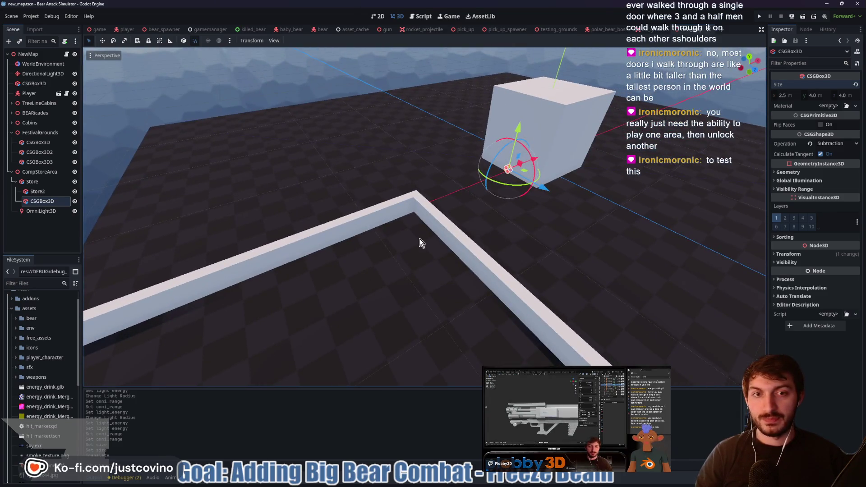
pyautogui.scroll(-5, 405, 240)
pyautogui.moveTo(323, 120)
pyautogui.mouseDown()
pyautogui.moveTo(249, 146)
pyautogui.moveTo(255, 126)
pyautogui.moveTo(295, 151)
pyautogui.moveTo(384, 171)
pyautogui.mouseUp()
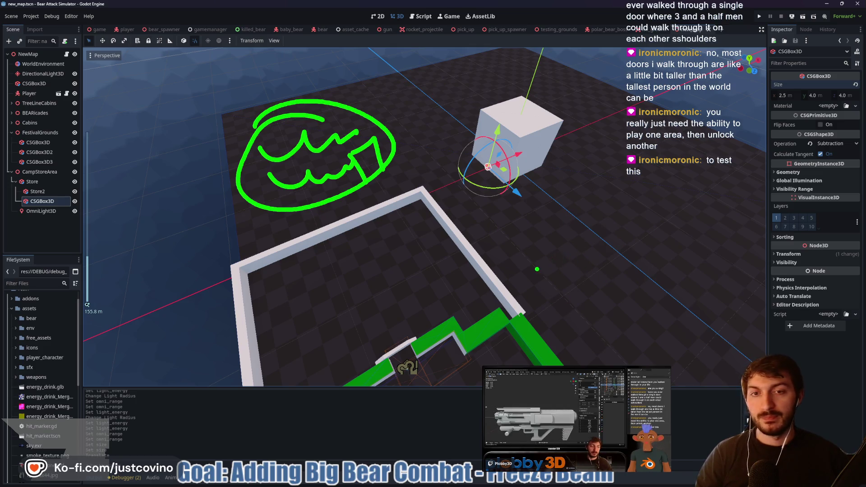
pyautogui.press('Escape')
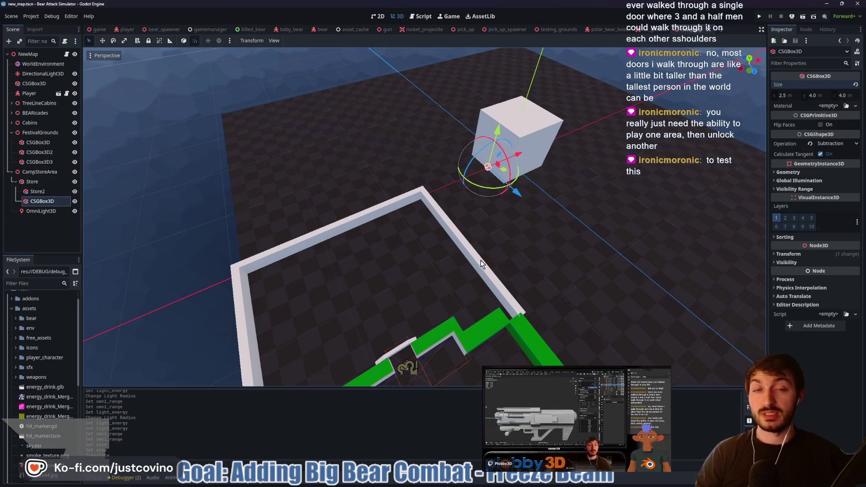
pyautogui.scroll(5, 440, 275)
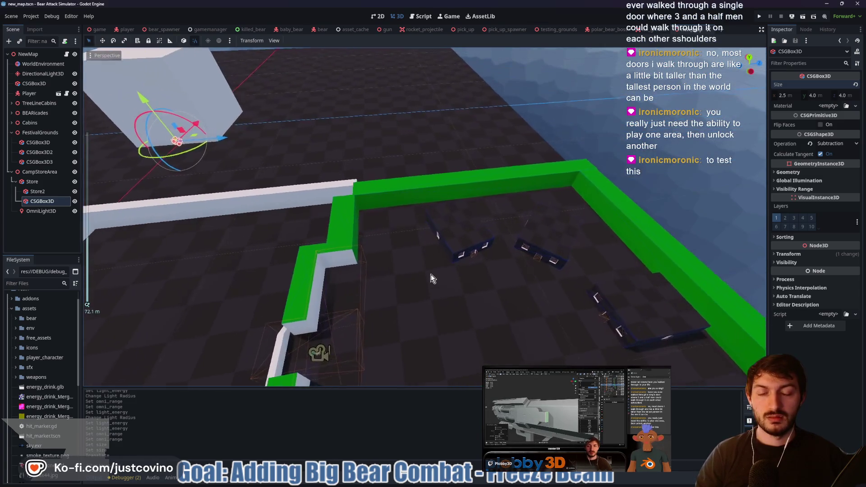
pyautogui.scroll(10, 431, 275)
pyautogui.scroll(-3, 369, 263)
pyautogui.moveTo(434, 270)
pyautogui.mouseDown()
pyautogui.moveTo(416, 253)
pyautogui.moveTo(459, 288)
pyautogui.moveTo(449, 215)
pyautogui.moveTo(387, 203)
pyautogui.mouseUp()
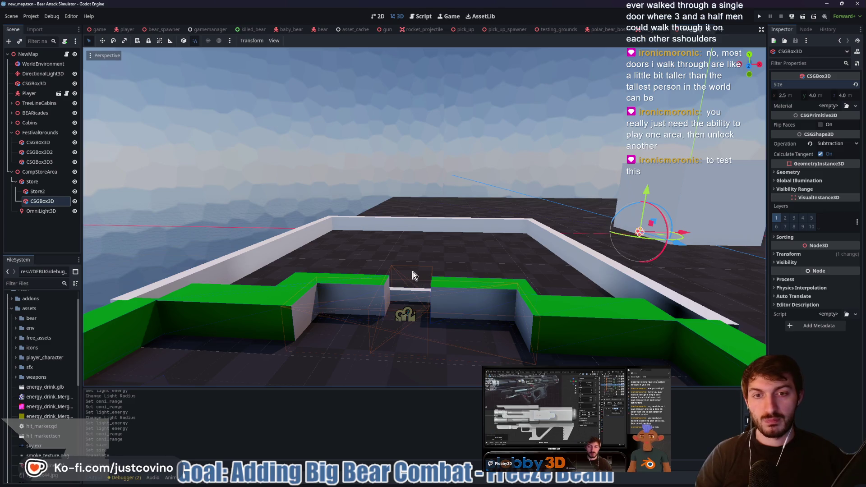
pyautogui.moveTo(414, 271)
pyautogui.mouseDown()
pyautogui.moveTo(446, 293)
pyautogui.moveTo(485, 294)
pyautogui.mouseUp()
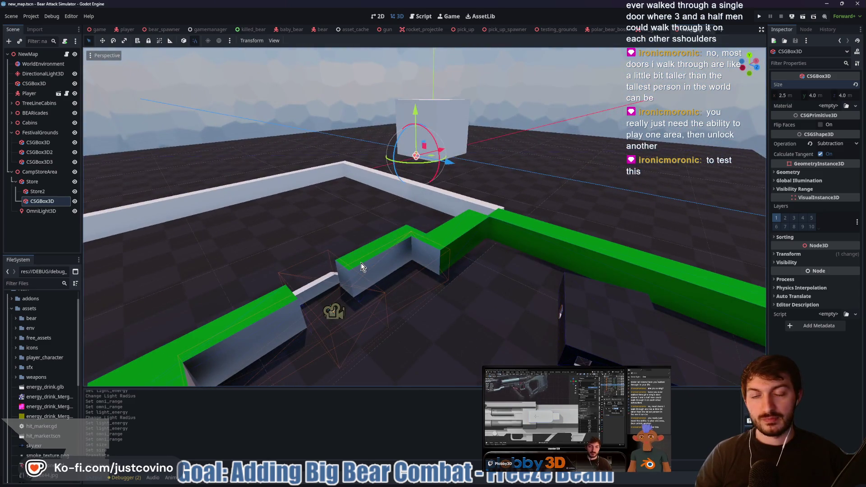
pyautogui.scroll(3, 359, 262)
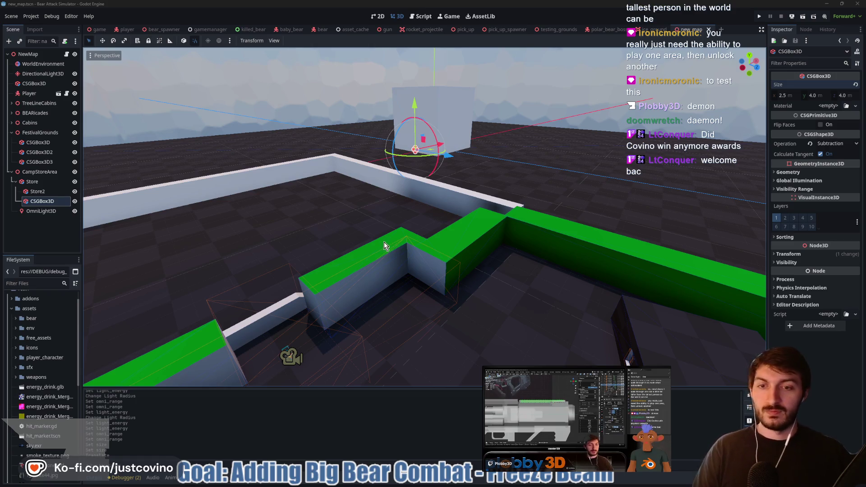
pyautogui.rightClick(383, 247)
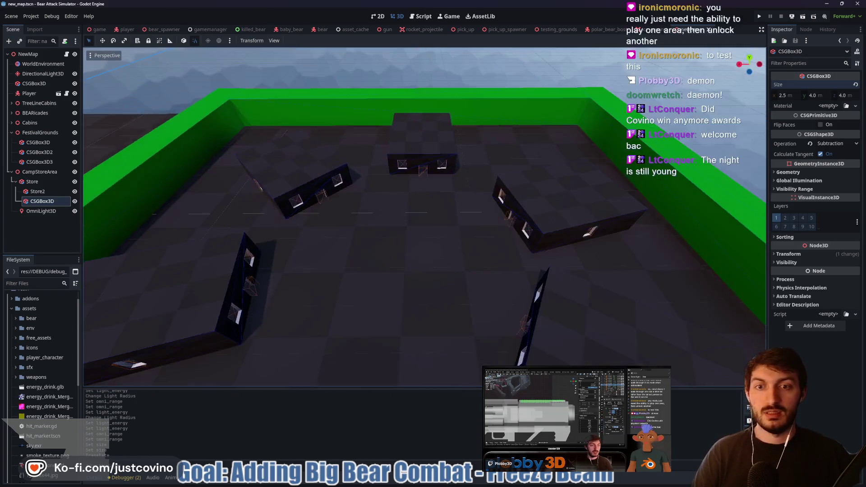
pyautogui.press('s')
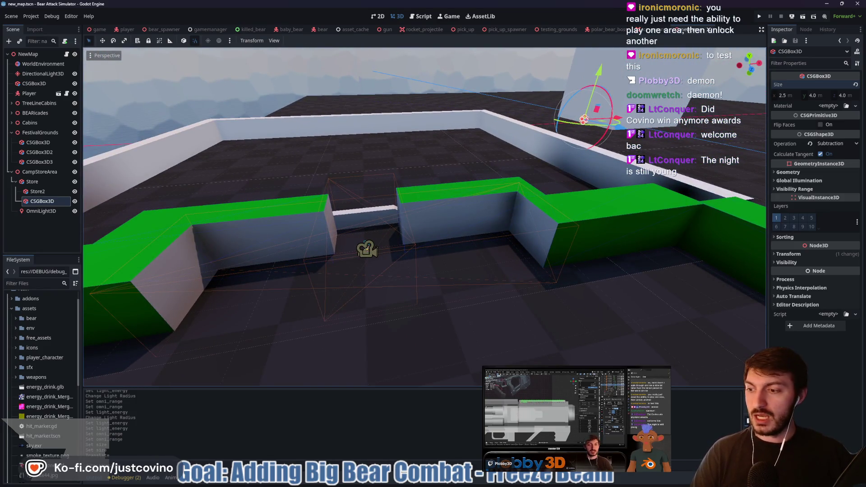
pyautogui.press('s')
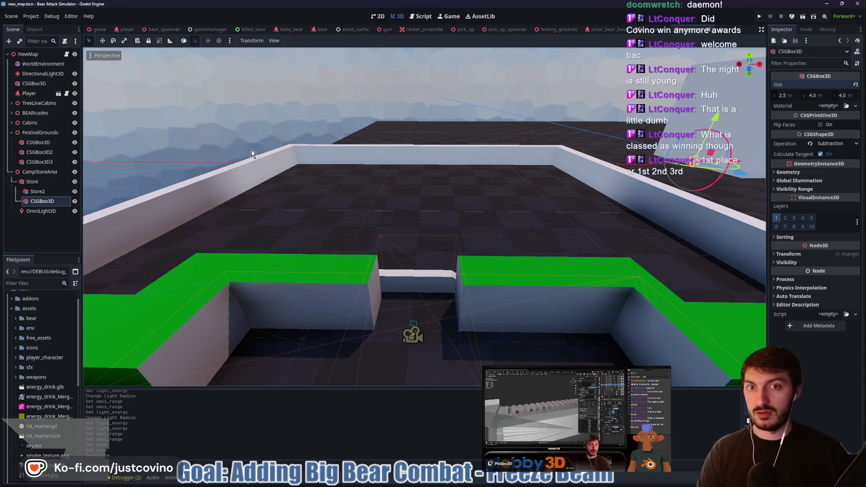
pyautogui.moveTo(251, 154)
pyautogui.mouseDown()
pyautogui.moveTo(289, 189)
pyautogui.moveTo(343, 208)
pyautogui.moveTo(400, 184)
pyautogui.mouseUp()
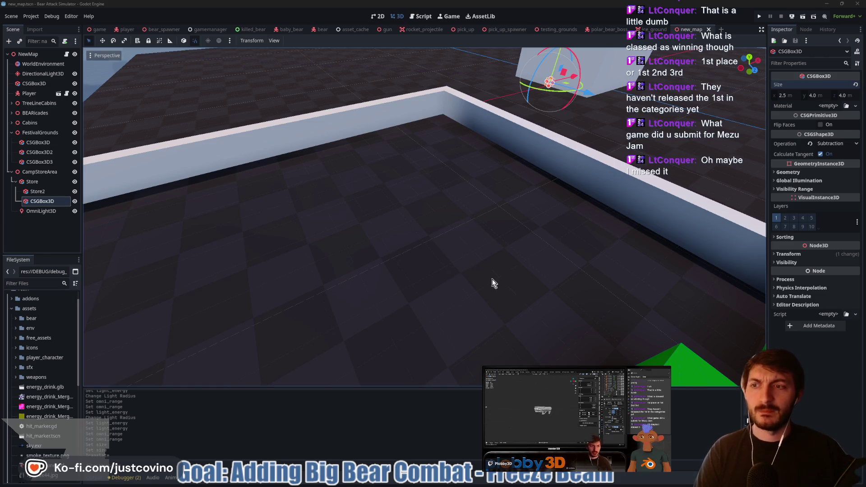
pyautogui.moveTo(478, 257)
pyautogui.mouseDown()
pyautogui.moveTo(433, 252)
pyautogui.moveTo(424, 262)
pyautogui.moveTo(421, 326)
pyautogui.mouseUp()
pyautogui.click(419, 312)
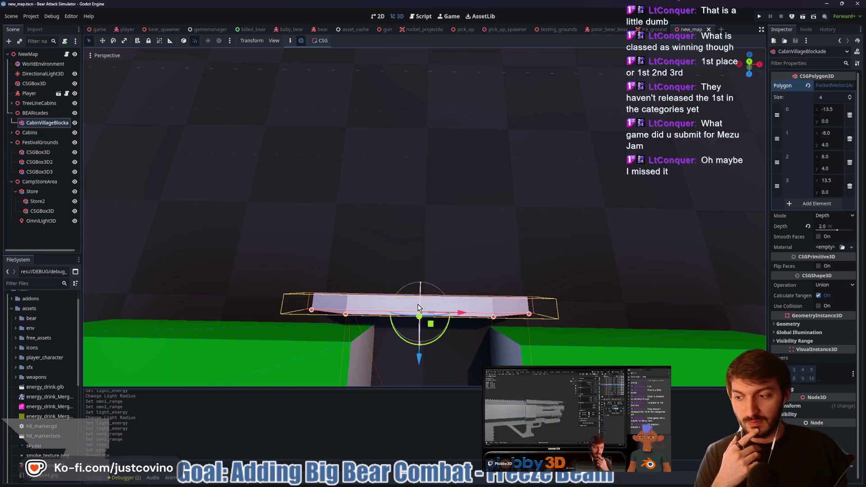
# Nudge the CabinVillageBlockade barrier slightly to the right along X, then swing the view toward the walls.
pyautogui.moveTo(468, 322); pyautogui.dragTo(473, 322)
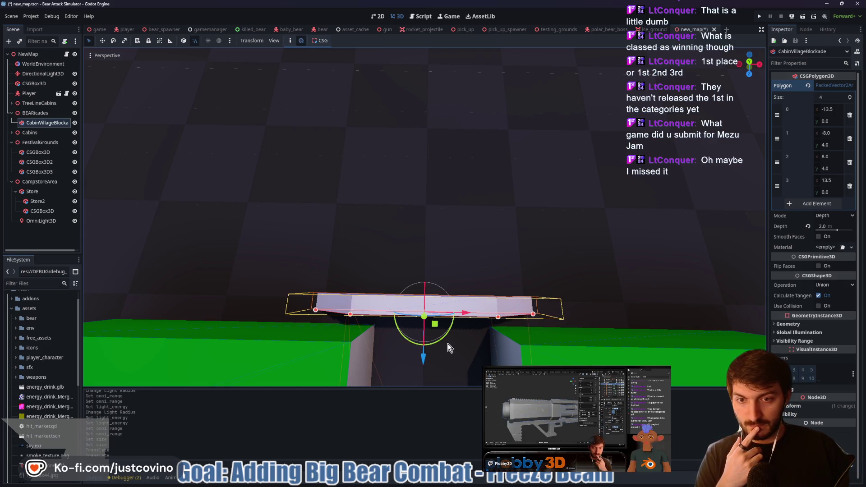
pyautogui.moveTo(429, 342)
pyautogui.mouseDown()
pyautogui.moveTo(469, 298)
pyautogui.moveTo(485, 318)
pyautogui.moveTo(489, 311)
pyautogui.moveTo(446, 239)
pyautogui.moveTo(465, 244)
pyautogui.moveTo(429, 242)
pyautogui.moveTo(447, 249)
pyautogui.moveTo(433, 246)
pyautogui.moveTo(498, 228)
pyautogui.mouseUp()
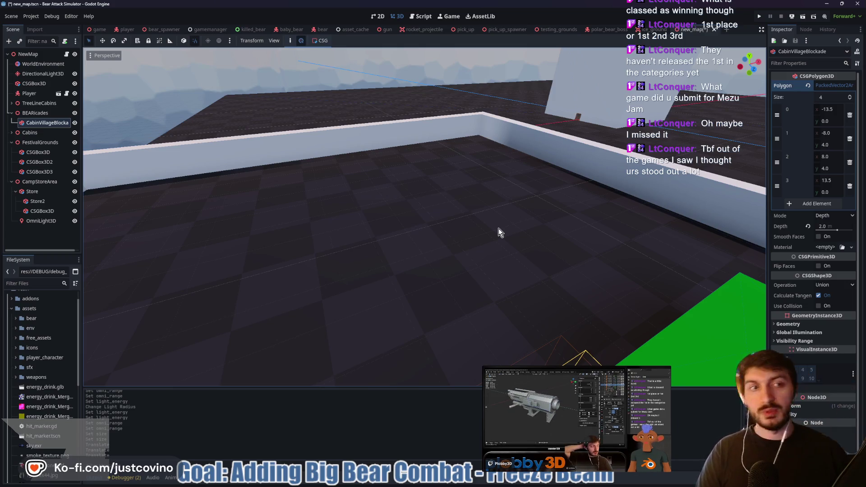
pyautogui.rightClick(499, 229)
# Select the long white wall CSGBox3D2 and check its 126 × 10 × 5 m size.
pyautogui.press('w')
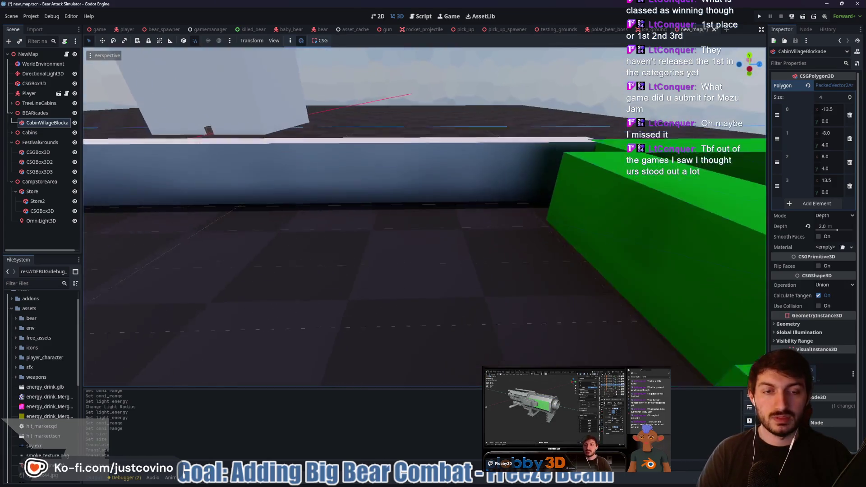
pyautogui.click(506, 163)
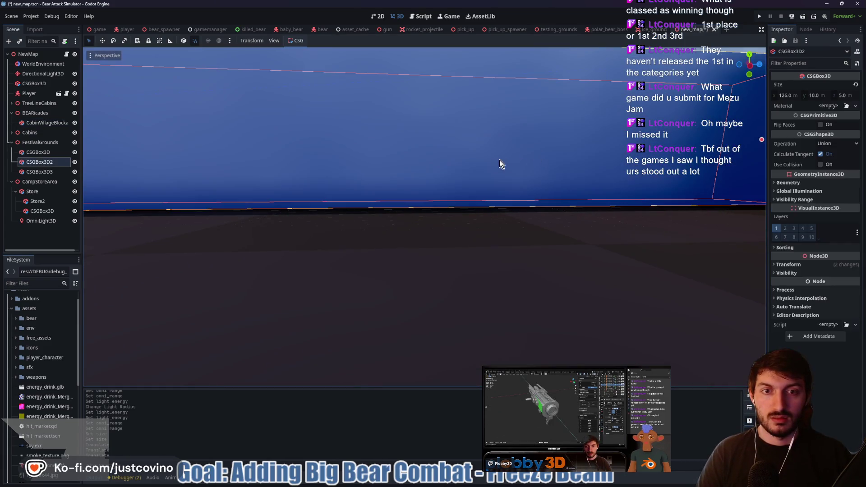
pyautogui.scroll(-5, 281, 199)
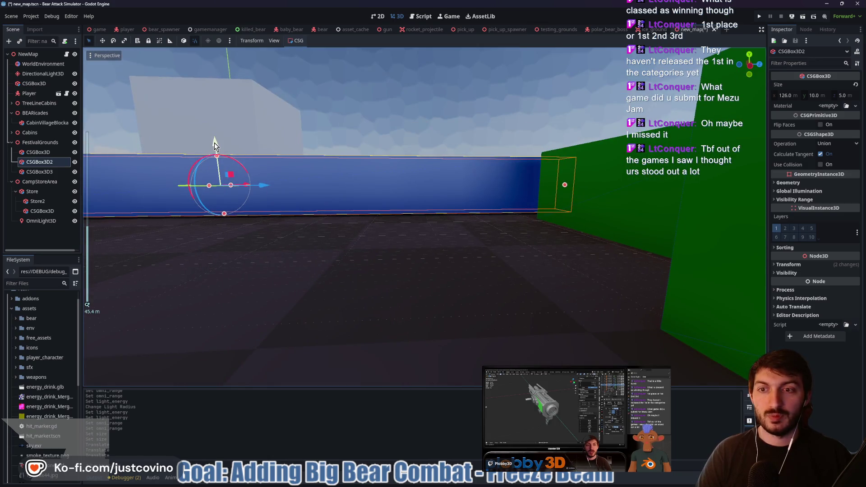
pyautogui.moveTo(430, 232); pyautogui.dragTo(518, 235)
pyautogui.press('w')
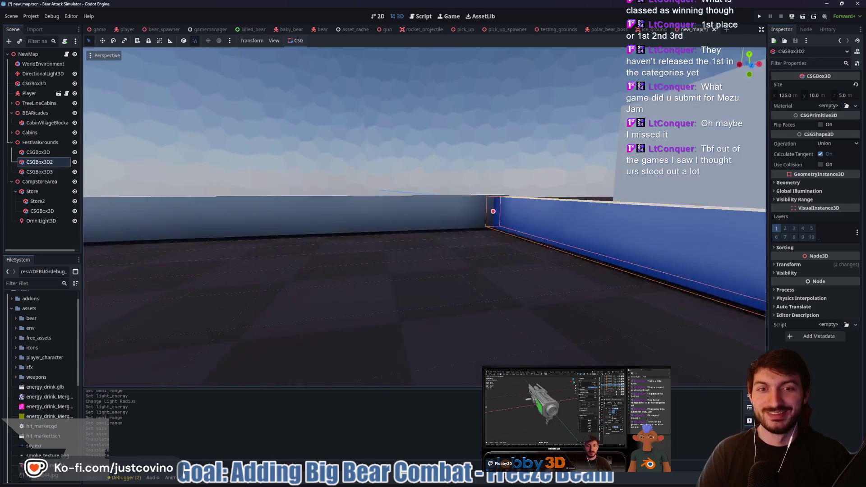
pyautogui.press('w')
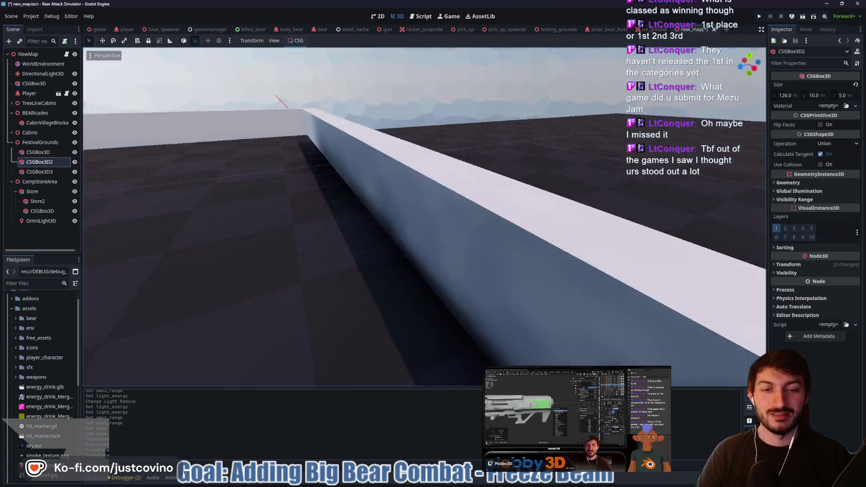
pyautogui.press('w')
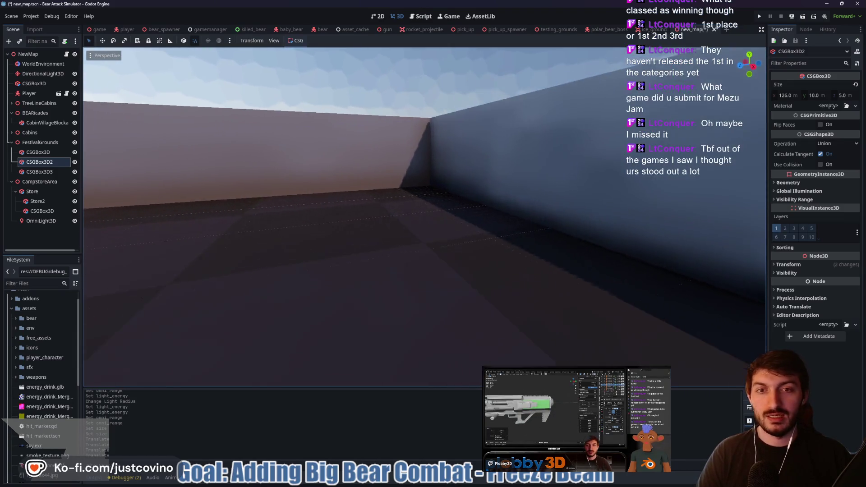
pyautogui.press('w')
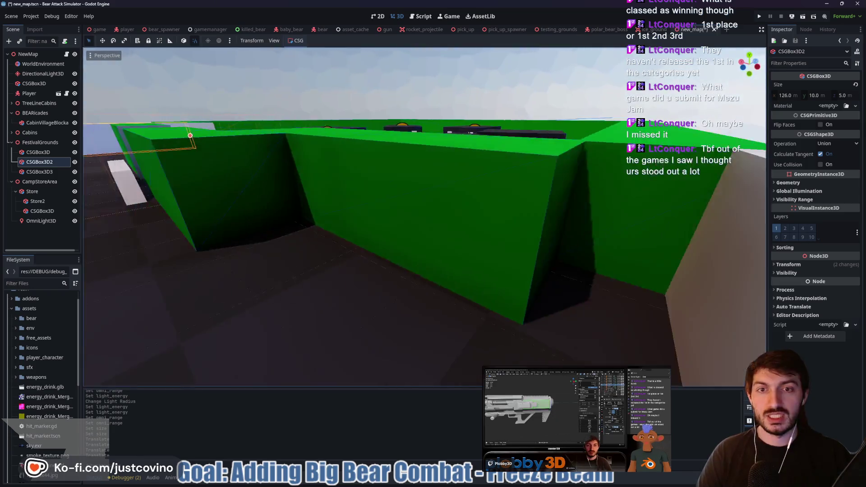
pyautogui.press('w')
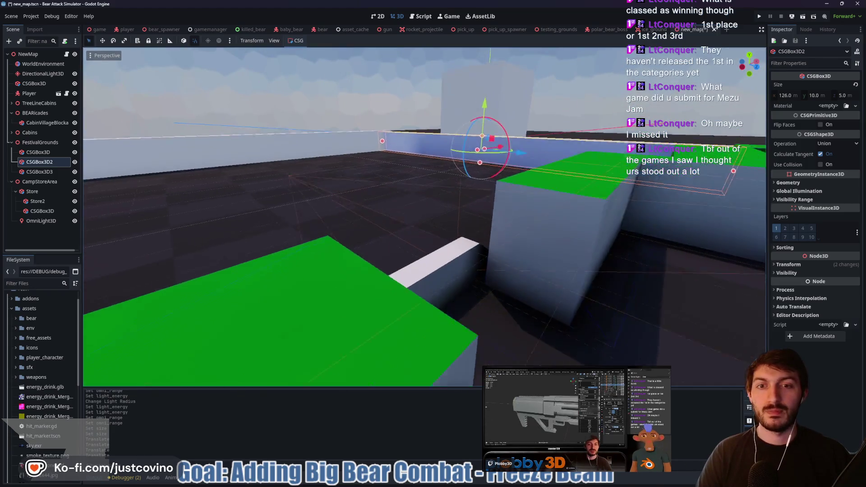
pyautogui.press('w')
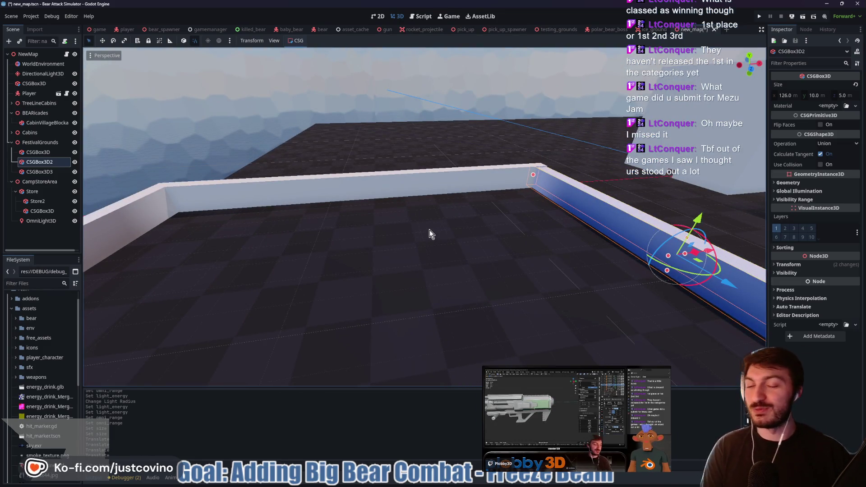
pyautogui.press('w')
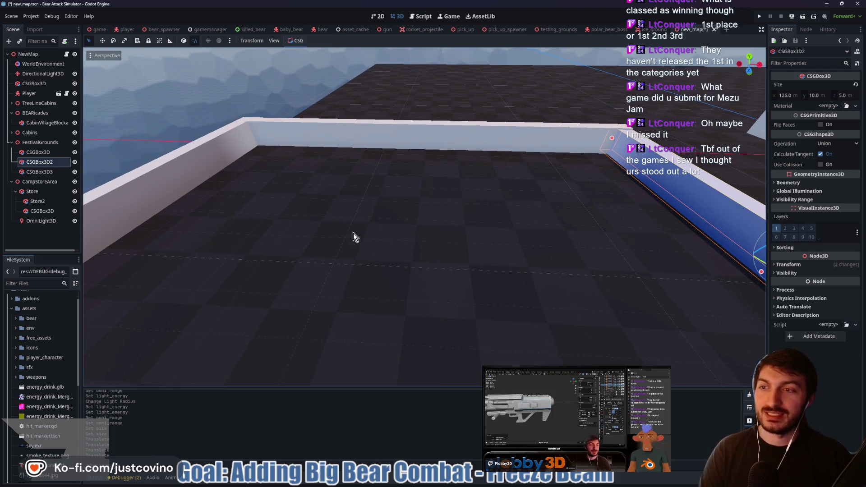
# Select the store's OmniLight3D and collapse the CampStoreArea branch.
pyautogui.click(42, 220)
pyautogui.moveTo(424, 217)
pyautogui.mouseDown()
pyautogui.moveTo(388, 212)
pyautogui.moveTo(346, 223)
pyautogui.mouseUp()
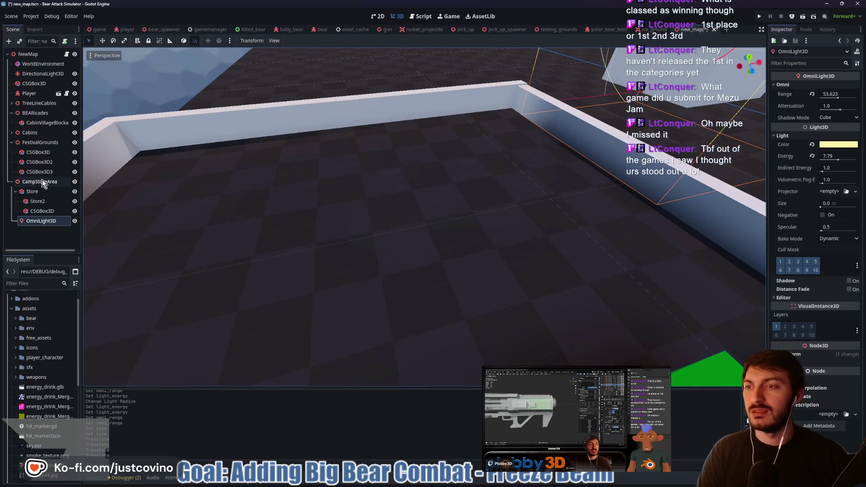
pyautogui.click(12, 182)
pyautogui.click(40, 143)
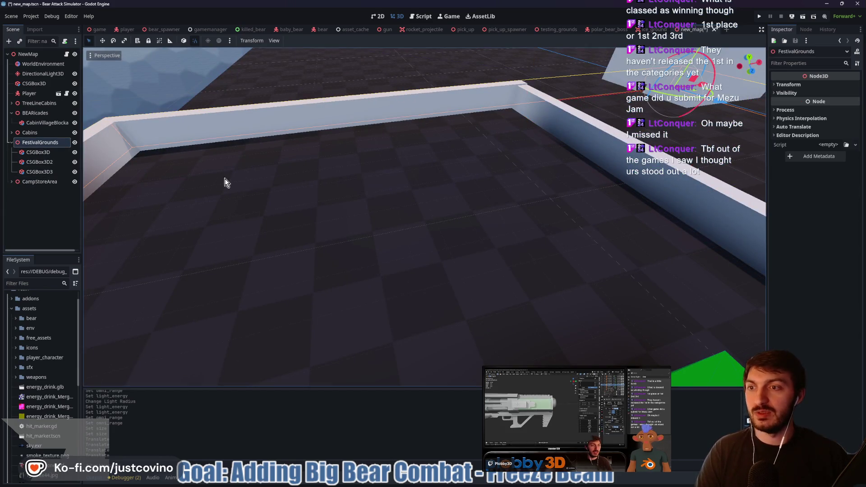
pyautogui.moveTo(331, 205)
pyautogui.mouseDown()
pyautogui.moveTo(306, 207)
pyautogui.moveTo(352, 207)
pyautogui.moveTo(319, 203)
pyautogui.mouseUp()
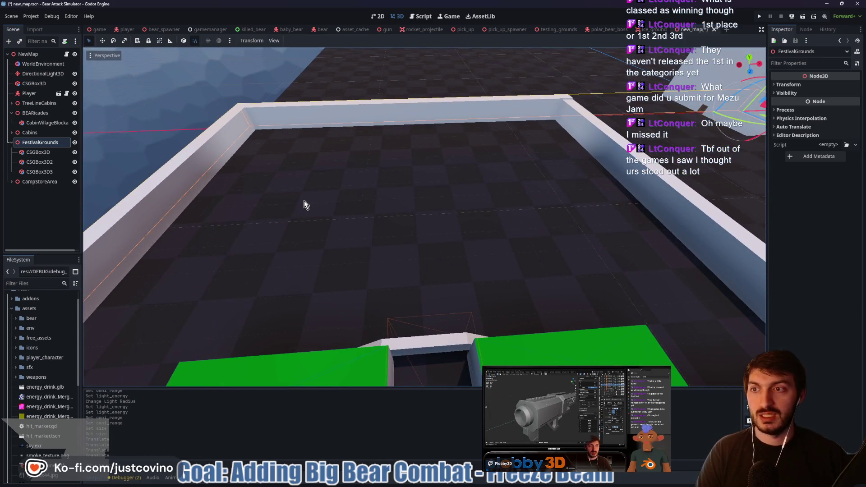
pyautogui.click(26, 152)
pyautogui.click(31, 143)
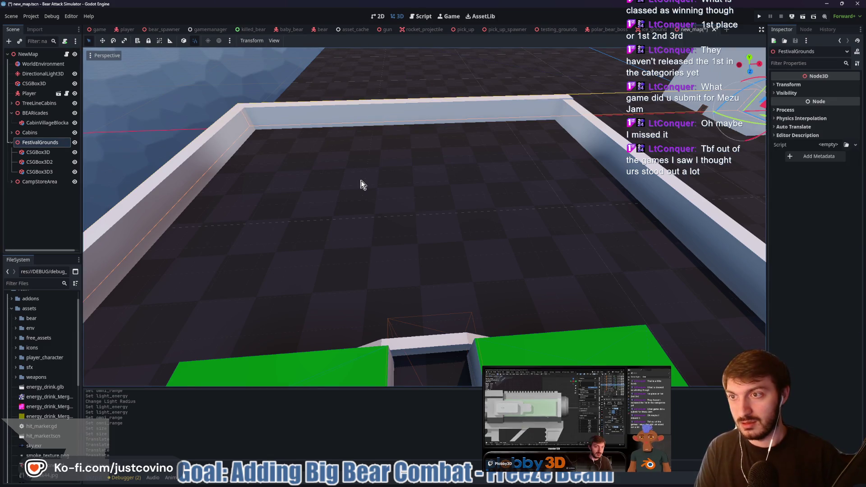
pyautogui.hotkey('ctrl', 'a')
pyautogui.write('csg')
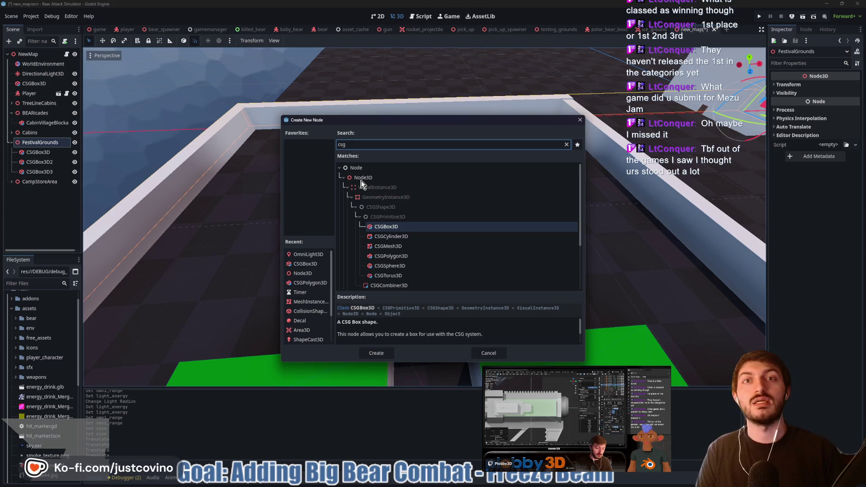
pyautogui.press('Return')
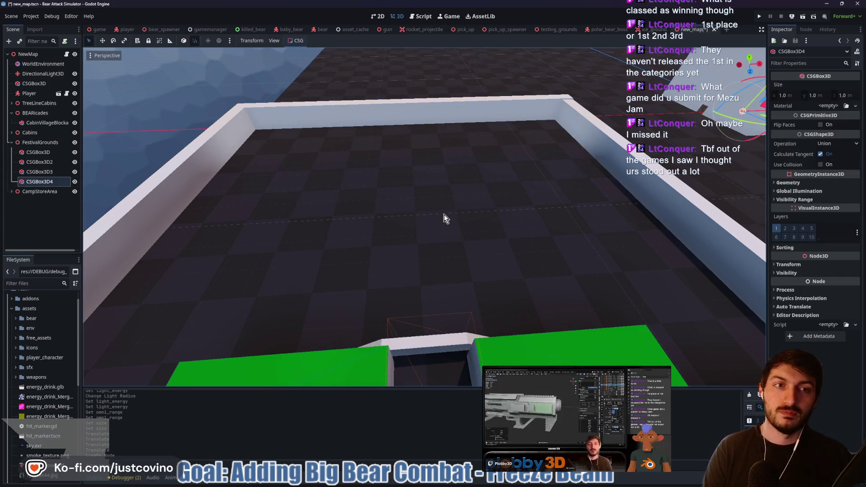
pyautogui.press('f')
pyautogui.scroll(-3, 537, 194)
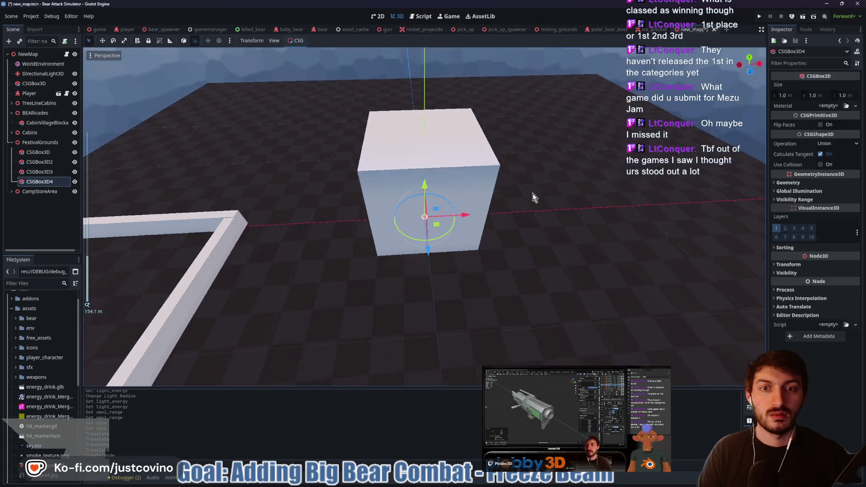
pyautogui.moveTo(471, 214)
pyautogui.mouseDown()
pyautogui.moveTo(283, 240)
pyautogui.moveTo(220, 263)
pyautogui.moveTo(175, 351)
pyautogui.mouseUp()
pyautogui.press('f')
pyautogui.scroll(3, 467, 282)
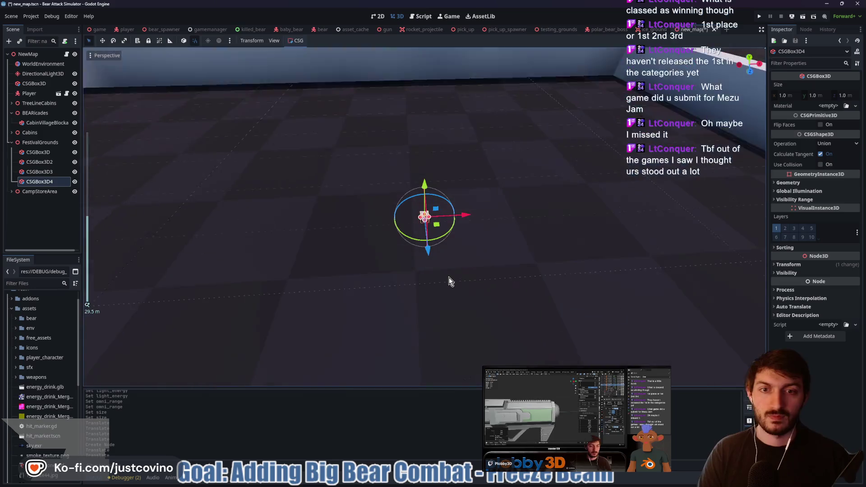
pyautogui.moveTo(426, 170); pyautogui.dragTo(428, 164)
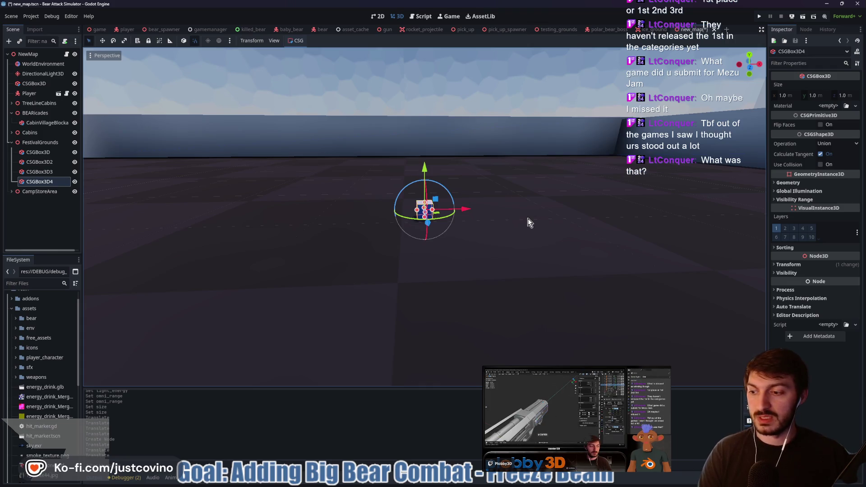
pyautogui.click(791, 94)
pyautogui.click(820, 94)
pyautogui.write('5')
pyautogui.press('Return')
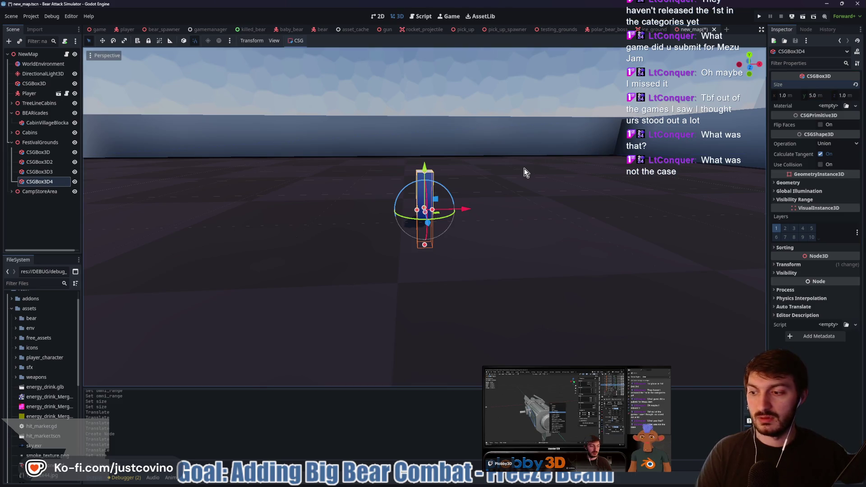
pyautogui.press('Delete')
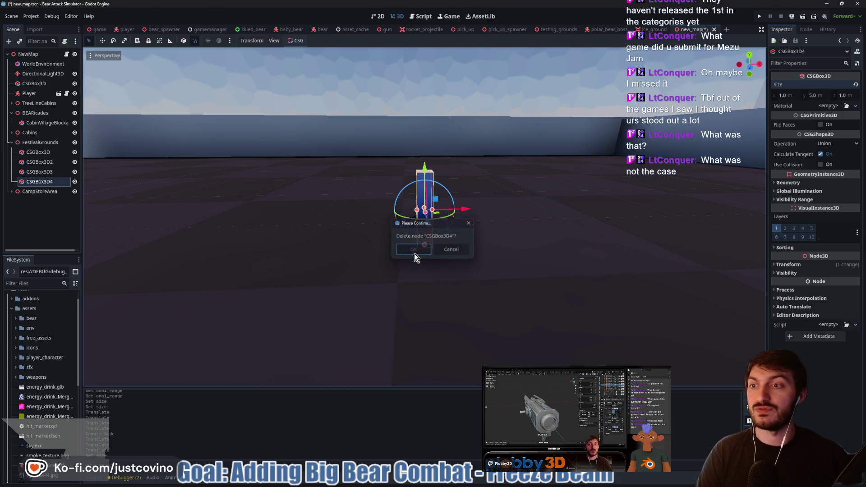
pyautogui.click(423, 251)
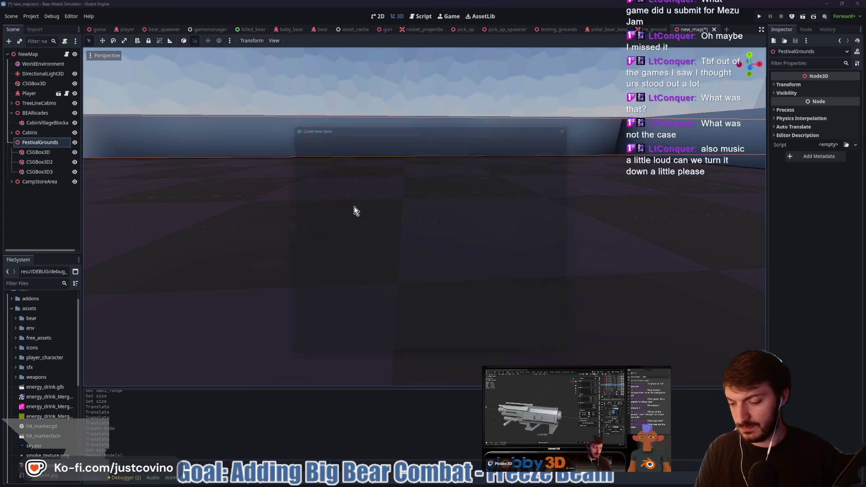
# Add a CSGCylinder3D node under FestivalGrounds.
pyautogui.hotkey('ctrl', 'a')
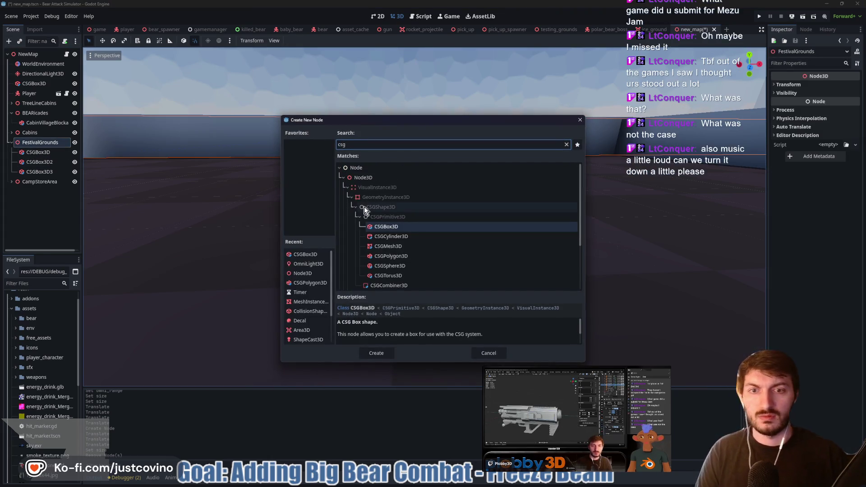
pyautogui.click(390, 237)
pyautogui.click(376, 353)
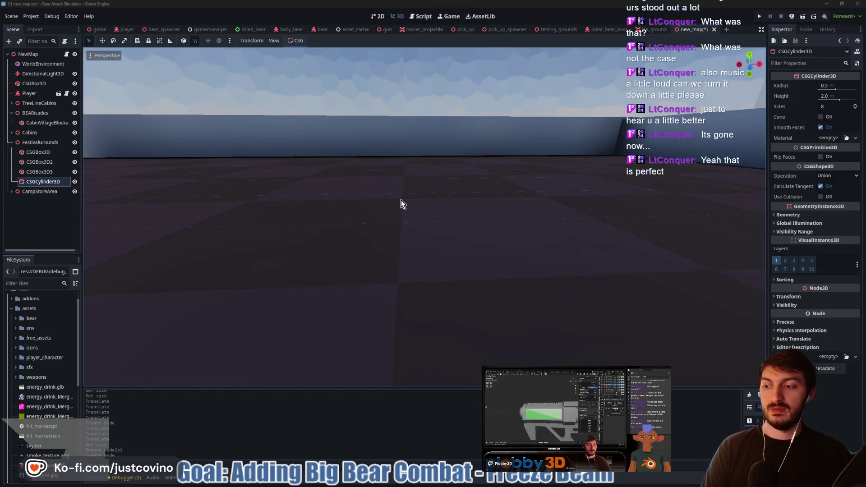
# Move the new cylinder out across the festival floor along X and Z.
pyautogui.rightClick(414, 203)
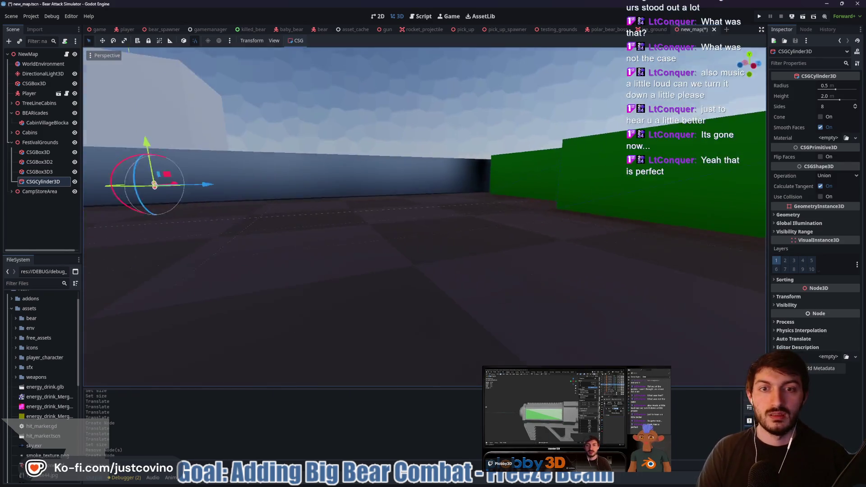
pyautogui.rightClick(732, 147)
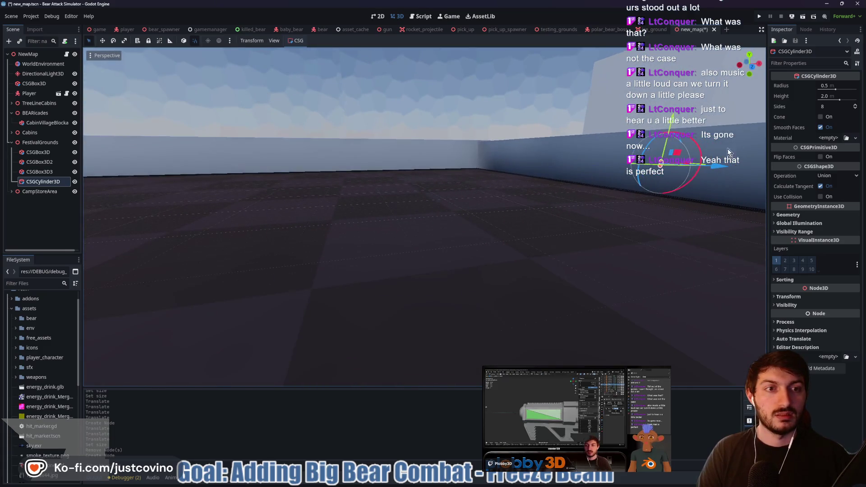
pyautogui.moveTo(717, 166)
pyautogui.mouseDown()
pyautogui.moveTo(383, 205)
pyautogui.moveTo(374, 198)
pyautogui.mouseUp()
pyautogui.moveTo(306, 176)
pyautogui.mouseDown()
pyautogui.moveTo(286, 217)
pyautogui.moveTo(334, 204)
pyautogui.moveTo(224, 212)
pyautogui.moveTo(162, 244)
pyautogui.mouseUp()
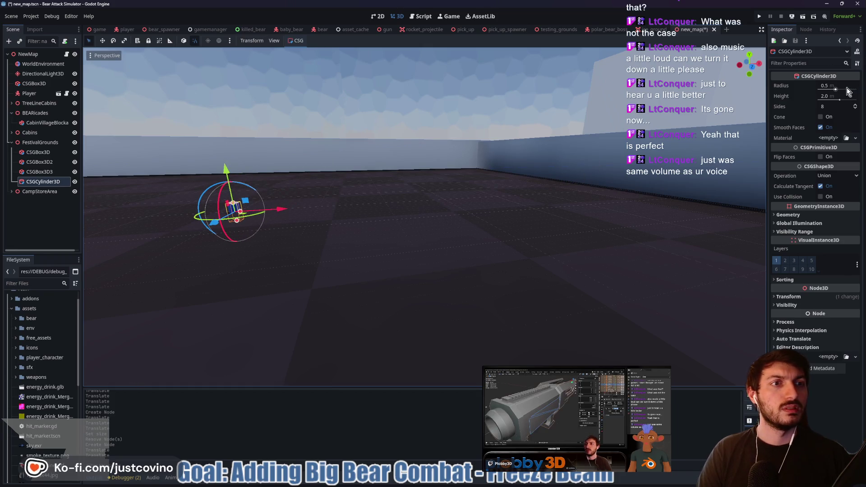
# Turn the cylinder into a cone with a 6 m radius and 10 m height.
pyautogui.click(831, 96)
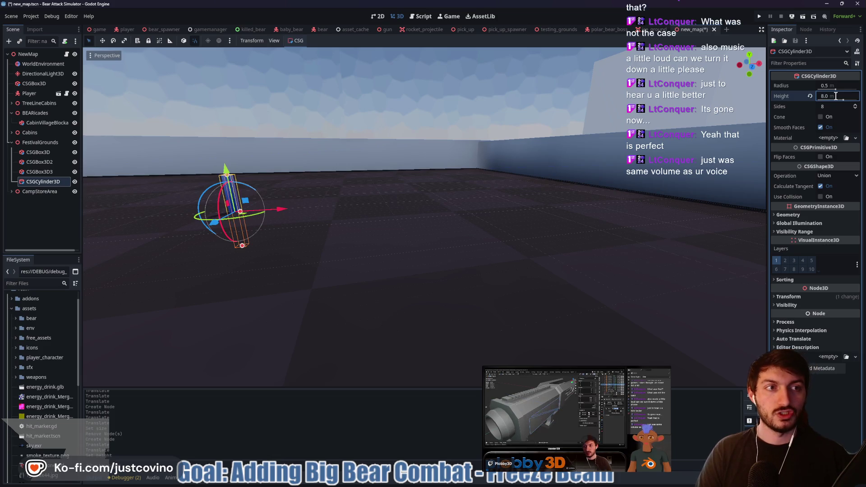
pyautogui.click(831, 86)
pyautogui.write('2')
pyautogui.press('Return')
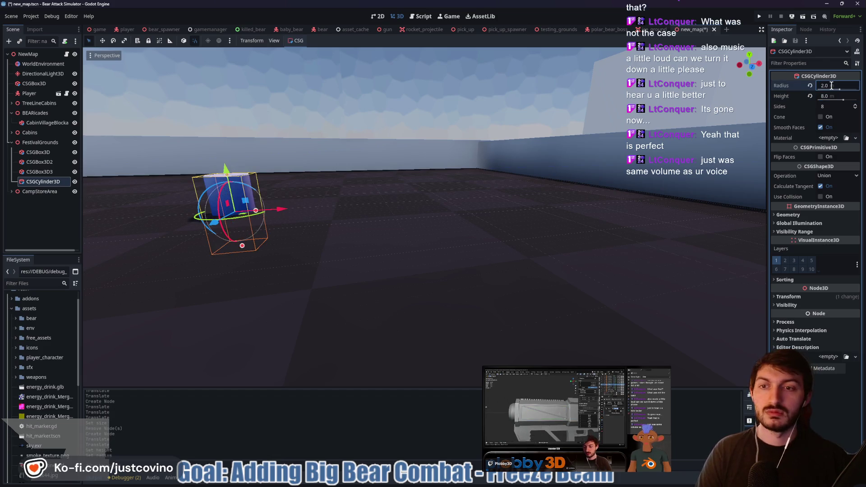
pyautogui.click(829, 119)
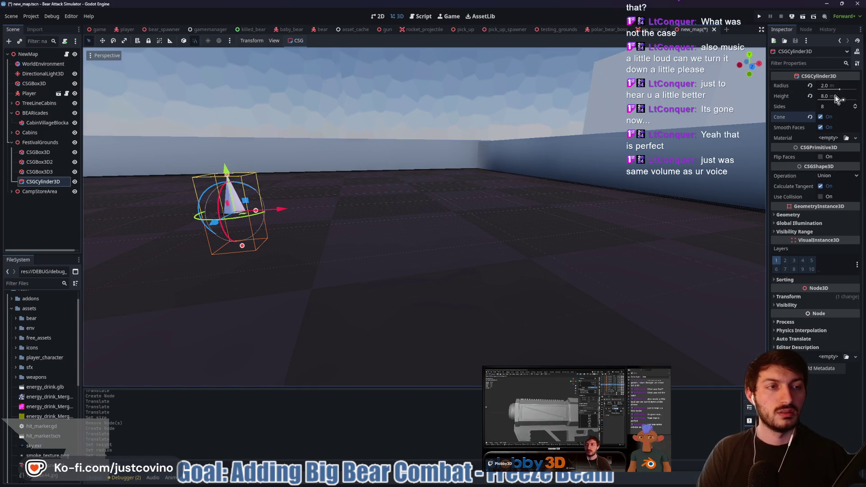
pyautogui.moveTo(840, 90); pyautogui.dragTo(848, 101)
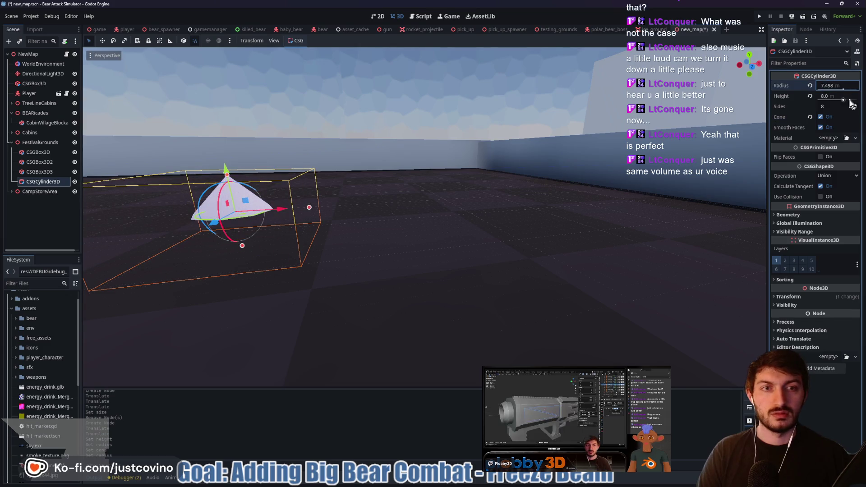
pyautogui.click(837, 86)
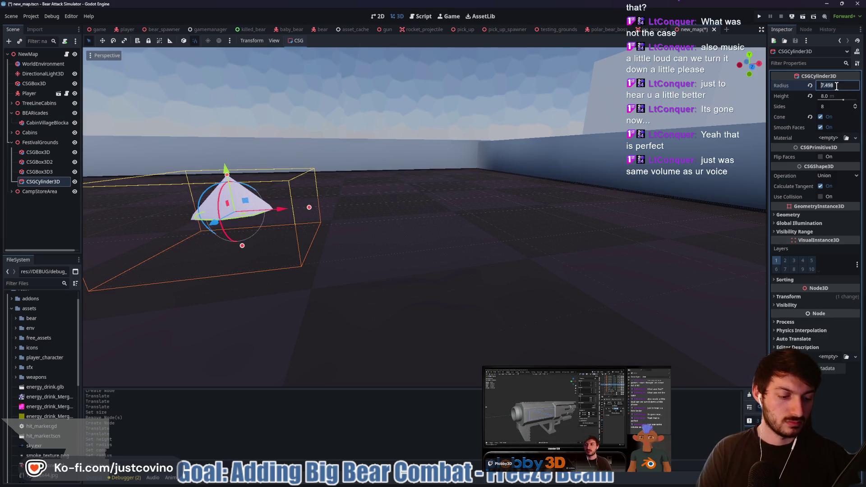
pyautogui.write('6')
pyautogui.press('Return')
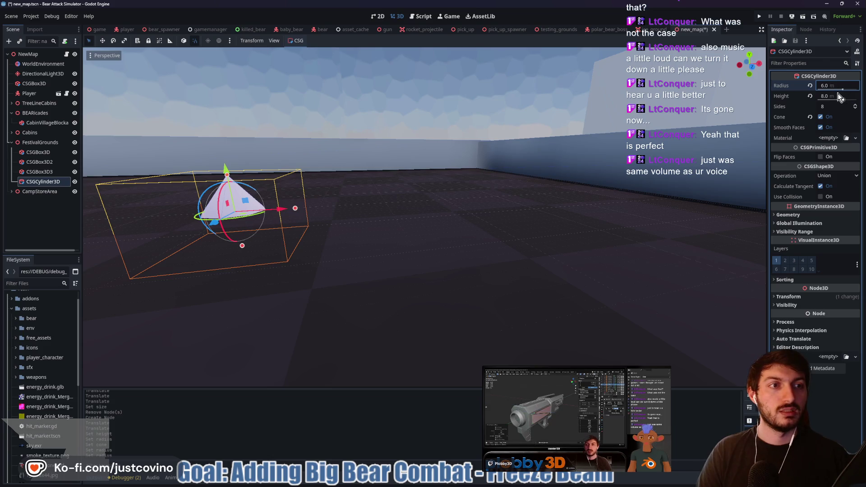
pyautogui.click(838, 94)
pyautogui.write('10')
pyautogui.press('Return')
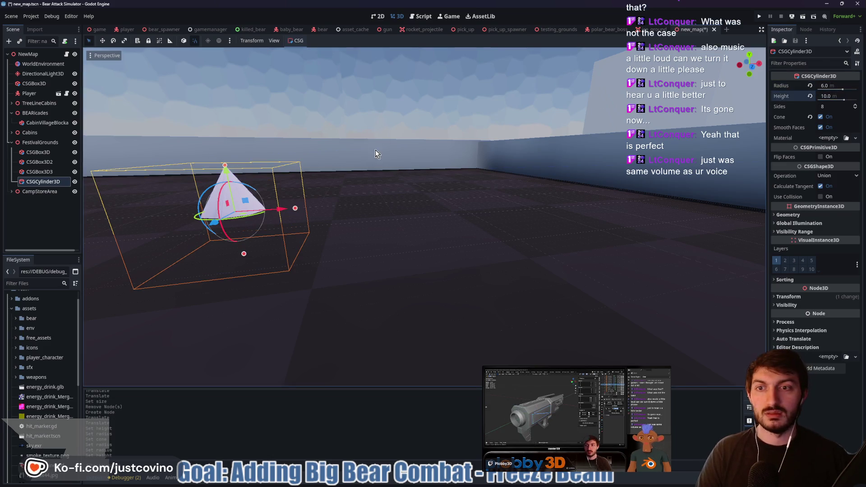
# Raise the cone along Y to stand on the ground and slide it along X.
pyautogui.moveTo(216, 167); pyautogui.dragTo(221, 123)
pyautogui.moveTo(326, 171)
pyautogui.mouseDown()
pyautogui.moveTo(239, 169)
pyautogui.moveTo(434, 175)
pyautogui.moveTo(381, 178)
pyautogui.mouseUp()
pyautogui.moveTo(320, 131); pyautogui.dragTo(631, 177)
pyautogui.moveTo(520, 184); pyautogui.dragTo(448, 176)
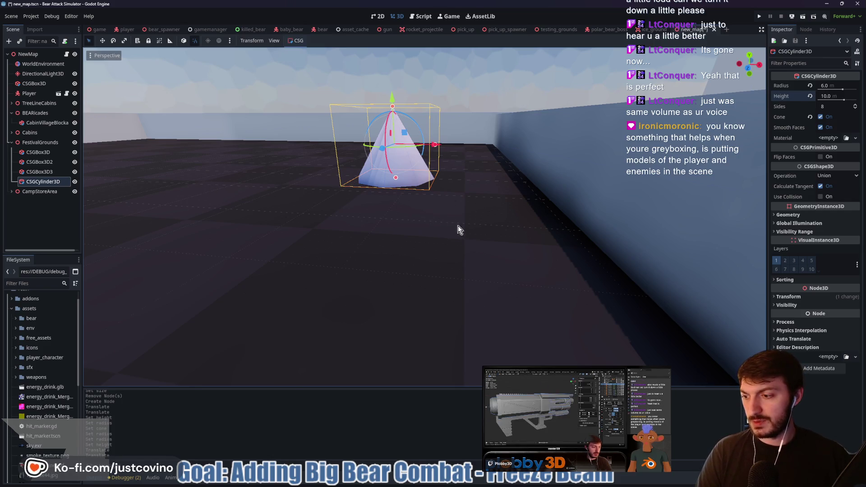
pyautogui.scroll(-1, 447, 224)
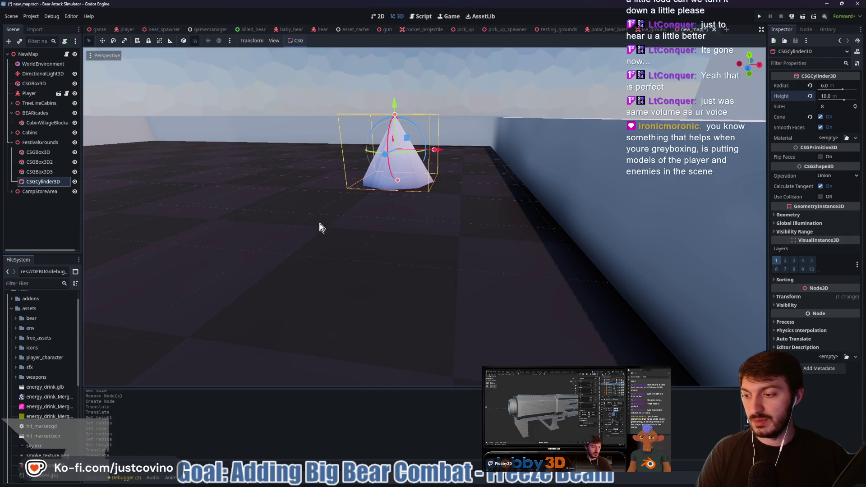
# Move the Player along Z to stand just in front of the cone.
pyautogui.click(30, 94)
pyautogui.press('f')
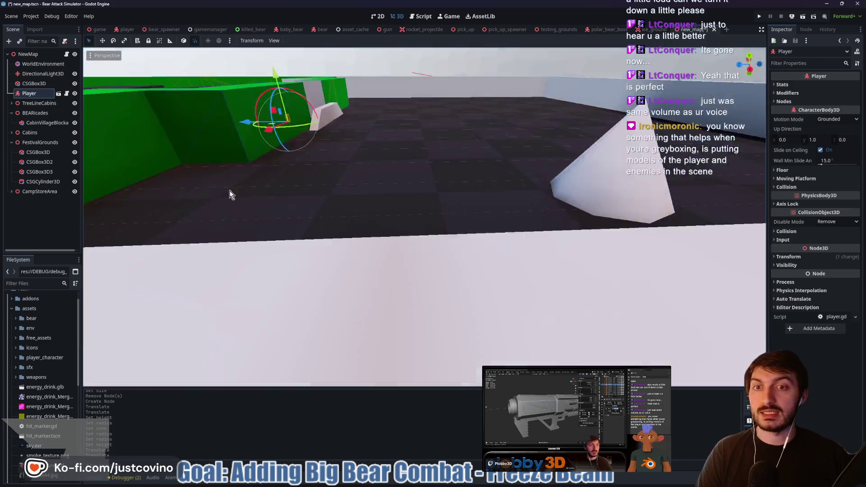
pyautogui.moveTo(382, 115)
pyautogui.mouseDown()
pyautogui.moveTo(352, 118)
pyautogui.moveTo(467, 142)
pyautogui.moveTo(464, 262)
pyautogui.moveTo(432, 234)
pyautogui.moveTo(518, 226)
pyautogui.moveTo(543, 233)
pyautogui.moveTo(499, 240)
pyautogui.mouseUp()
pyautogui.press('s')
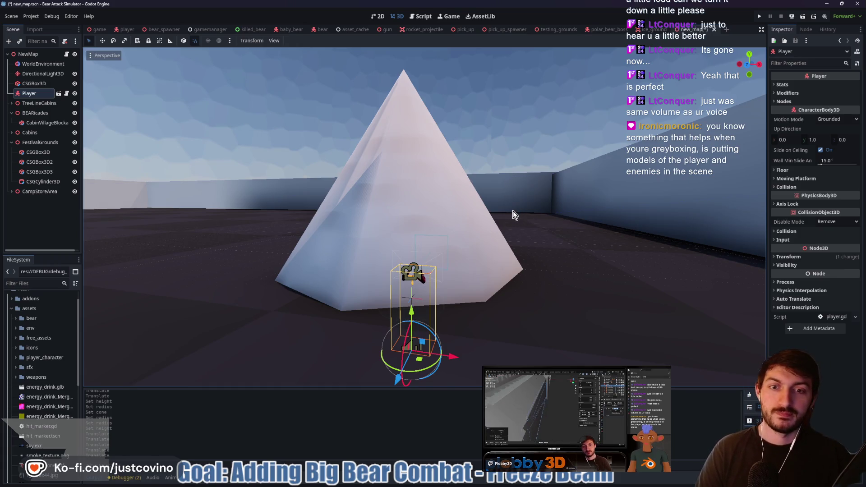
# Narrow the cone's radius to 5.5 m and reselect the NewMap root.
pyautogui.click(424, 183)
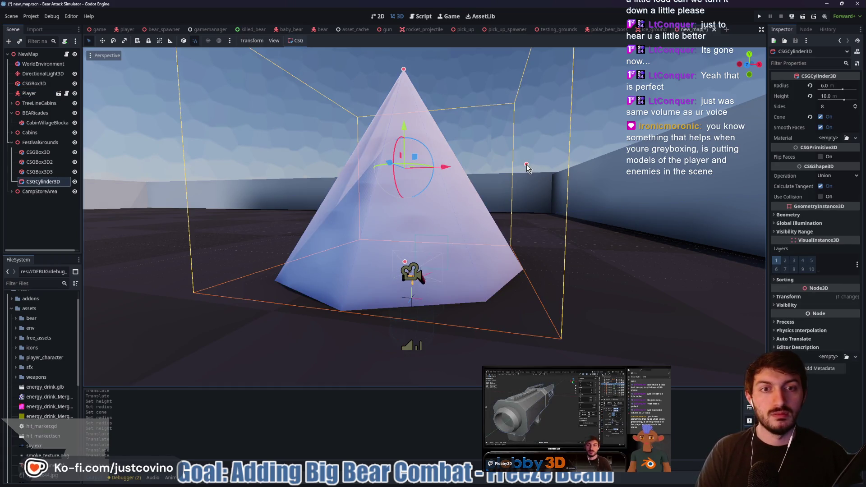
pyautogui.moveTo(526, 164); pyautogui.dragTo(516, 164)
pyautogui.moveTo(402, 126)
pyautogui.mouseDown()
pyautogui.moveTo(403, 133)
pyautogui.moveTo(408, 76)
pyautogui.moveTo(410, 172)
pyautogui.moveTo(418, 101)
pyautogui.moveTo(416, 123)
pyautogui.mouseUp()
pyautogui.press('w')
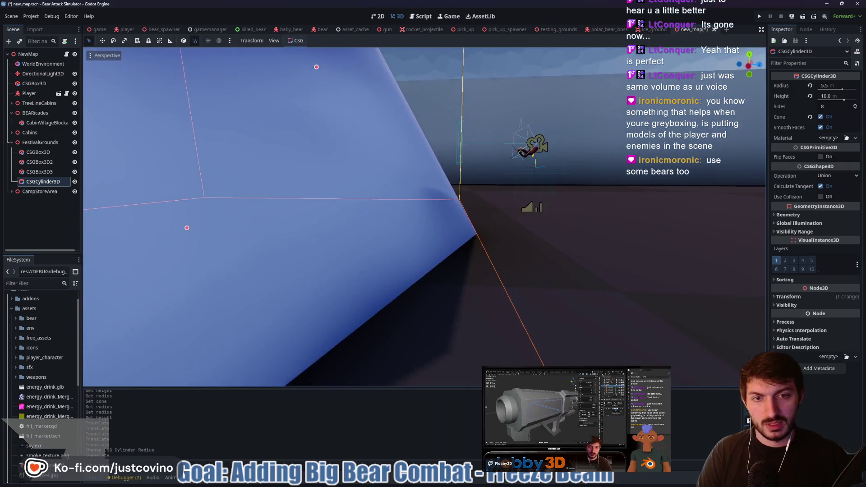
pyautogui.press('f')
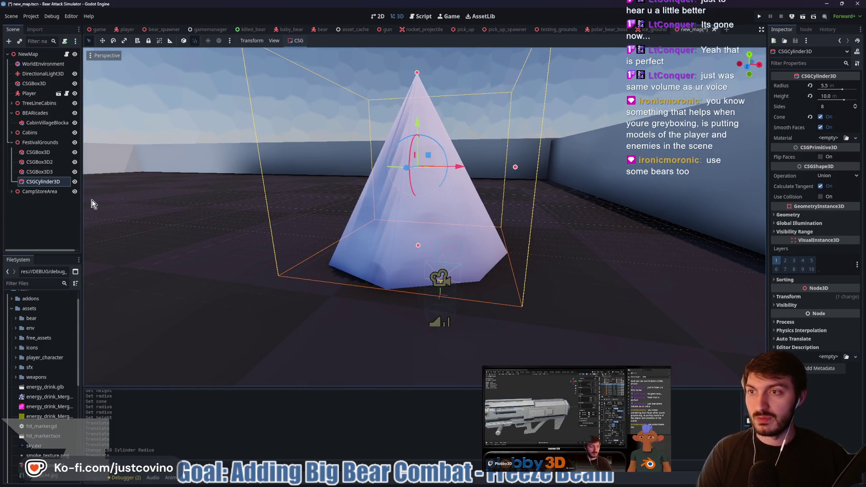
pyautogui.click(27, 54)
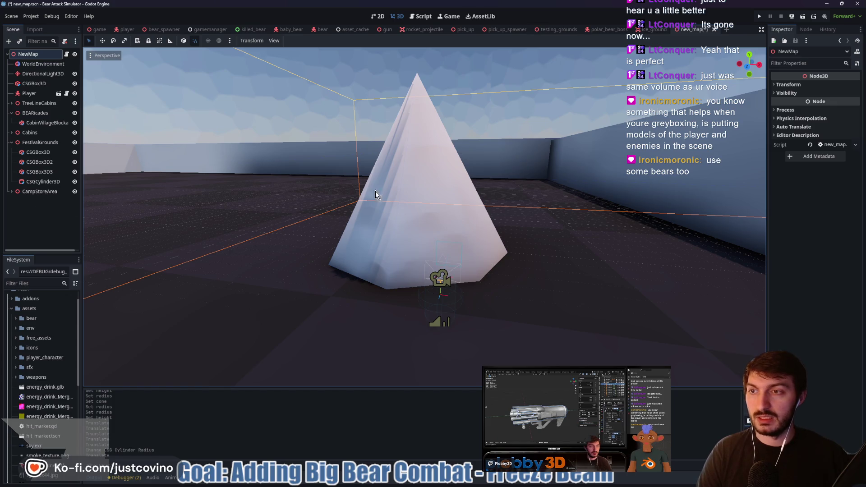
# Instance the brown bear scene from a 'bear' search, shift it left and turn it about -105°.
pyautogui.hotkey('ctrl', 'shift', 'a')
pyautogui.write('bear')
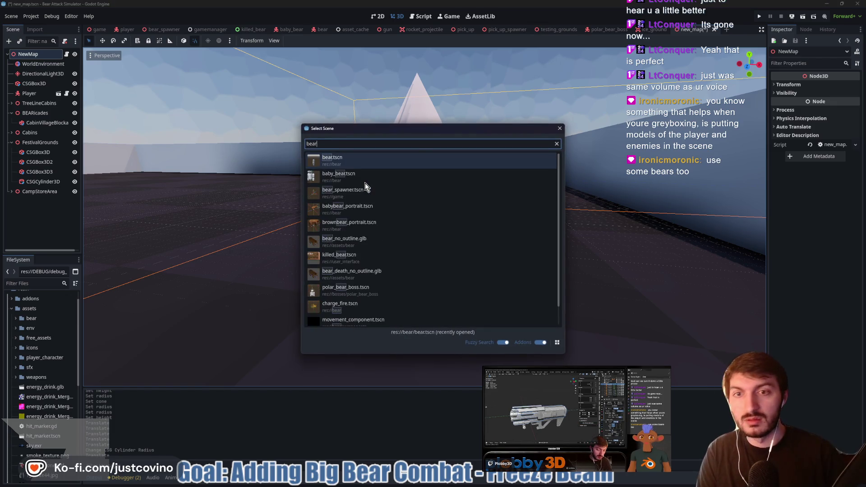
pyautogui.doubleClick(358, 163)
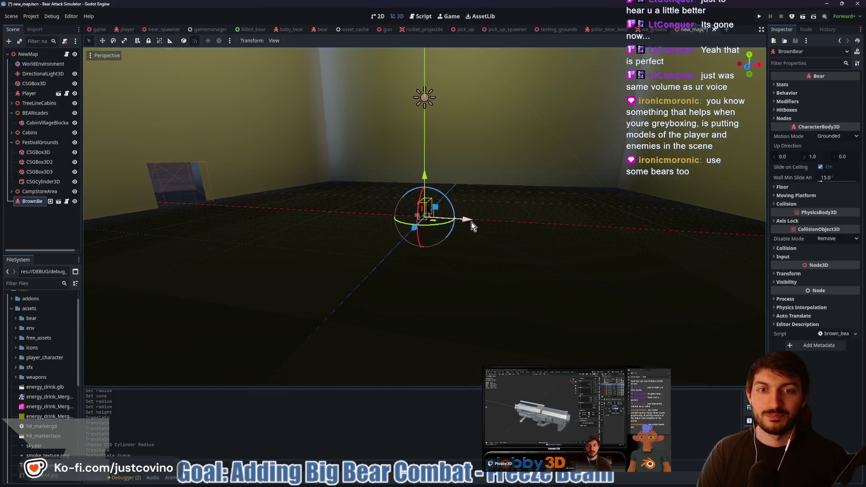
pyautogui.moveTo(472, 222); pyautogui.dragTo(212, 216)
pyautogui.press('f')
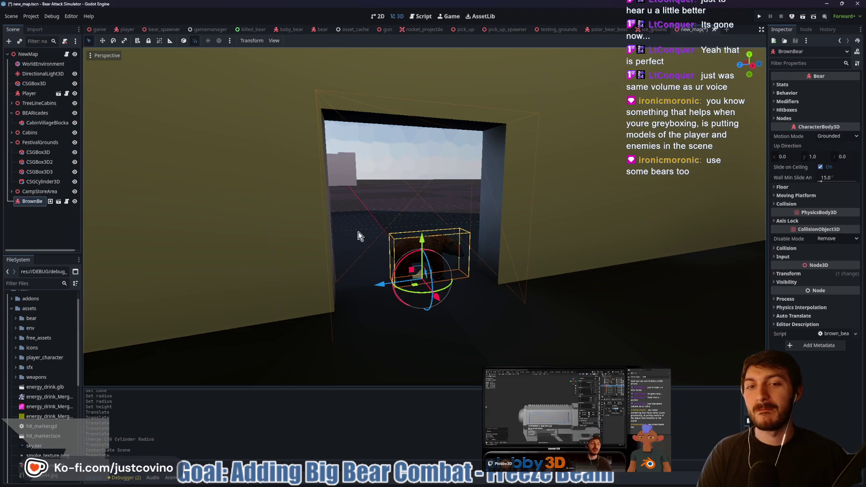
pyautogui.moveTo(449, 292)
pyautogui.mouseDown()
pyautogui.moveTo(412, 306)
pyautogui.moveTo(420, 308)
pyautogui.mouseUp()
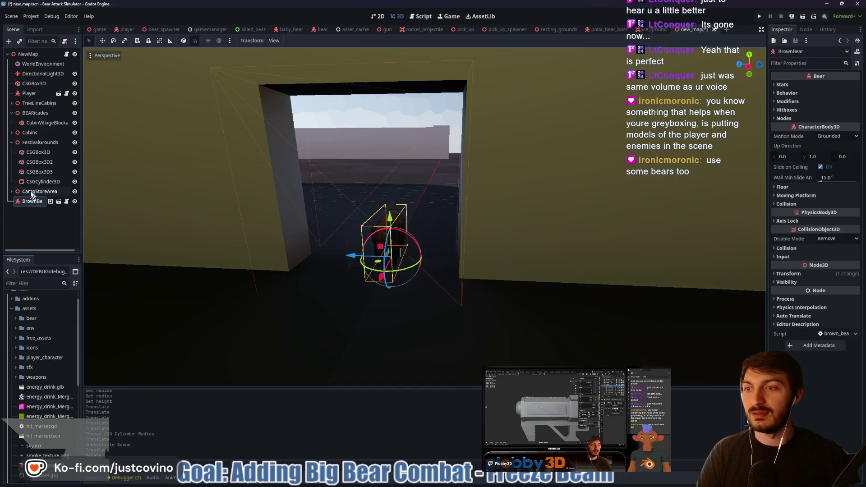
# Move the bear along Z toward the cabin doorway, then collapse FestivalGrounds.
pyautogui.click(11, 191)
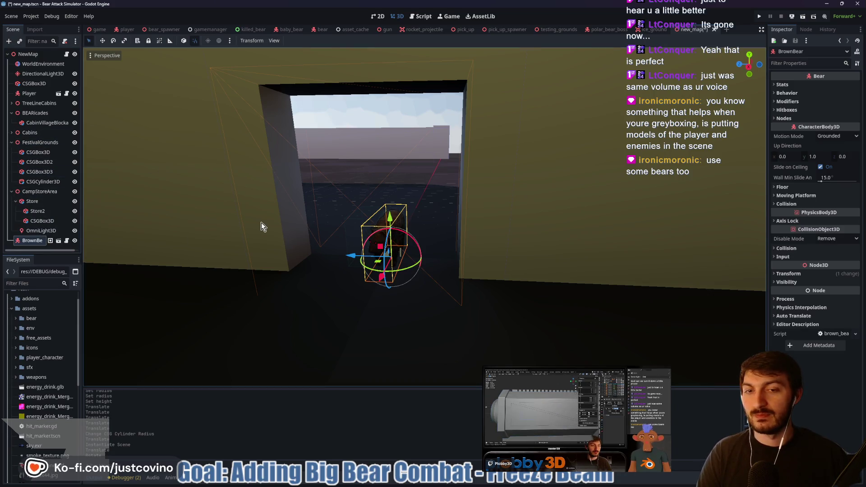
pyautogui.moveTo(384, 269)
pyautogui.mouseDown()
pyautogui.moveTo(423, 157)
pyautogui.moveTo(411, 193)
pyautogui.moveTo(421, 219)
pyautogui.moveTo(436, 175)
pyautogui.mouseUp()
pyautogui.press('f')
pyautogui.moveTo(387, 213)
pyautogui.mouseDown()
pyautogui.moveTo(300, 228)
pyautogui.moveTo(499, 300)
pyautogui.moveTo(311, 313)
pyautogui.moveTo(442, 270)
pyautogui.mouseUp()
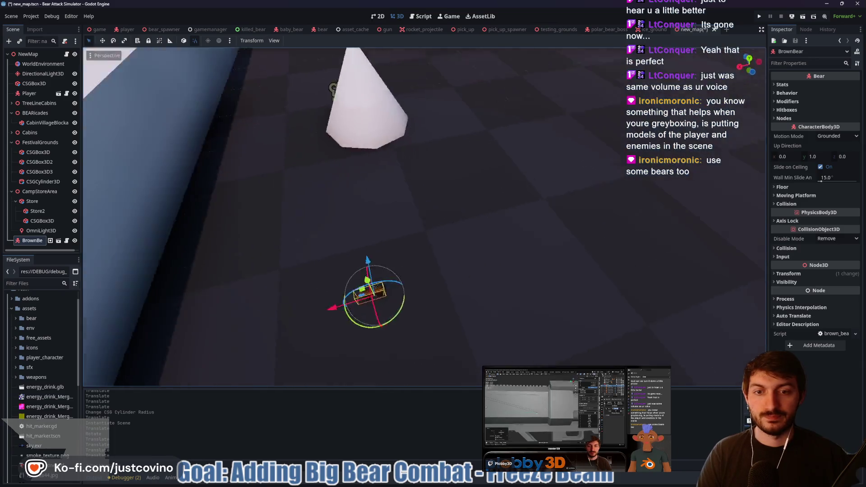
pyautogui.moveTo(415, 311)
pyautogui.mouseDown()
pyautogui.moveTo(536, 123)
pyautogui.moveTo(451, 189)
pyautogui.moveTo(415, 257)
pyautogui.moveTo(451, 226)
pyautogui.moveTo(569, 168)
pyautogui.mouseUp()
pyautogui.moveTo(515, 291)
pyautogui.mouseDown()
pyautogui.moveTo(467, 154)
pyautogui.moveTo(458, 185)
pyautogui.moveTo(507, 154)
pyautogui.moveTo(501, 171)
pyautogui.moveTo(481, 162)
pyautogui.moveTo(498, 224)
pyautogui.moveTo(140, 226)
pyautogui.mouseUp()
pyautogui.moveTo(528, 247); pyautogui.dragTo(506, 235)
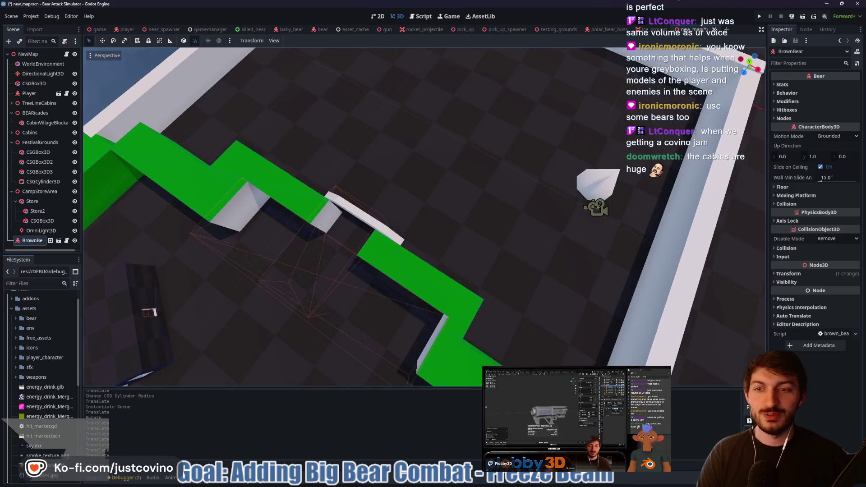
pyautogui.click(12, 143)
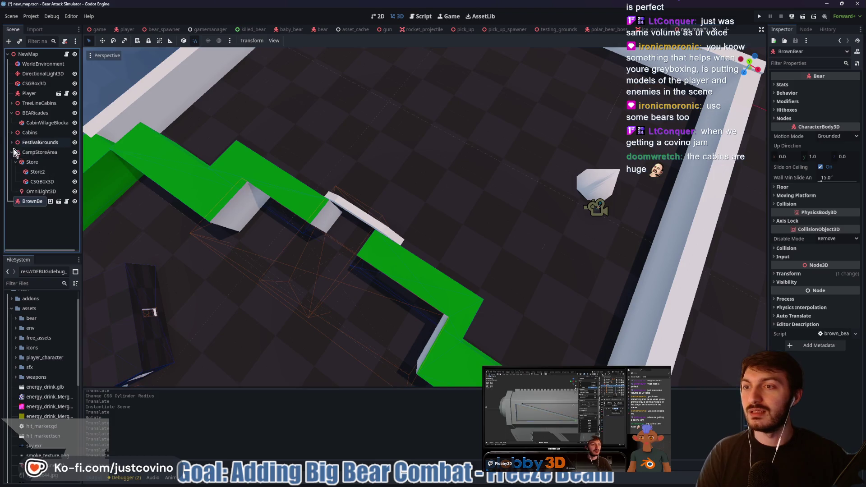
# Collapse CampStoreArea, select the Player and move it 4 m along Z.
pyautogui.click(11, 152)
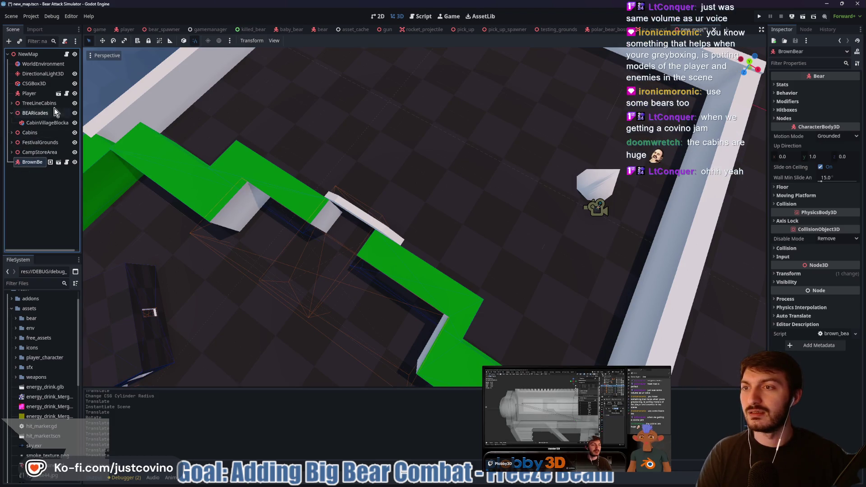
pyautogui.moveTo(29, 94)
pyautogui.mouseDown()
pyautogui.moveTo(9, 169)
pyautogui.moveTo(9, 158)
pyautogui.mouseUp()
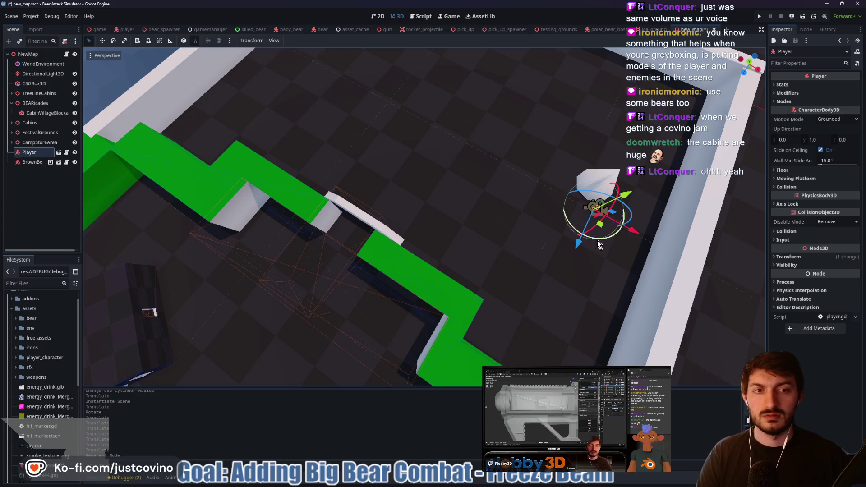
pyautogui.moveTo(639, 237)
pyautogui.mouseDown()
pyautogui.moveTo(429, 174)
pyautogui.moveTo(238, 355)
pyautogui.mouseUp()
pyautogui.press('f')
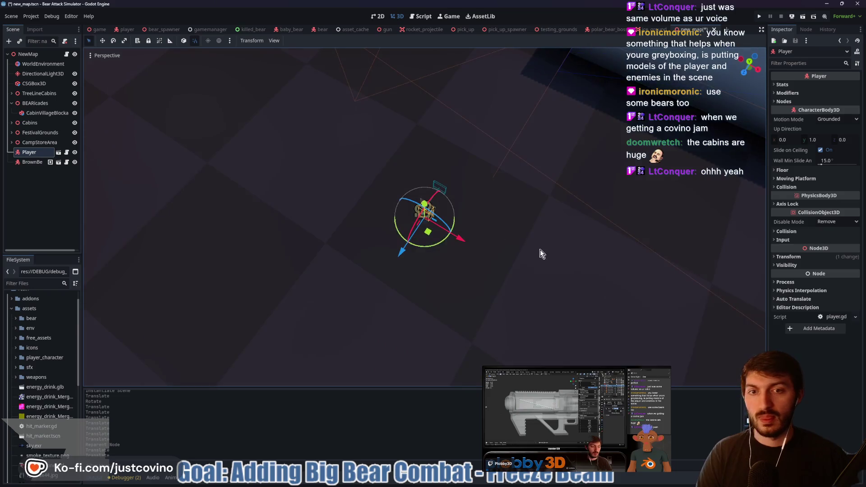
pyautogui.press('f')
# Slide the Player along X to stand beside the cabin wall.
pyautogui.moveTo(429, 259)
pyautogui.mouseDown()
pyautogui.moveTo(277, 257)
pyautogui.moveTo(113, 270)
pyautogui.mouseUp()
pyautogui.press('f')
pyautogui.press('f')
pyautogui.moveTo(483, 239)
pyautogui.mouseDown()
pyautogui.moveTo(216, 202)
pyautogui.moveTo(186, 219)
pyautogui.moveTo(226, 175)
pyautogui.mouseUp()
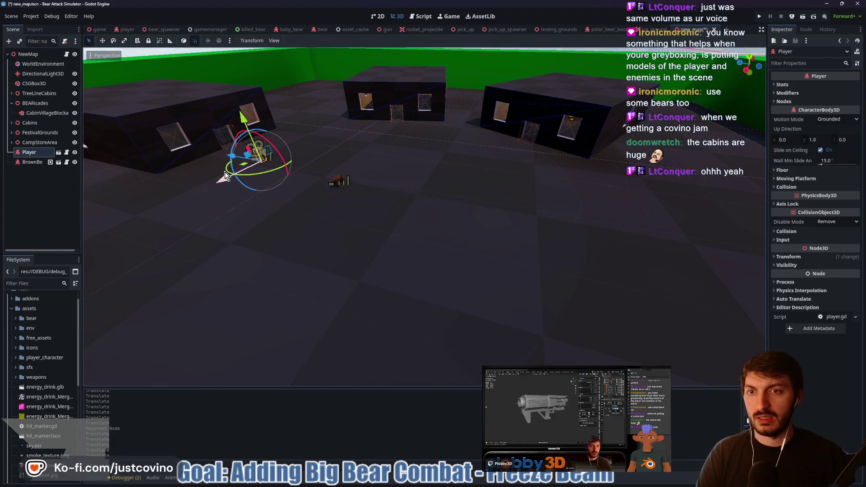
pyautogui.press('f')
pyautogui.moveTo(396, 212)
pyautogui.mouseDown()
pyautogui.moveTo(324, 252)
pyautogui.moveTo(329, 239)
pyautogui.moveTo(364, 221)
pyautogui.moveTo(487, 212)
pyautogui.mouseUp()
pyautogui.scroll(5, 365, 221)
pyautogui.moveTo(418, 229); pyautogui.dragTo(540, 220)
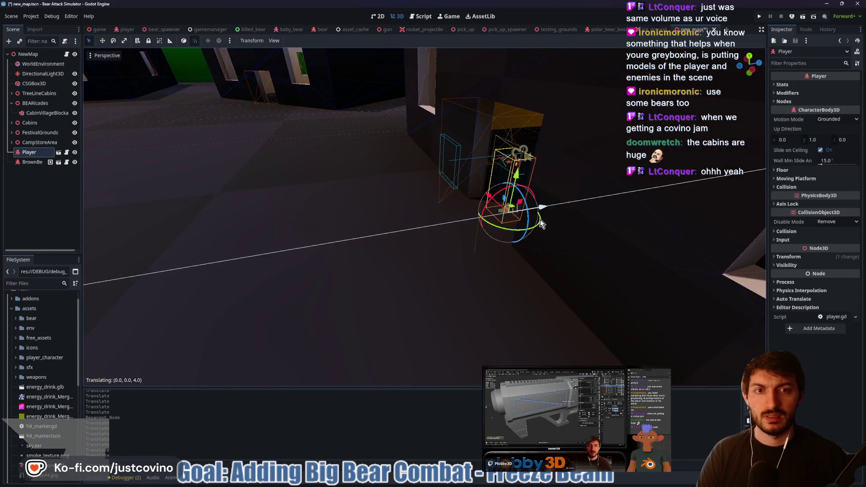
pyautogui.press('f')
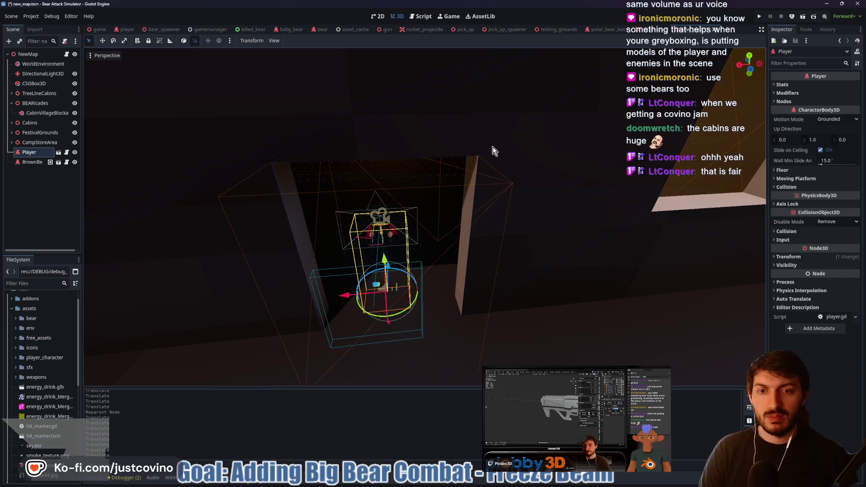
# Move the BrownBear toward the cabins and rotate it -90° about Y.
pyautogui.rightClick(528, 185)
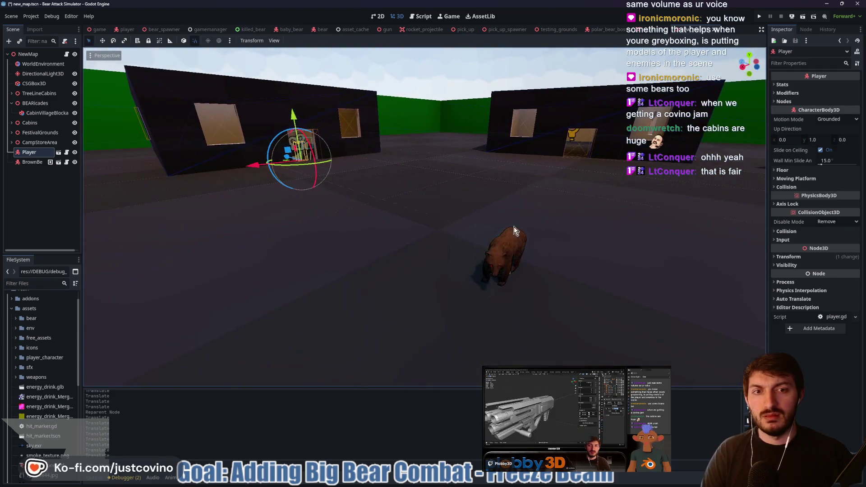
pyautogui.click(508, 249)
pyautogui.moveTo(462, 262)
pyautogui.mouseDown()
pyautogui.moveTo(348, 248)
pyautogui.moveTo(221, 178)
pyautogui.moveTo(228, 195)
pyautogui.moveTo(326, 184)
pyautogui.mouseUp()
pyautogui.press('r')
pyautogui.press('y')
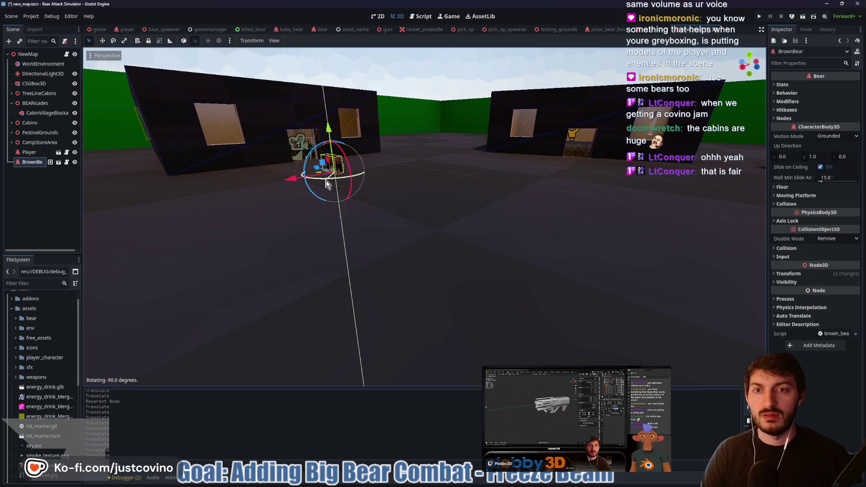
pyautogui.click(326, 184)
# Place the bear along Z and X beside the Player at the cabin doorway.
pyautogui.press('w')
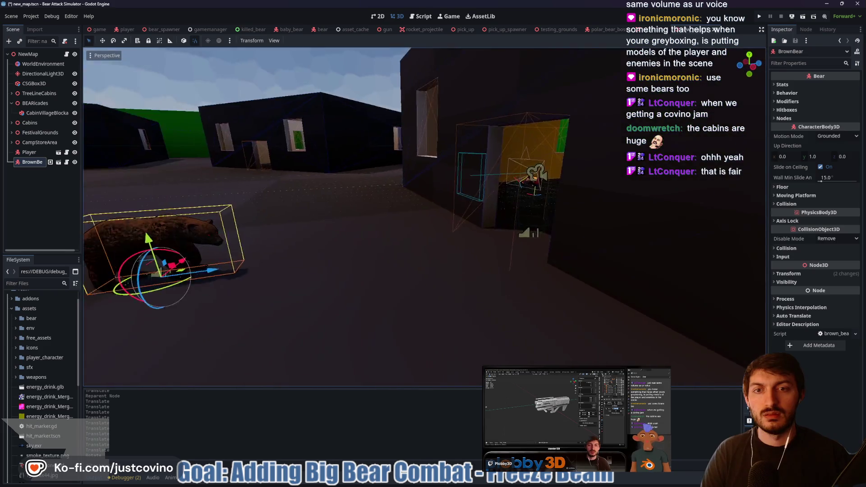
pyautogui.press('s')
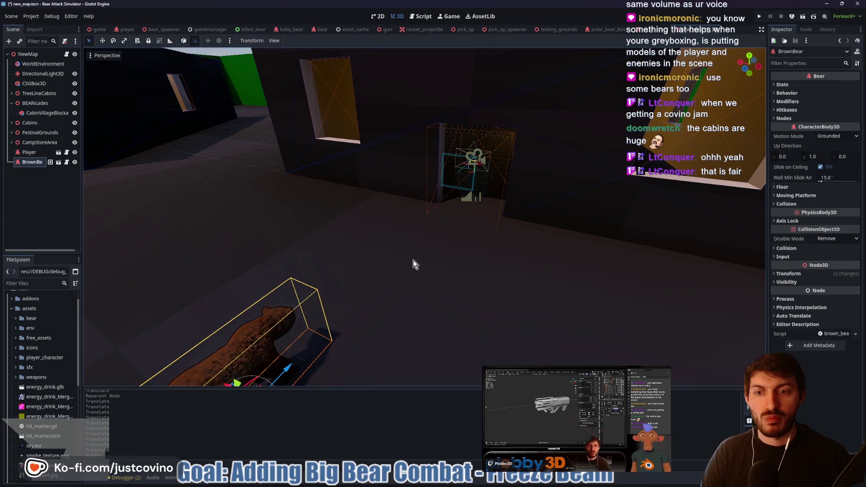
pyautogui.moveTo(291, 371); pyautogui.dragTo(440, 246)
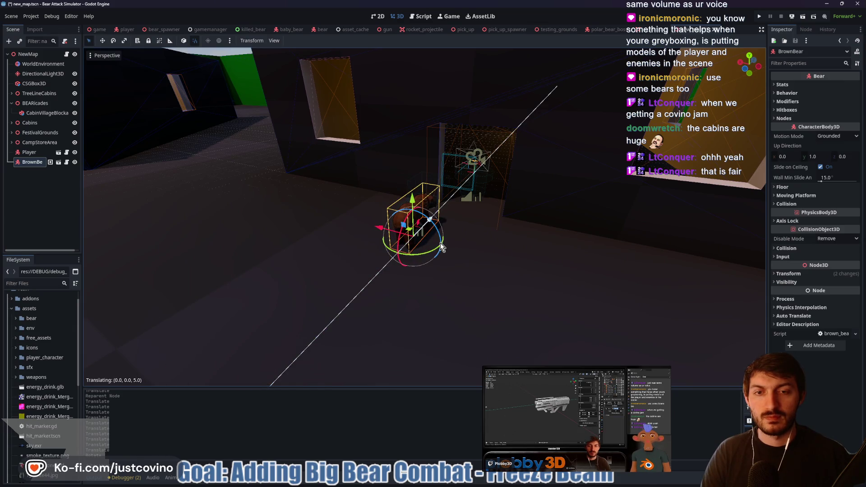
pyautogui.moveTo(378, 230)
pyautogui.mouseDown()
pyautogui.moveTo(396, 236)
pyautogui.moveTo(391, 245)
pyautogui.mouseUp()
pyautogui.scroll(5, 392, 245)
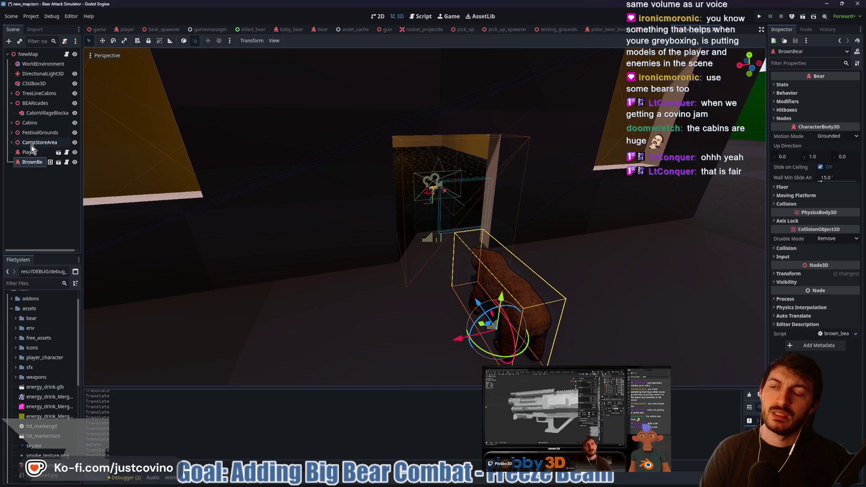
pyautogui.click(40, 132)
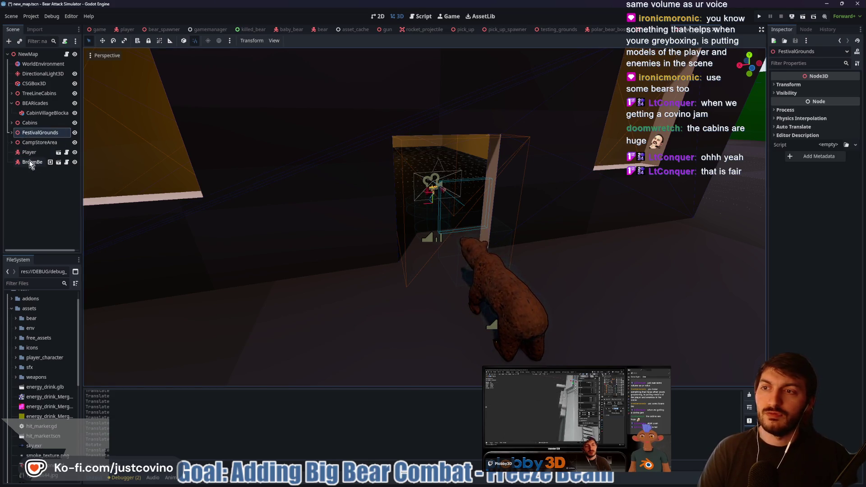
pyautogui.click(10, 123)
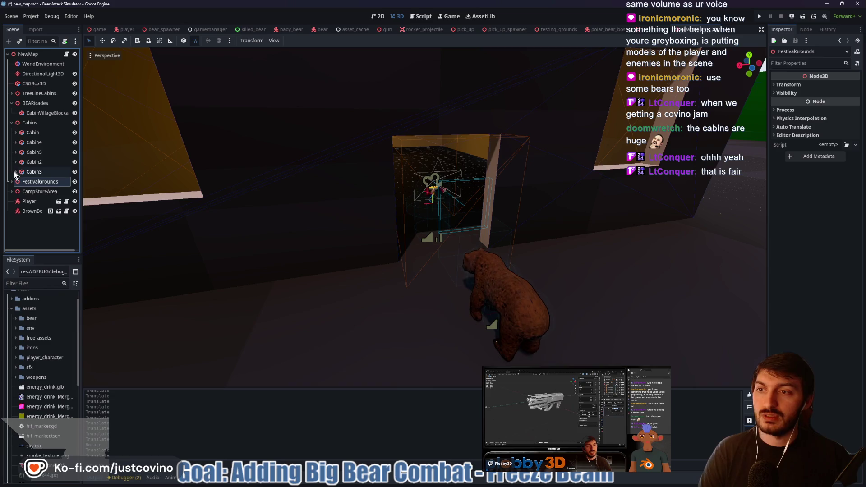
pyautogui.click(361, 108)
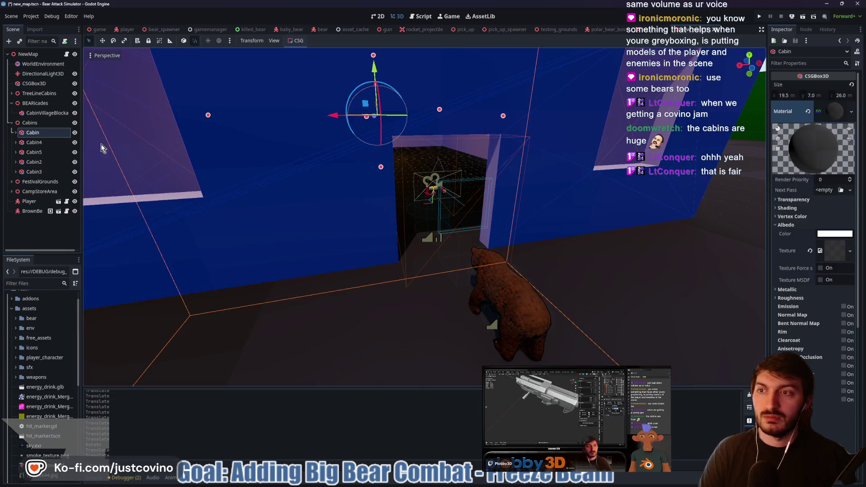
pyautogui.click(12, 133)
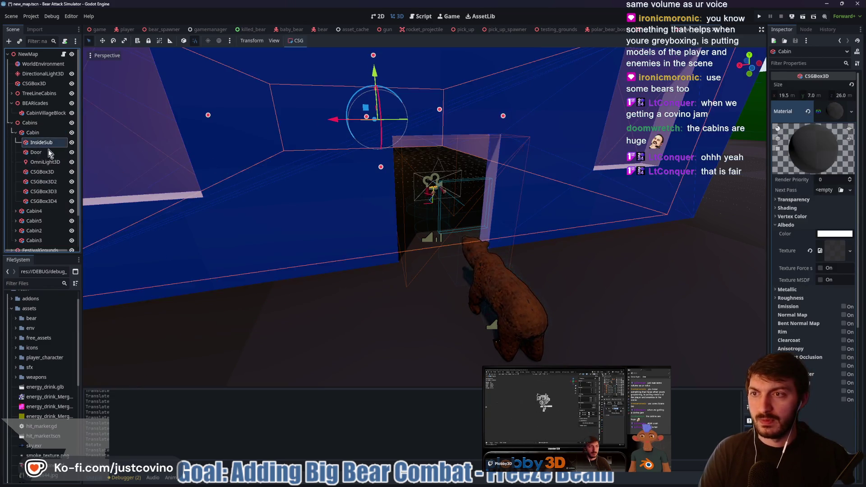
pyautogui.click(41, 143)
pyautogui.click(36, 152)
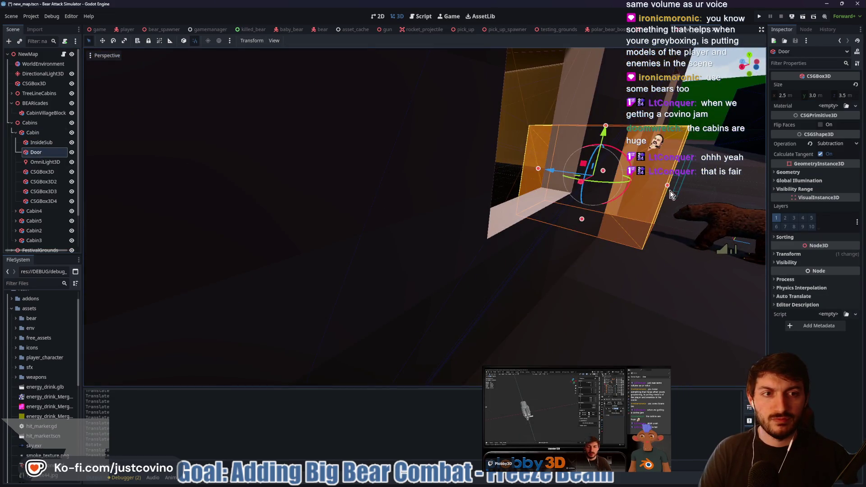
pyautogui.moveTo(668, 185)
pyautogui.mouseDown()
pyautogui.moveTo(565, 187)
pyautogui.moveTo(530, 175)
pyautogui.mouseUp()
pyautogui.press('f')
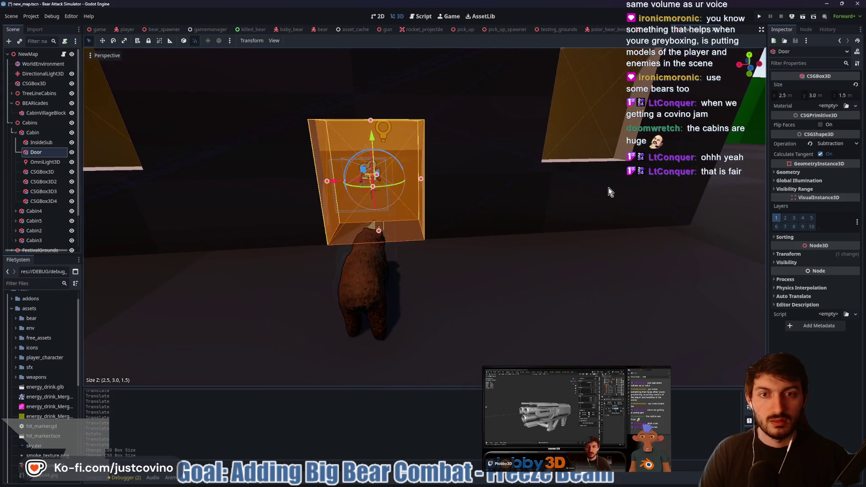
pyautogui.scroll(-5, 496, 196)
pyautogui.scroll(8, 493, 217)
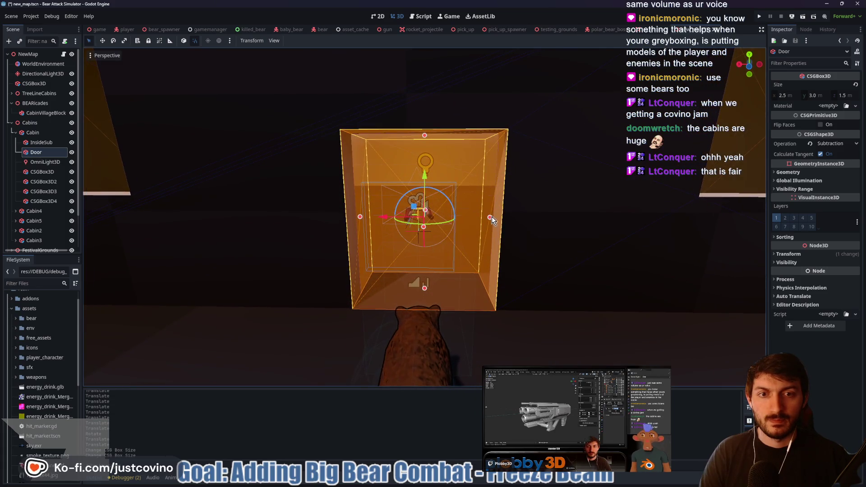
pyautogui.moveTo(478, 217); pyautogui.dragTo(471, 221)
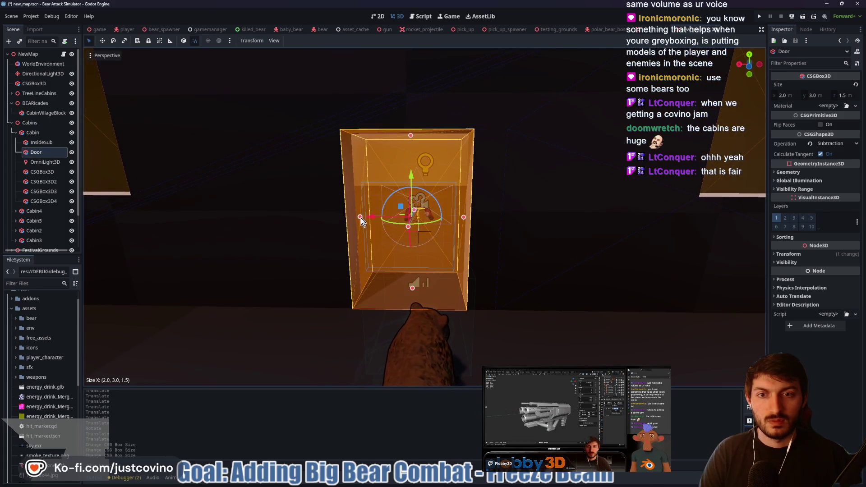
pyautogui.moveTo(360, 218)
pyautogui.mouseDown()
pyautogui.moveTo(378, 221)
pyautogui.moveTo(369, 221)
pyautogui.mouseUp()
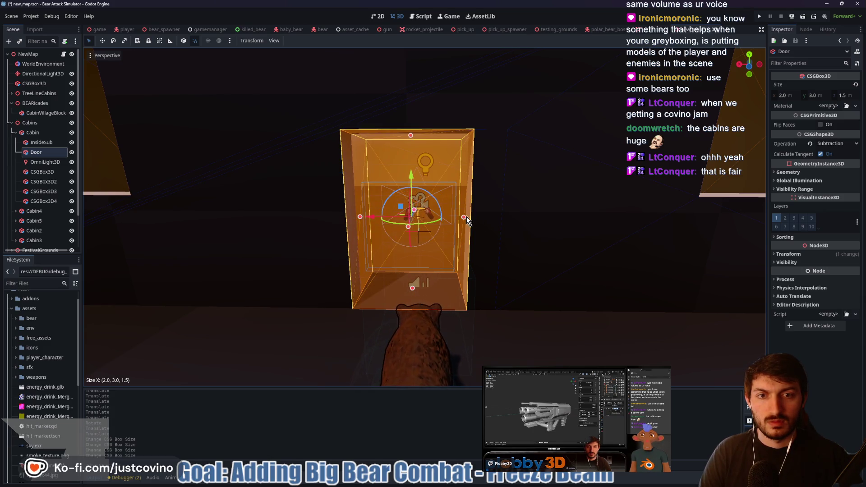
pyautogui.moveTo(473, 217); pyautogui.dragTo(481, 217)
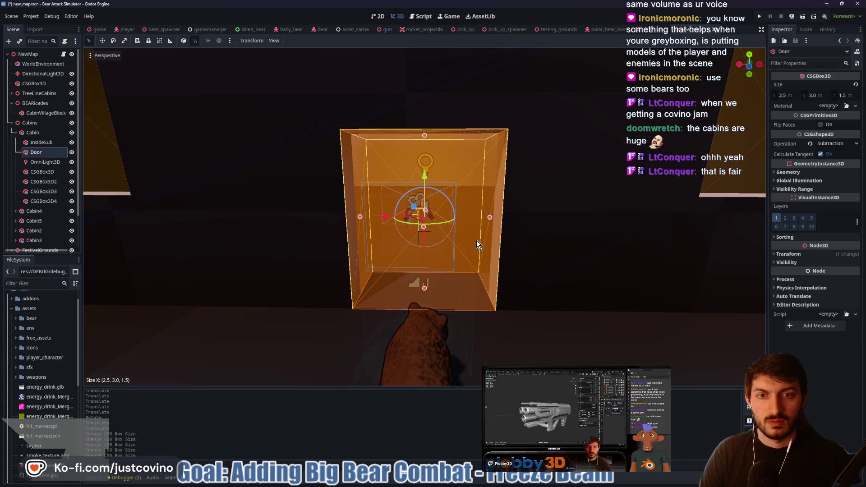
pyautogui.scroll(-5, 492, 245)
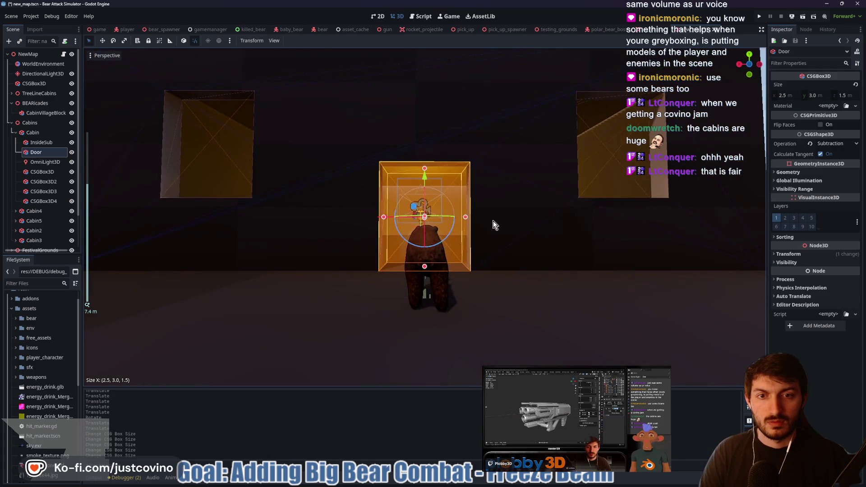
pyautogui.scroll(1, 481, 237)
pyautogui.scroll(1, 481, 237)
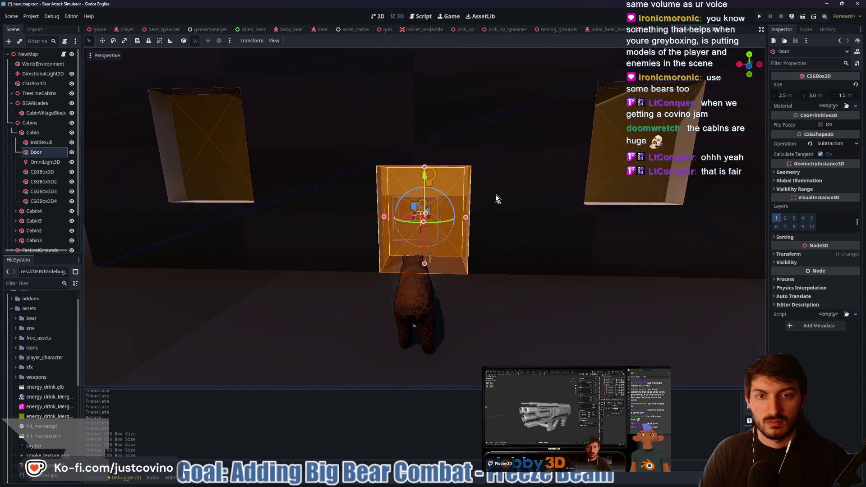
pyautogui.scroll(2, 495, 198)
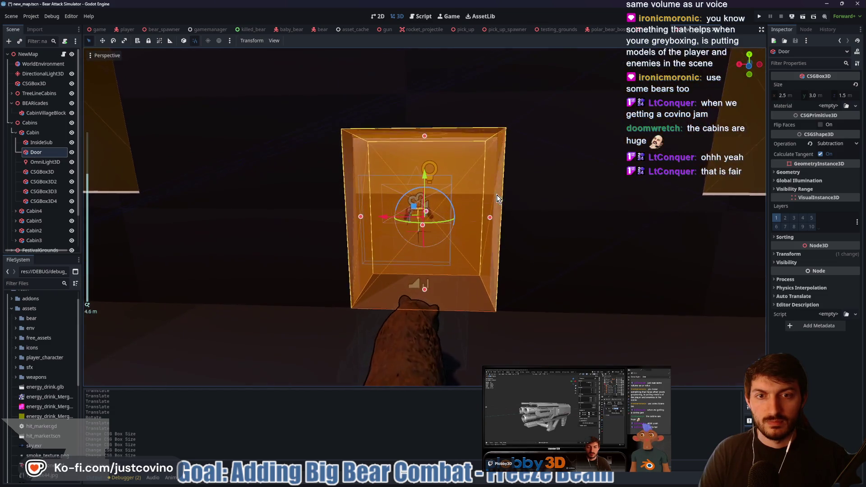
pyautogui.moveTo(424, 136); pyautogui.dragTo(424, 142)
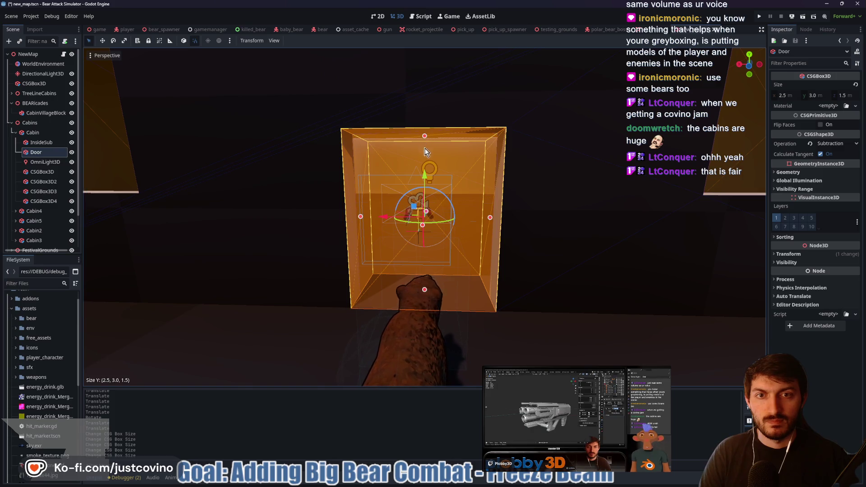
pyautogui.scroll(-3, 557, 176)
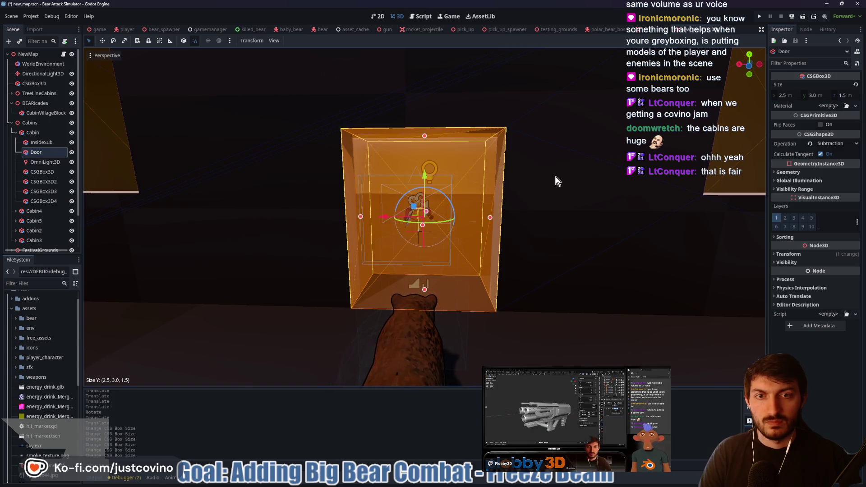
pyautogui.moveTo(541, 181)
pyautogui.mouseDown()
pyautogui.moveTo(507, 202)
pyautogui.moveTo(480, 201)
pyautogui.moveTo(481, 192)
pyautogui.moveTo(554, 196)
pyautogui.mouseUp()
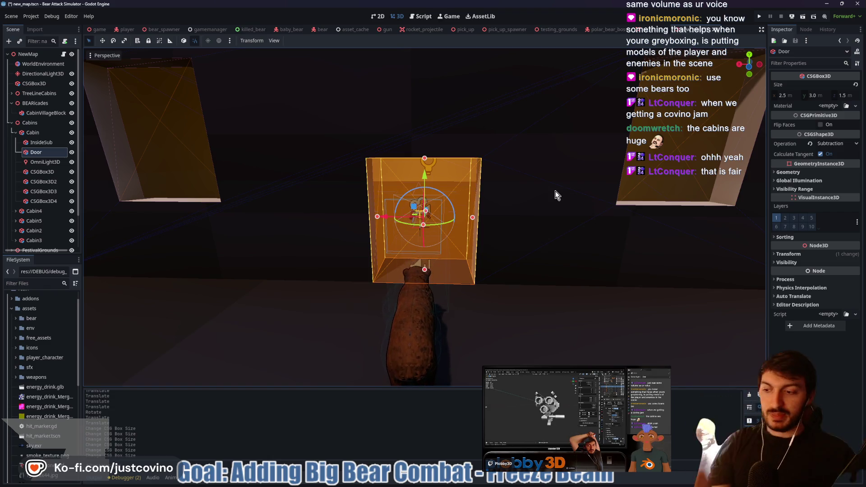
# Save the cabin map scene, switch to the game scene and frame the trees_map.
pyautogui.hotkey('ctrl', 's')
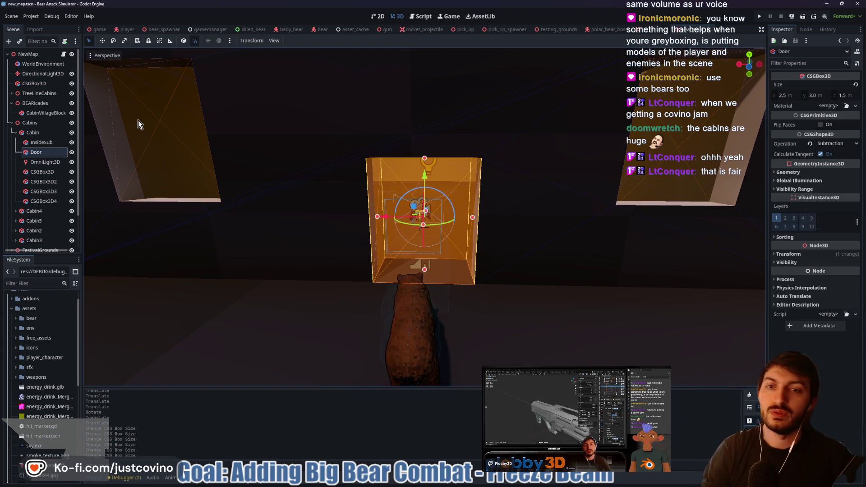
pyautogui.click(316, 120)
pyautogui.press('f')
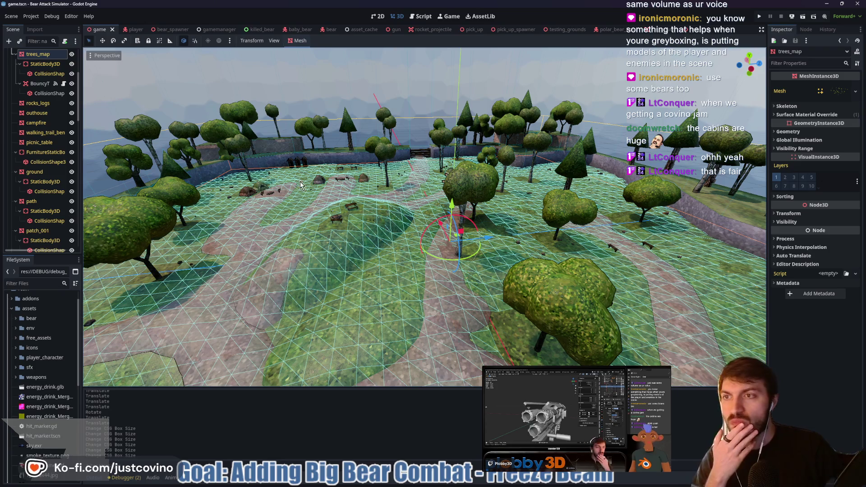
# Collapse the furniture, ground, path, patch_001, patch and hill_001 nodes.
pyautogui.click(16, 153)
pyautogui.click(16, 162)
pyautogui.click(14, 172)
pyautogui.click(15, 182)
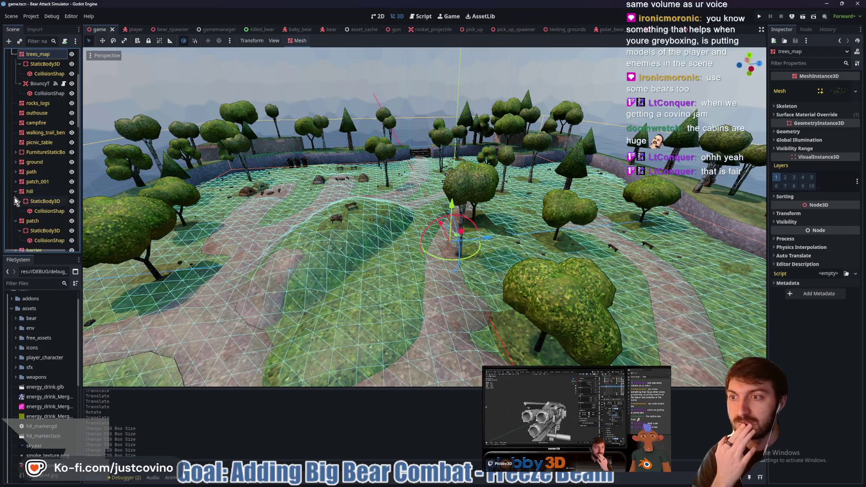
pyautogui.click(16, 201)
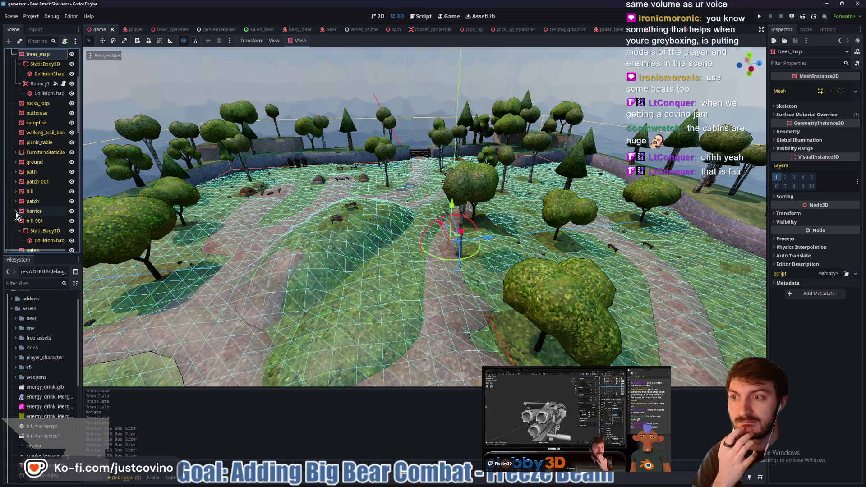
pyautogui.click(15, 221)
pyautogui.scroll(-3, 18, 190)
# Collapse the tent, tent_001, tent_002, tent_005, gutters and interior nodes.
pyautogui.click(16, 167)
pyautogui.click(16, 176)
pyautogui.click(16, 186)
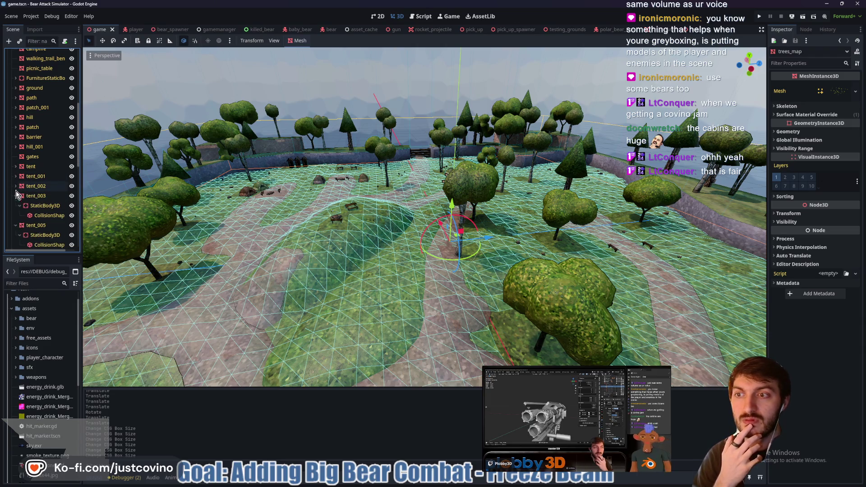
pyautogui.click(15, 208)
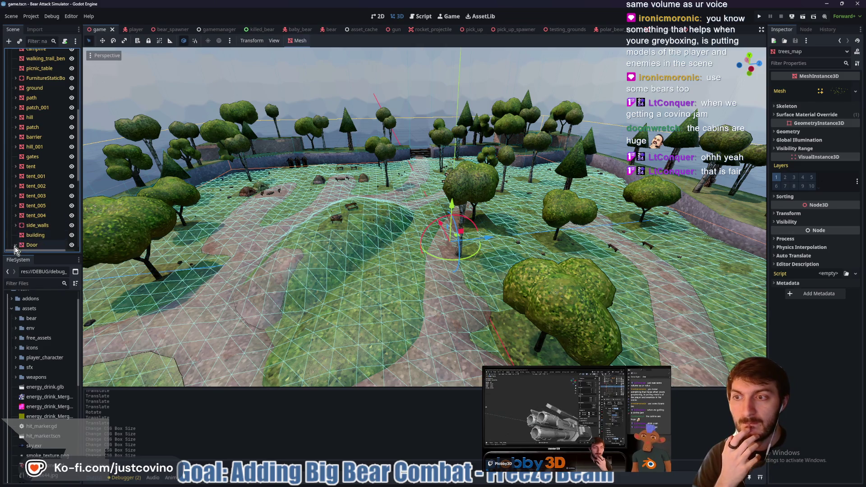
pyautogui.scroll(-3, 25, 213)
pyautogui.click(16, 181)
pyautogui.click(16, 200)
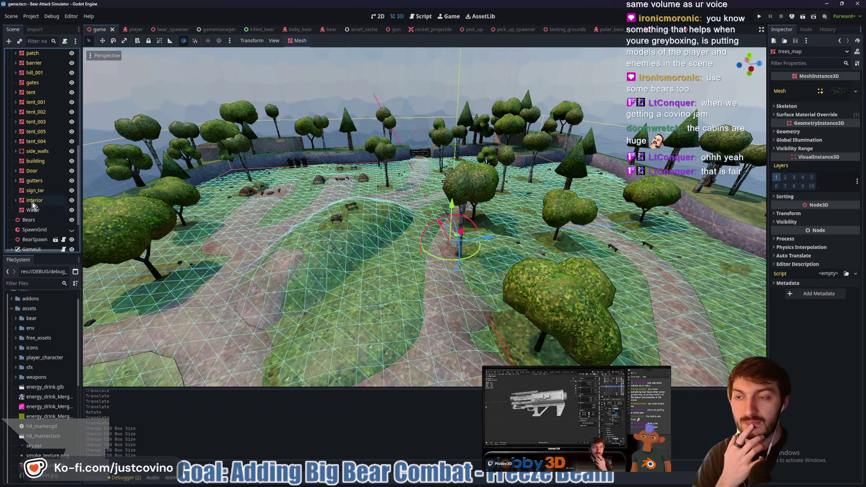
pyautogui.scroll(5, 29, 206)
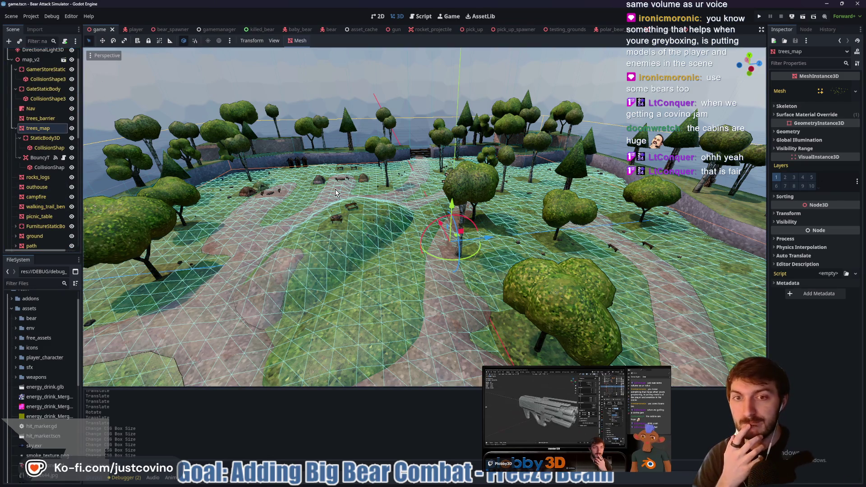
pyautogui.moveTo(336, 193)
pyautogui.mouseDown()
pyautogui.moveTo(302, 194)
pyautogui.moveTo(280, 183)
pyautogui.mouseUp()
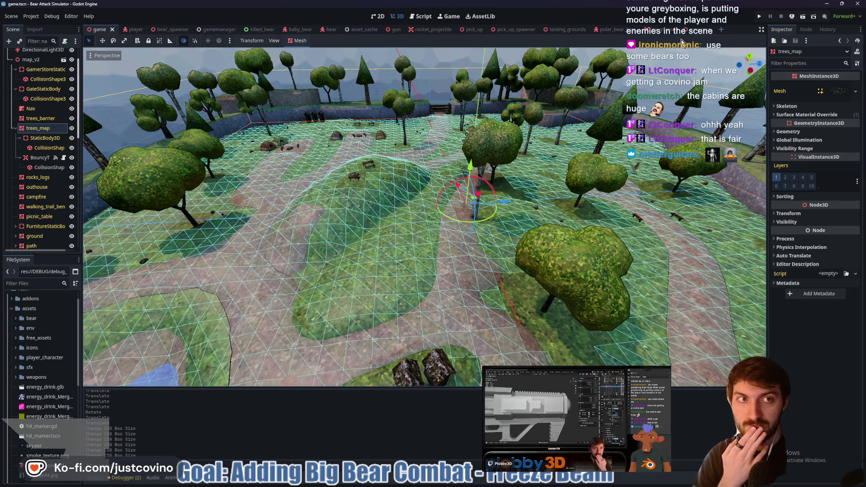
# Return to the new_map scene and pull back to a wide view of the cabins.
pyautogui.click(697, 33)
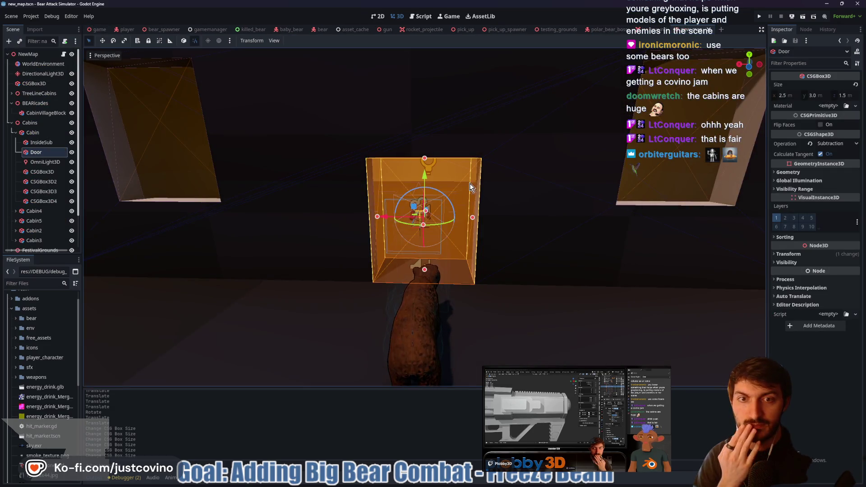
pyautogui.moveTo(536, 183)
pyautogui.mouseDown()
pyautogui.moveTo(496, 198)
pyautogui.moveTo(516, 158)
pyautogui.mouseUp()
pyautogui.scroll(-2, 18, 230)
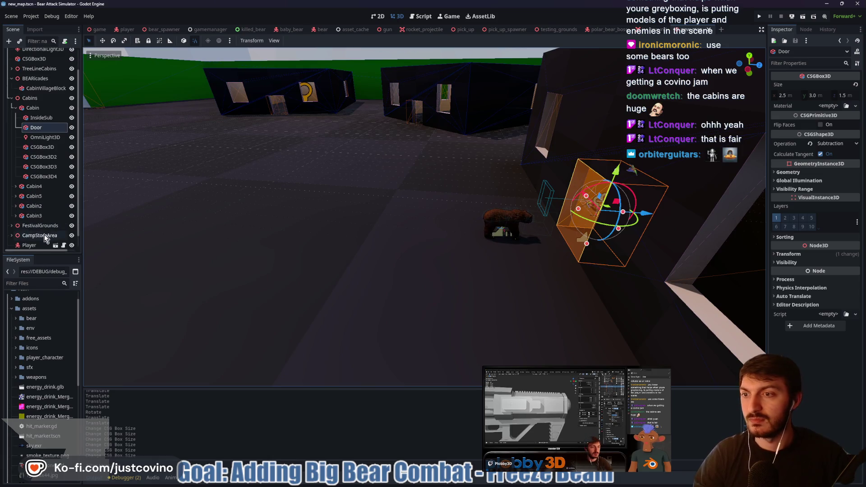
pyautogui.scroll(-1, 46, 239)
# Drag BrownBear left along its X axis, away from the door, and frame it among the cabins.
pyautogui.click(31, 241)
pyautogui.moveTo(551, 246)
pyautogui.mouseDown()
pyautogui.moveTo(397, 226)
pyautogui.moveTo(150, 239)
pyautogui.mouseUp()
pyautogui.press('f')
pyautogui.moveTo(464, 176)
pyautogui.mouseDown()
pyautogui.moveTo(469, 203)
pyautogui.moveTo(276, 224)
pyautogui.moveTo(443, 202)
pyautogui.mouseUp()
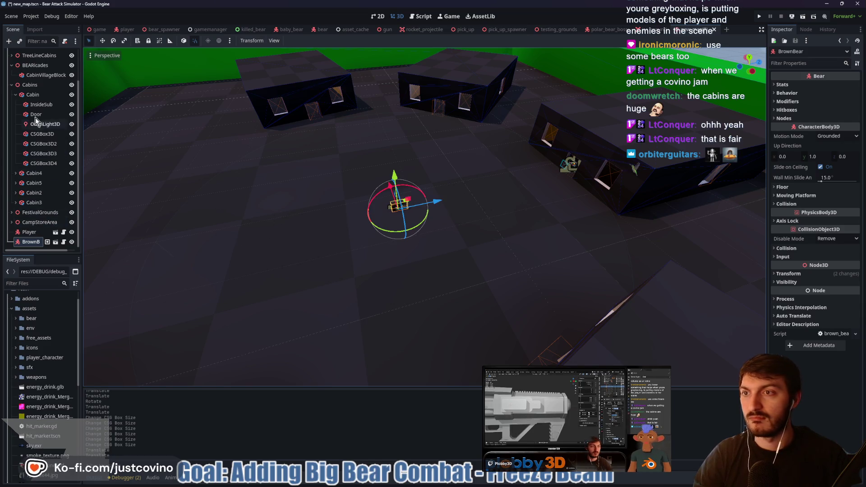
pyautogui.click(16, 95)
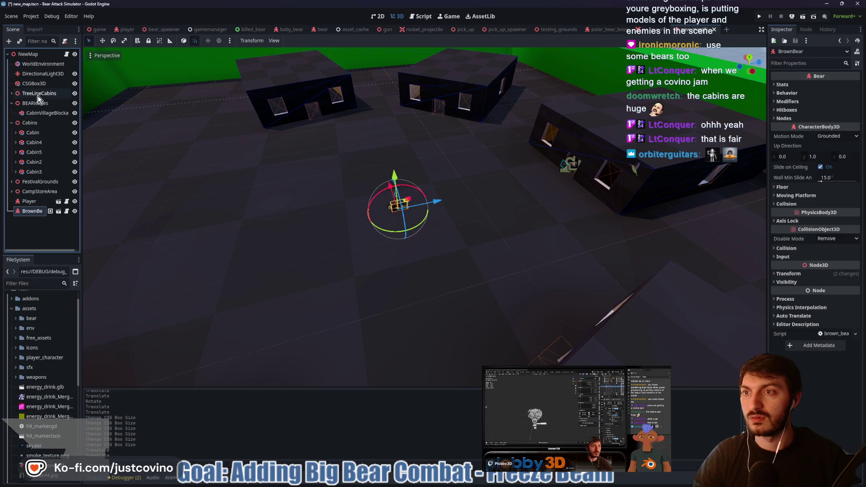
# Add a Node3D as a child of NewMap.
pyautogui.click(13, 123)
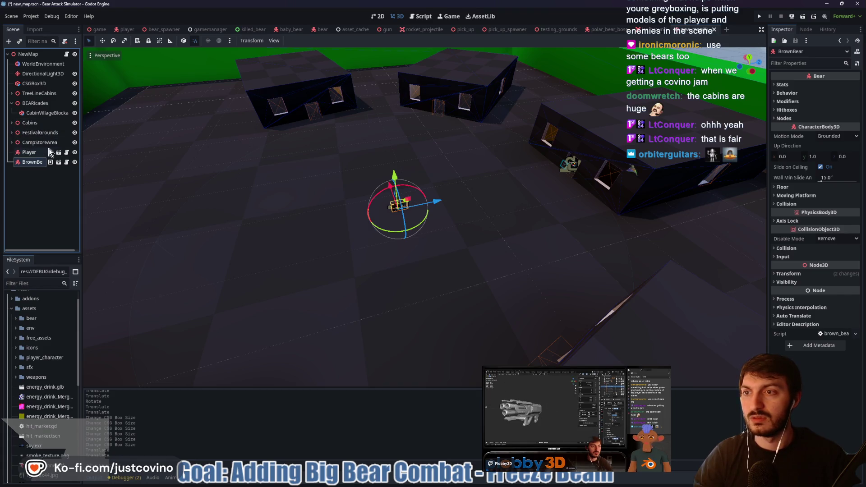
pyautogui.click(28, 54)
pyautogui.hotkey('ctrl', 'a')
pyautogui.write('node3')
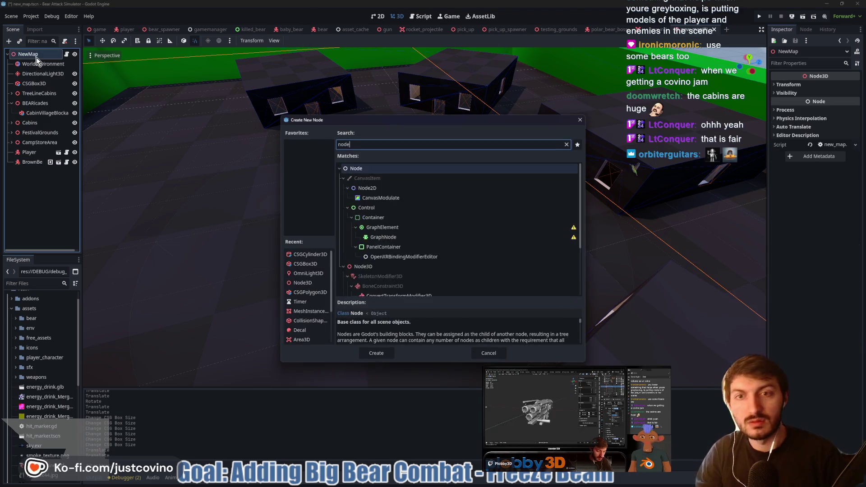
pyautogui.press('Return')
# Rename the new Node3D to CabinVillage.
pyautogui.doubleClick(43, 172)
pyautogui.write('amp')
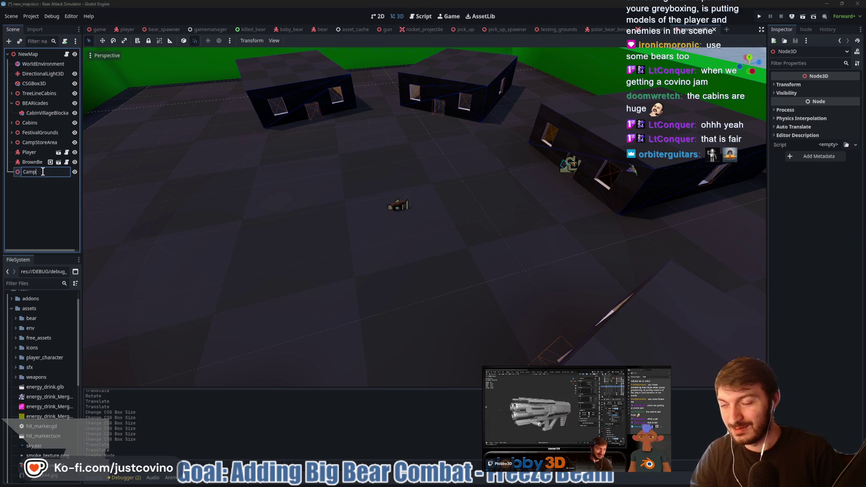
pyautogui.press('BackSpace')
pyautogui.press('BackSpace')
pyautogui.press('BackSpace')
pyautogui.write('binVil')
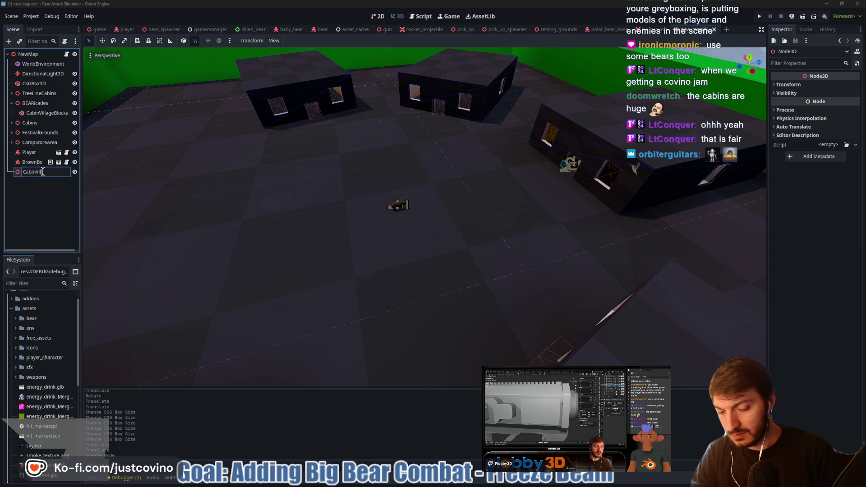
pyautogui.write('lage')
pyautogui.press('Return')
# Reparent the Cabins group under CabinVillage and reselect CabinVillage.
pyautogui.moveTo(30, 123); pyautogui.dragTo(44, 174)
pyautogui.moveTo(39, 174); pyautogui.dragTo(64, 176)
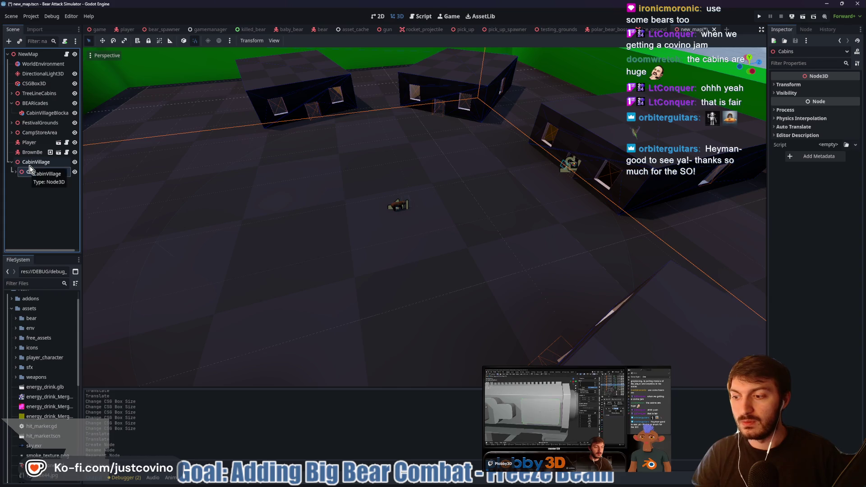
pyautogui.click(43, 221)
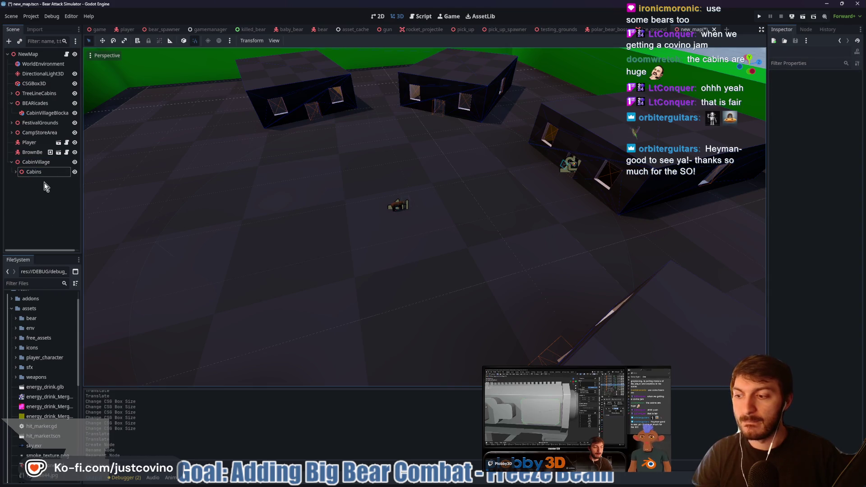
pyautogui.press('Up')
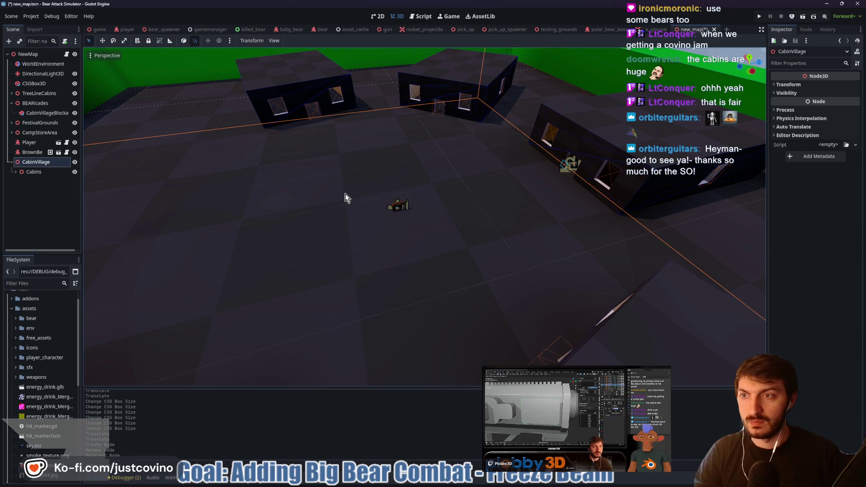
# Save, then add a CSGTorus3D under CabinVillage.
pyautogui.hotkey('ctrl', 's')
pyautogui.hotkey('ctrl', 'a')
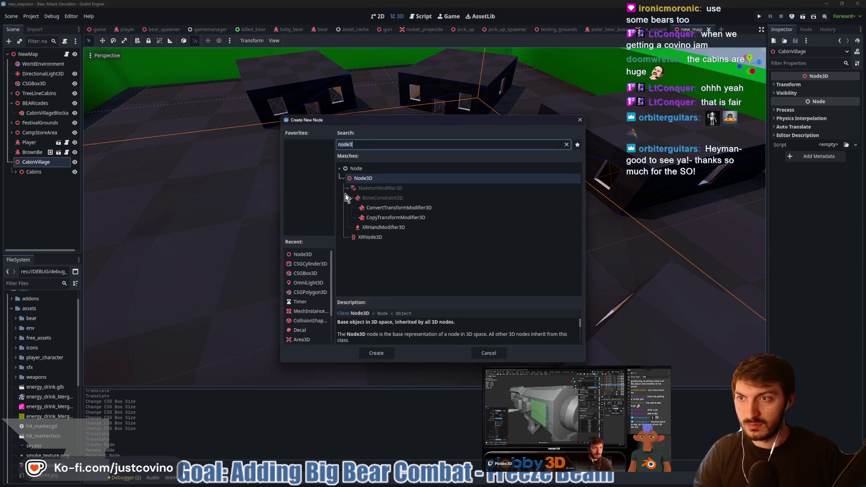
pyautogui.write('csgb')
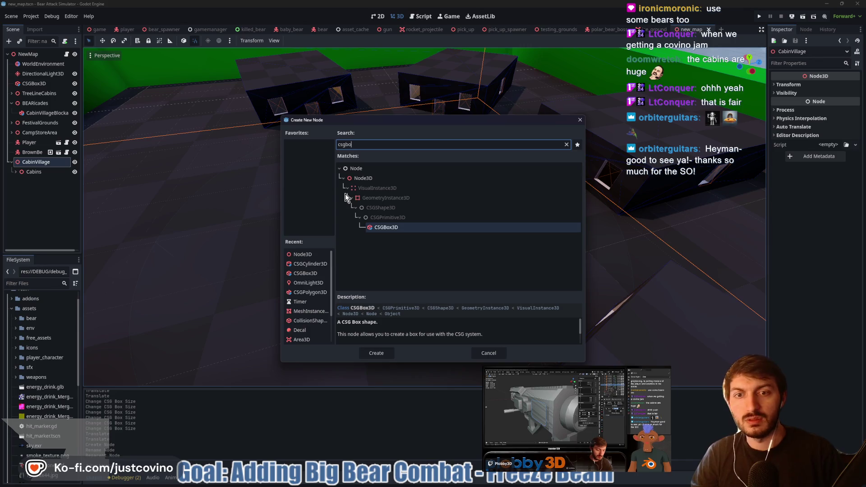
pyautogui.press('BackSpace')
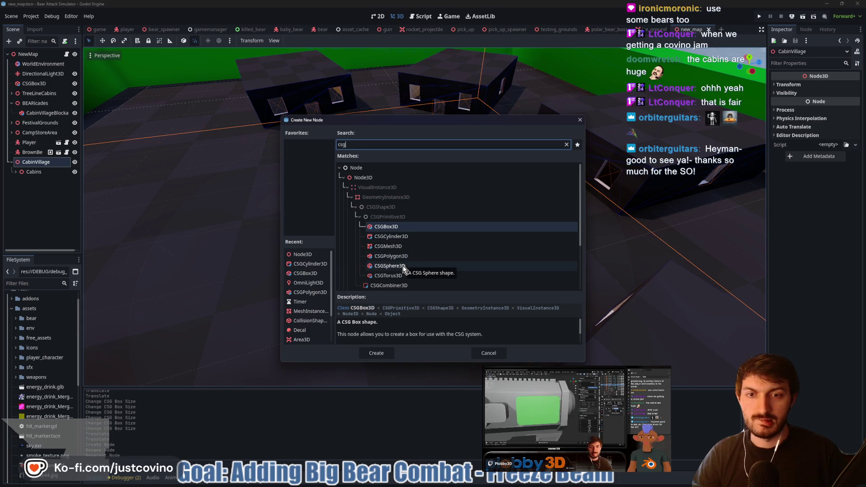
pyautogui.click(389, 275)
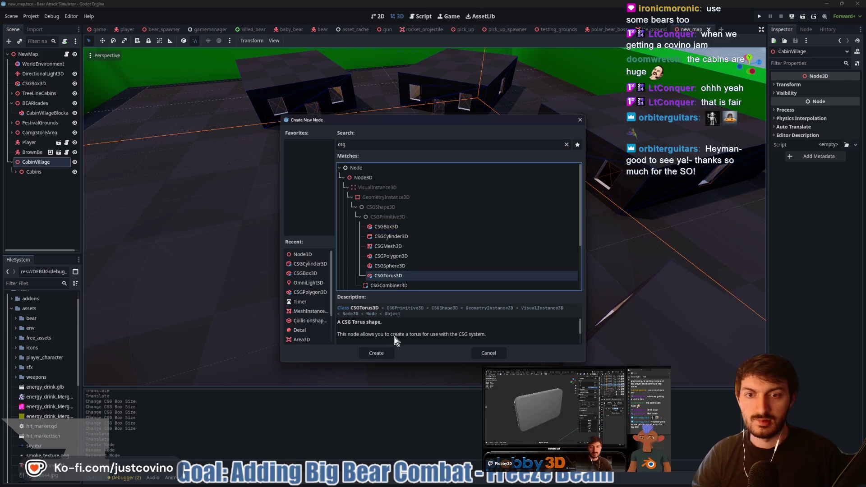
pyautogui.click(376, 353)
# Rename the torus to FirePit and drag it among the cabins.
pyautogui.doubleClick(49, 182)
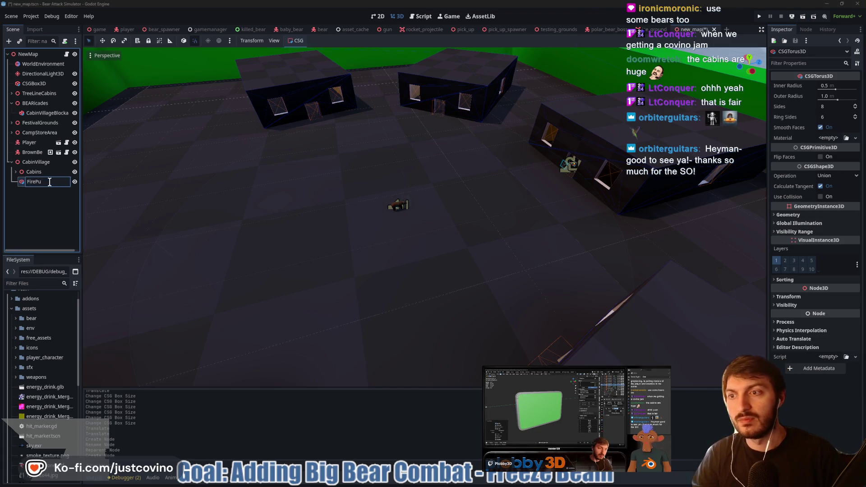
pyautogui.write('it')
pyautogui.press('Return')
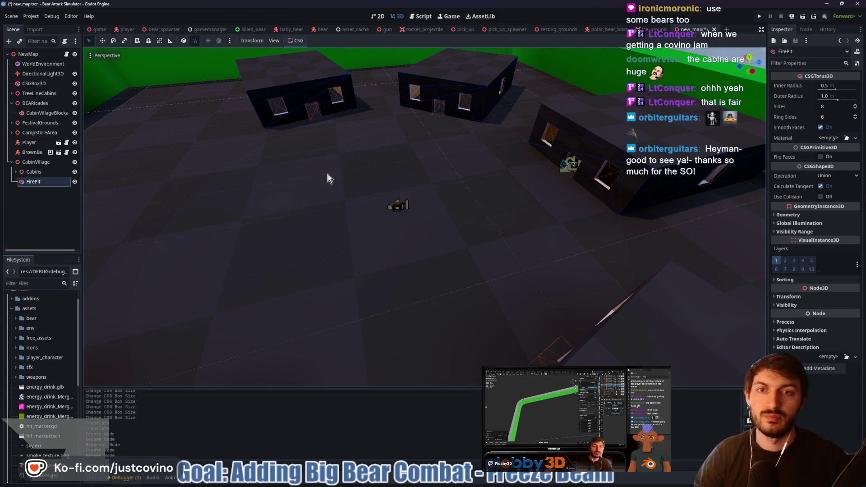
pyautogui.scroll(2, 311, 145)
pyautogui.scroll(-5, 310, 145)
pyautogui.moveTo(245, 125)
pyautogui.mouseDown()
pyautogui.moveTo(247, 108)
pyautogui.moveTo(327, 114)
pyautogui.moveTo(359, 240)
pyautogui.moveTo(356, 201)
pyautogui.moveTo(379, 194)
pyautogui.moveTo(394, 208)
pyautogui.mouseUp()
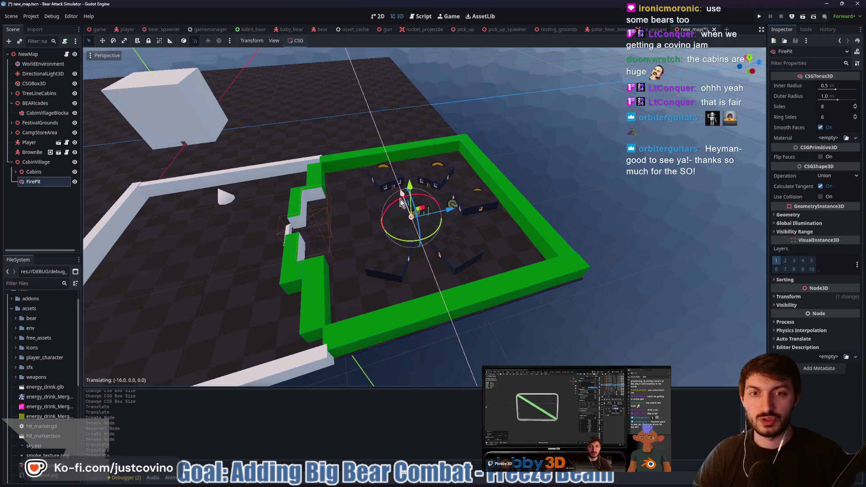
# Give the FirePit torus 12 sides and 8 ring sides, undoing a stray radius change.
pyautogui.scroll(5, 471, 252)
pyautogui.scroll(5, 470, 249)
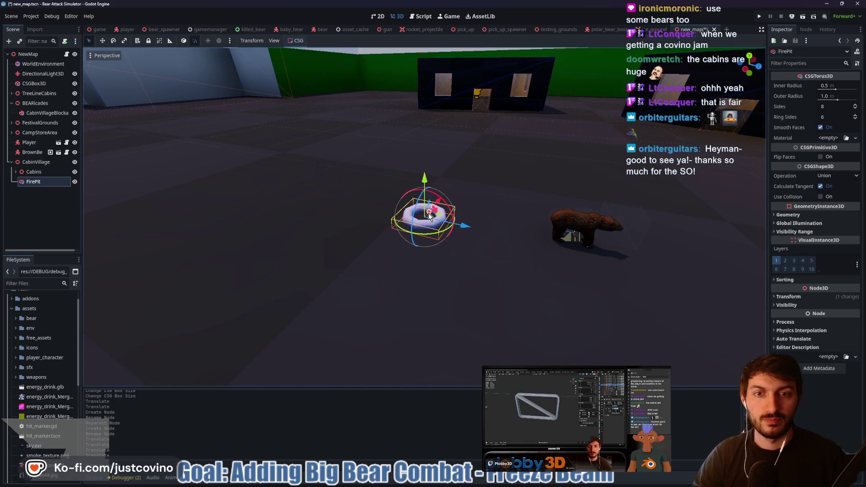
pyautogui.moveTo(429, 216); pyautogui.dragTo(435, 210)
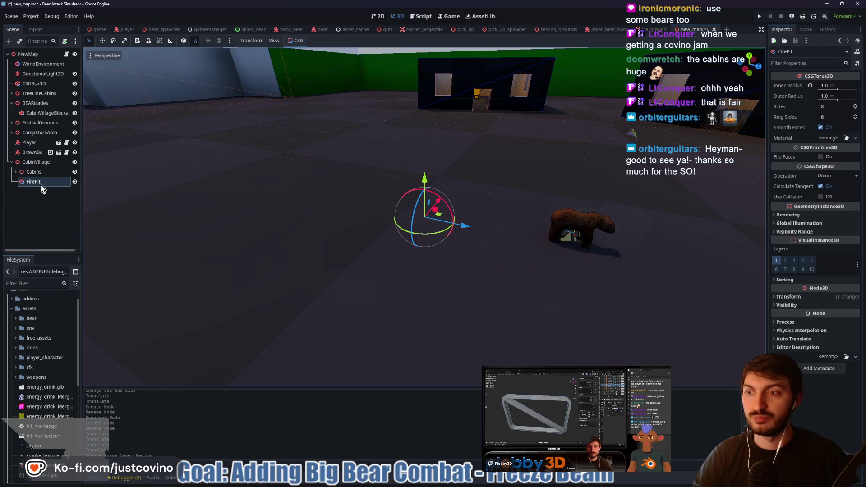
pyautogui.moveTo(422, 176); pyautogui.dragTo(418, 152)
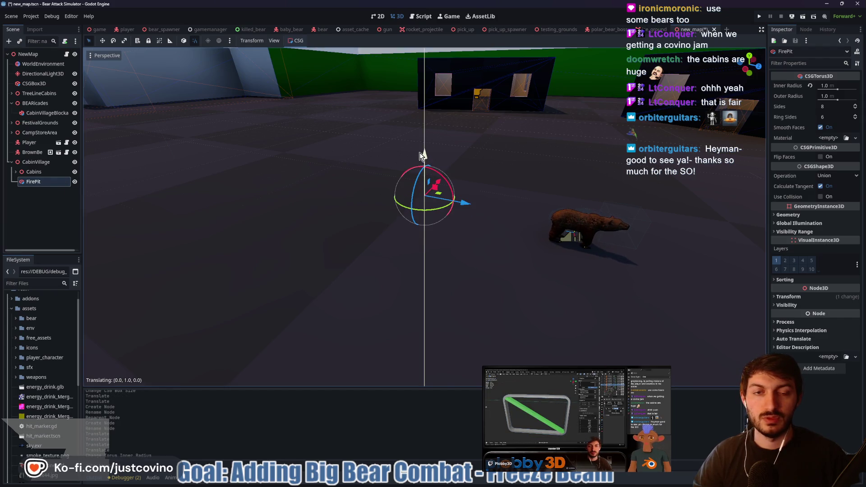
pyautogui.rightClick(420, 153)
pyautogui.hotkey('ctrl', 's')
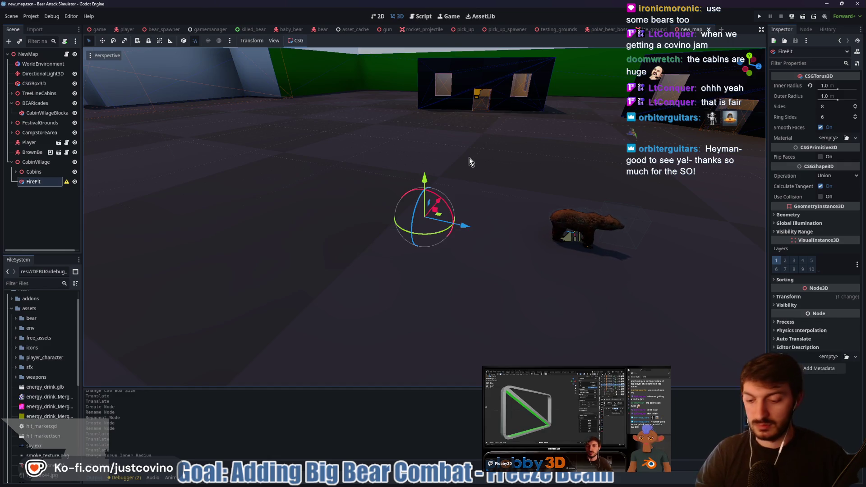
pyautogui.hotkey('ctrl', 'z')
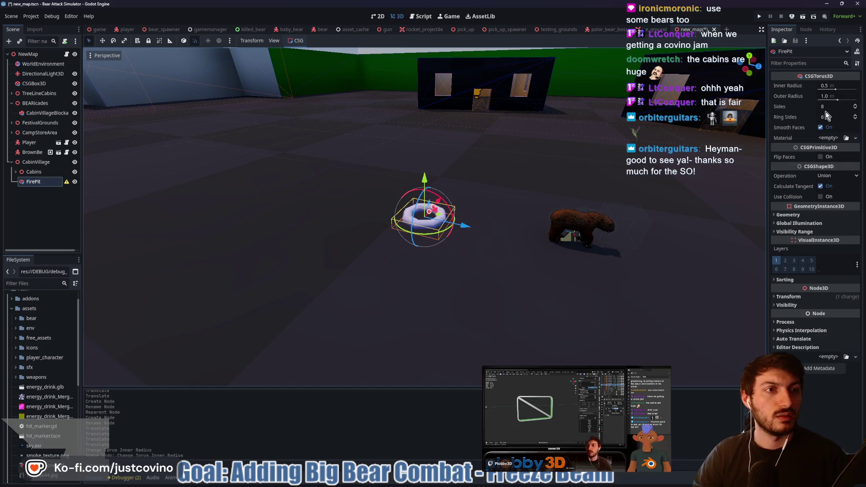
pyautogui.doubleClick(856, 107)
pyautogui.hotkey('ctrl', 's')
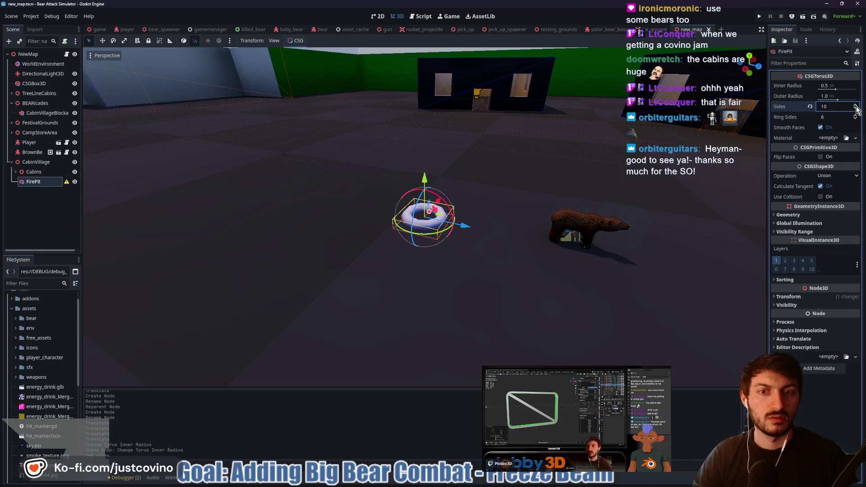
pyautogui.doubleClick(856, 107)
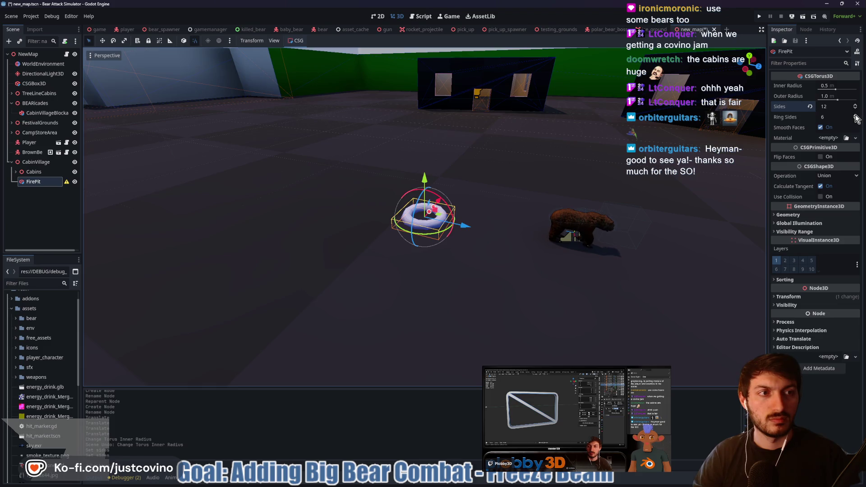
pyautogui.doubleClick(857, 118)
# Enlarge the torus to 1.0 m inner and 2.0 m outer radius while orbiting around it.
pyautogui.moveTo(473, 207); pyautogui.dragTo(518, 217)
pyautogui.moveTo(431, 175); pyautogui.dragTo(429, 165)
pyautogui.moveTo(514, 213)
pyautogui.mouseDown()
pyautogui.moveTo(623, 217)
pyautogui.moveTo(587, 218)
pyautogui.mouseUp()
pyautogui.moveTo(401, 209)
pyautogui.mouseDown()
pyautogui.moveTo(350, 217)
pyautogui.moveTo(403, 210)
pyautogui.mouseUp()
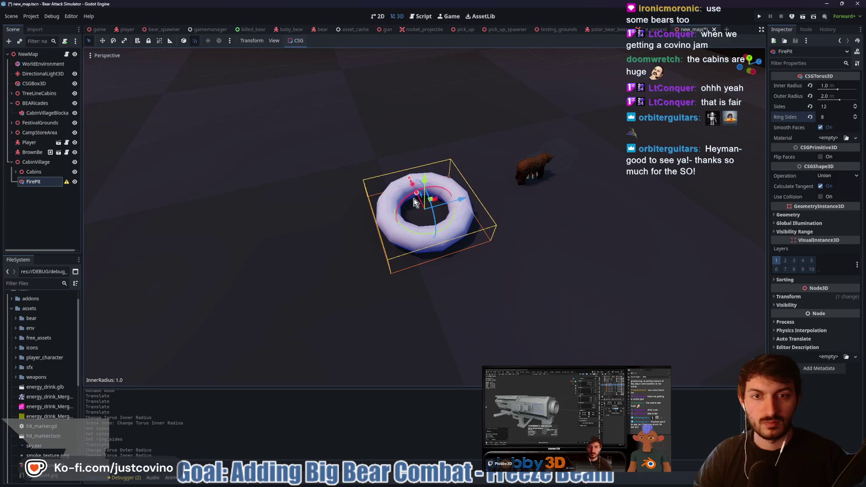
pyautogui.moveTo(488, 178)
pyautogui.mouseDown()
pyautogui.moveTo(408, 170)
pyautogui.moveTo(557, 174)
pyautogui.mouseUp()
pyautogui.moveTo(383, 208)
pyautogui.mouseDown()
pyautogui.moveTo(359, 209)
pyautogui.moveTo(383, 212)
pyautogui.mouseUp()
pyautogui.scroll(-5, 515, 195)
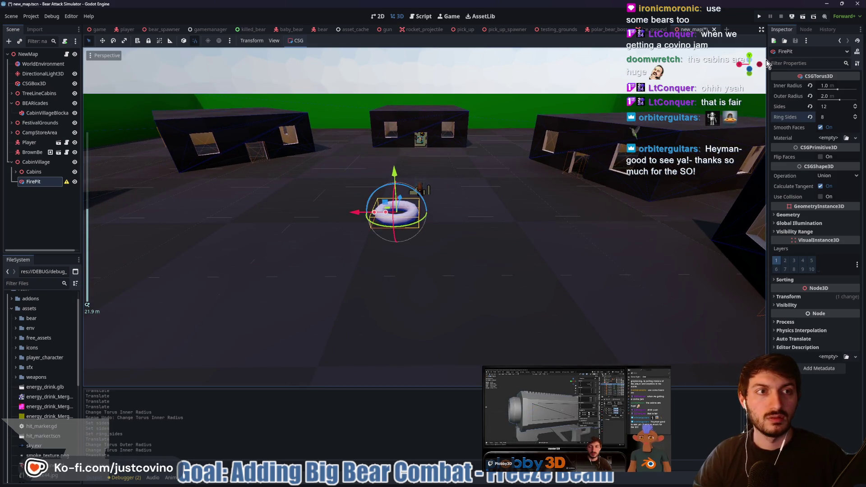
pyautogui.click(748, 60)
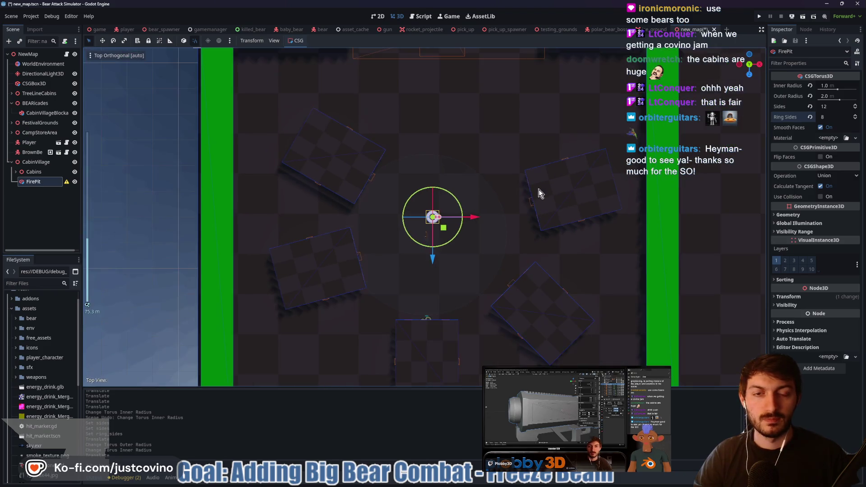
# In top view, shift FirePit right and up, then move BrownBear along X and Z.
pyautogui.moveTo(475, 220); pyautogui.dragTo(486, 219)
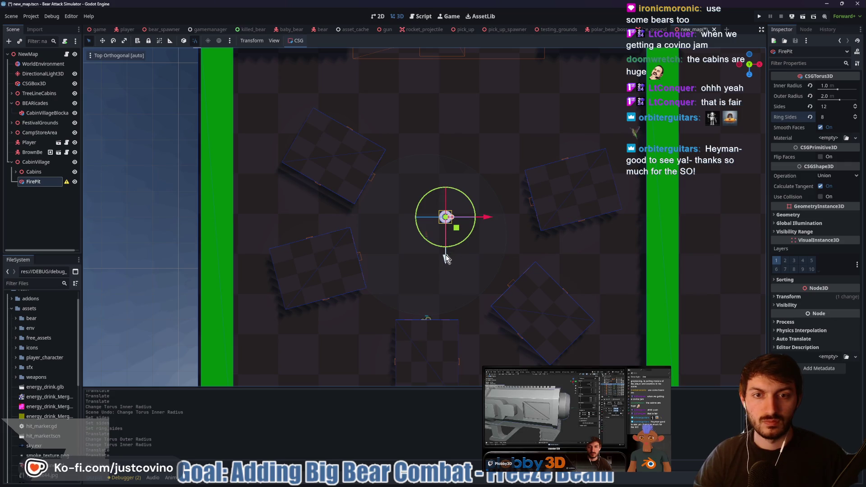
pyautogui.moveTo(446, 258); pyautogui.dragTo(447, 180)
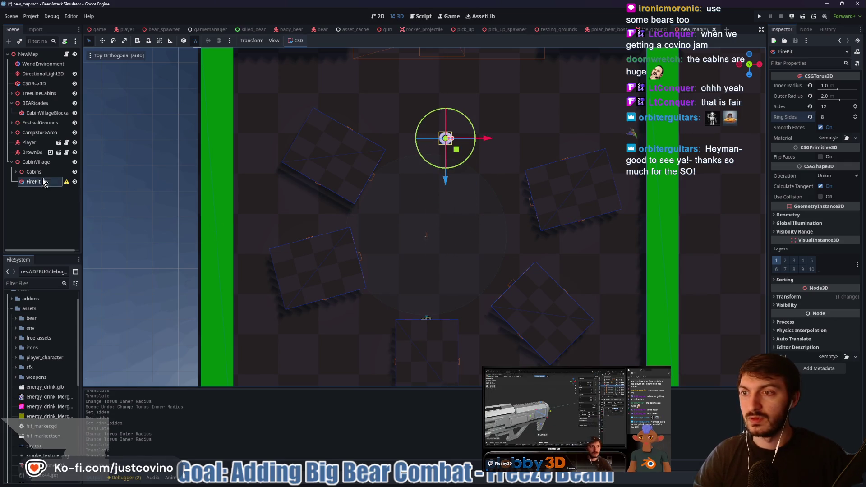
pyautogui.moveTo(68, 183)
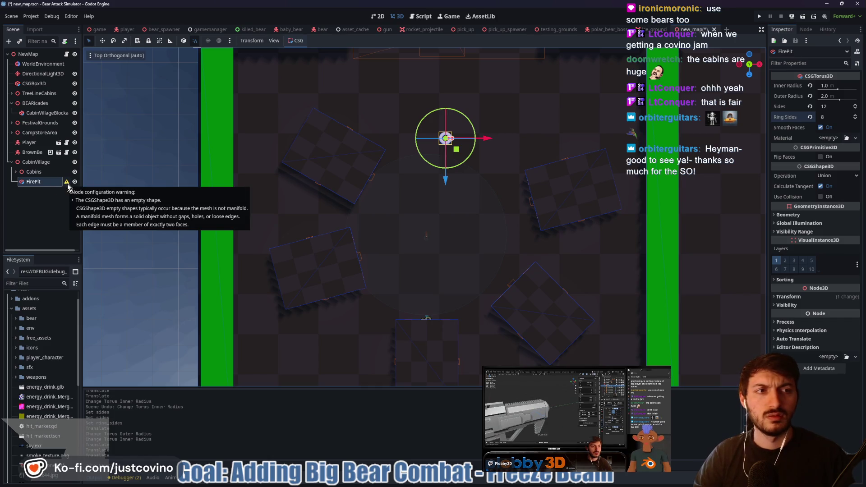
pyautogui.click(33, 152)
pyautogui.moveTo(471, 238); pyautogui.dragTo(487, 238)
pyautogui.moveTo(444, 275); pyautogui.dragTo(445, 280)
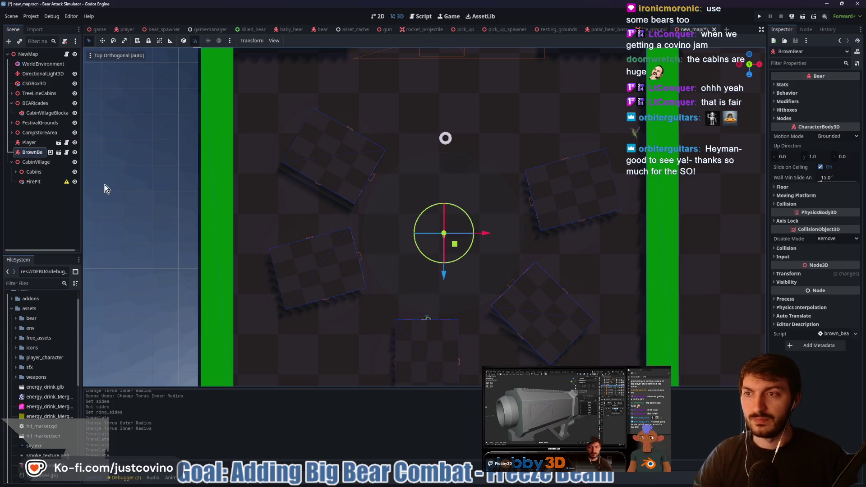
# Move FirePit back down to the centre of the cabin ring and orbit to perspective.
pyautogui.click(40, 184)
pyautogui.moveTo(445, 181)
pyautogui.mouseDown()
pyautogui.moveTo(440, 282)
pyautogui.moveTo(440, 271)
pyautogui.mouseUp()
pyautogui.moveTo(486, 235)
pyautogui.mouseDown()
pyautogui.moveTo(473, 244)
pyautogui.moveTo(459, 218)
pyautogui.mouseUp()
pyautogui.scroll(15, 473, 245)
pyautogui.scroll(-2, 532, 236)
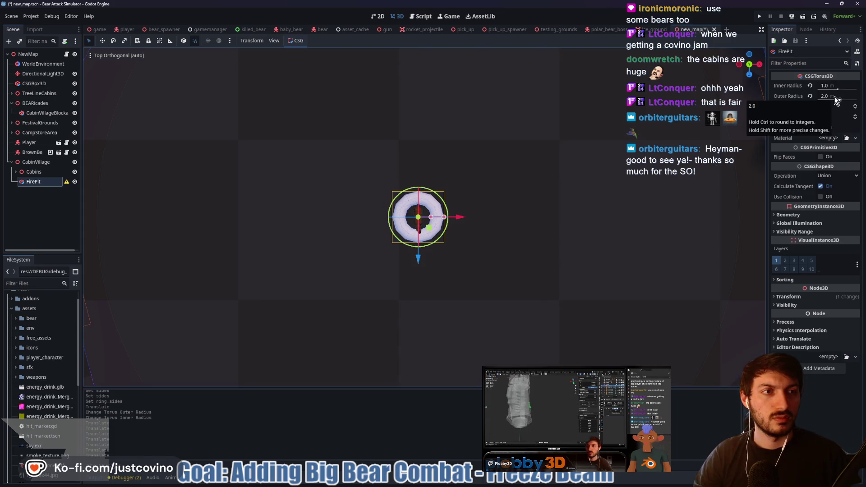
pyautogui.moveTo(567, 167)
pyautogui.mouseDown()
pyautogui.moveTo(486, 142)
pyautogui.moveTo(438, 74)
pyautogui.moveTo(451, 107)
pyautogui.mouseUp()
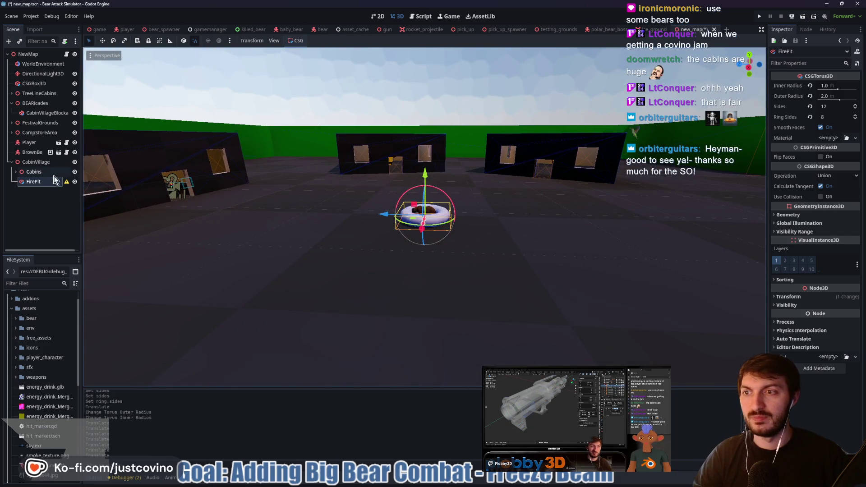
# Reselect the FirePit node in the Scene dock.
pyautogui.click(63, 185)
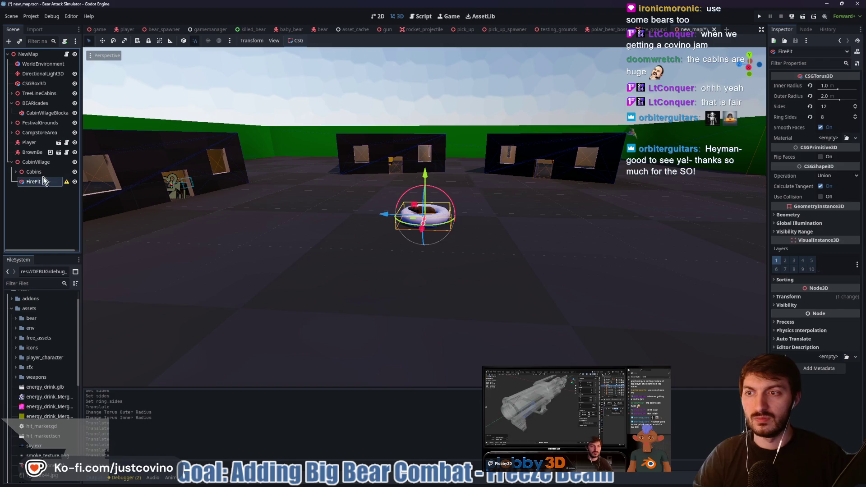
pyautogui.press('Up')
pyautogui.click(33, 183)
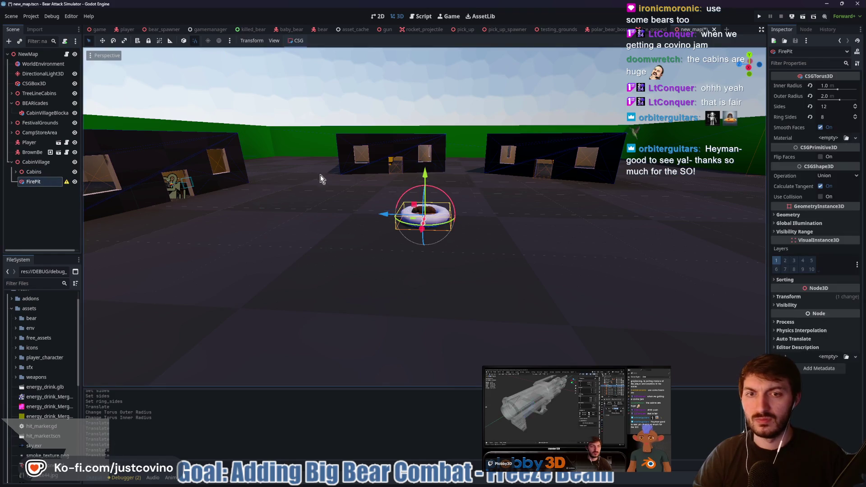
pyautogui.moveTo(67, 183)
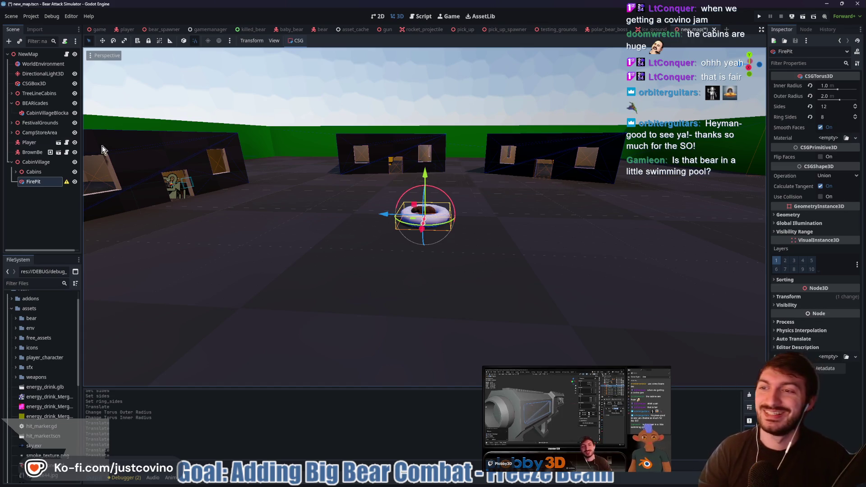
# Drag BrownBear out of the torus and give FirePit a new material.
pyautogui.click(28, 152)
pyautogui.moveTo(383, 214); pyautogui.dragTo(267, 226)
pyautogui.click(424, 221)
pyautogui.scroll(5, 510, 214)
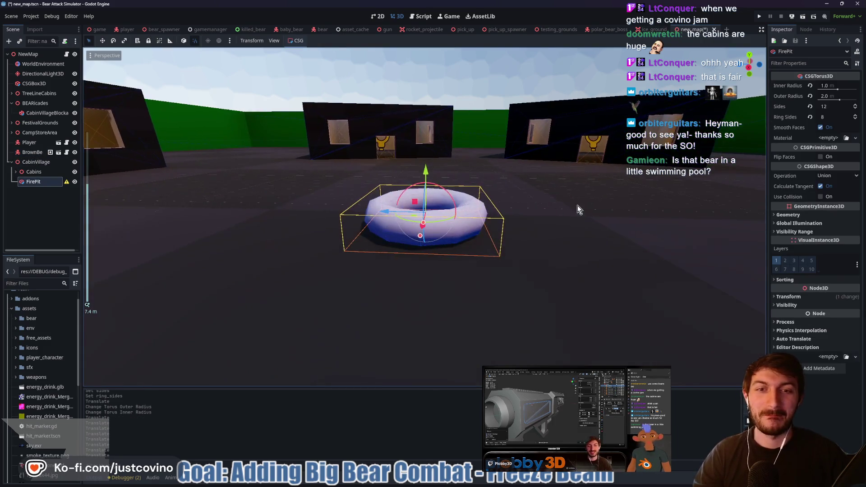
pyautogui.click(826, 137)
# Set FirePit's material albedo colour to a dark brown.
pyautogui.click(839, 167)
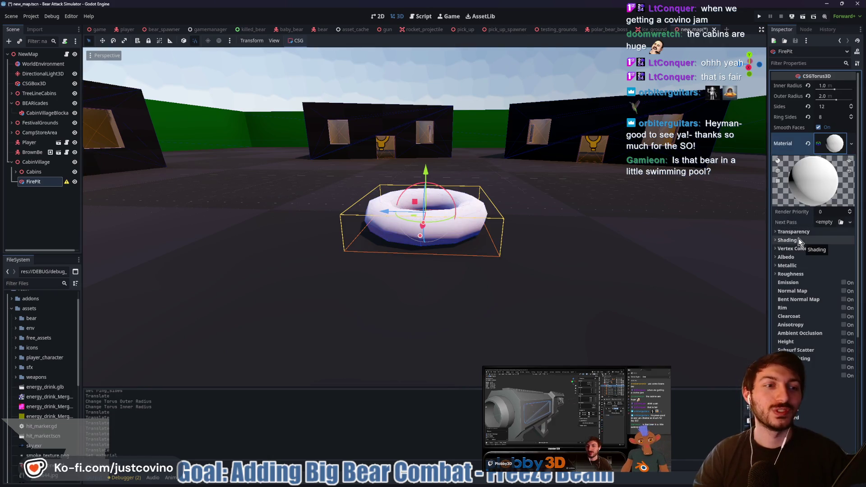
pyautogui.click(788, 258)
pyautogui.click(835, 266)
pyautogui.moveTo(858, 285); pyautogui.dragTo(859, 288)
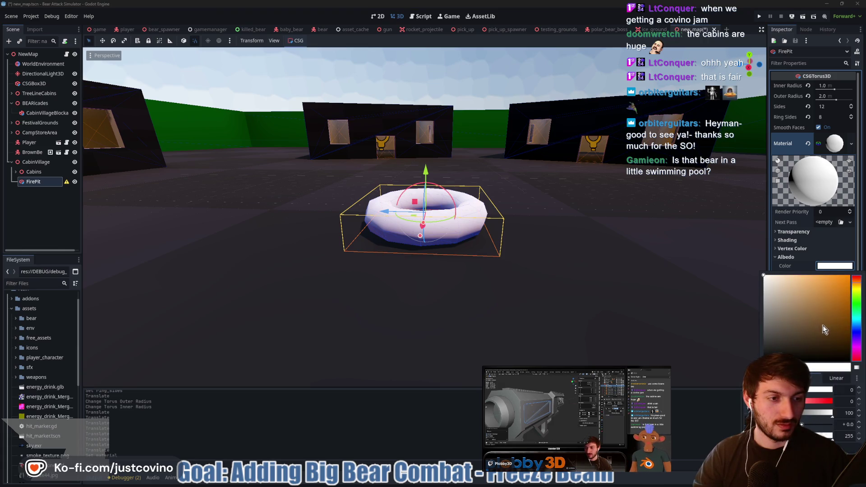
pyautogui.moveTo(824, 330); pyautogui.dragTo(836, 338)
pyautogui.click(831, 267)
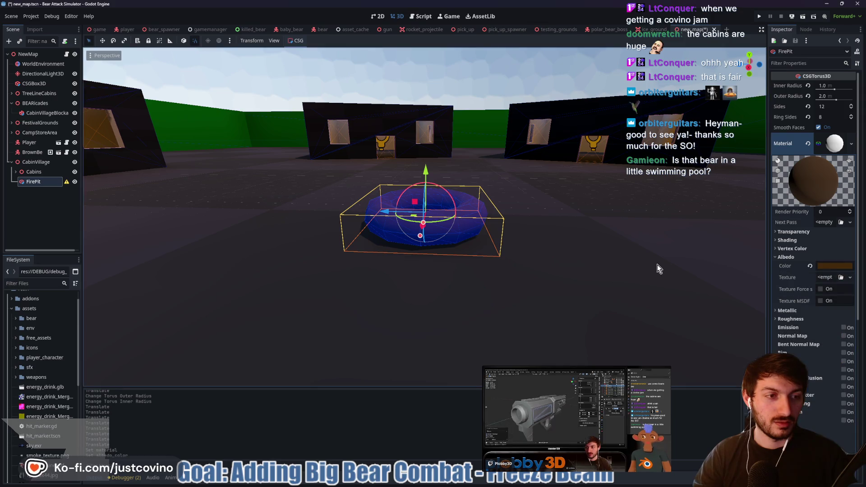
pyautogui.click(636, 253)
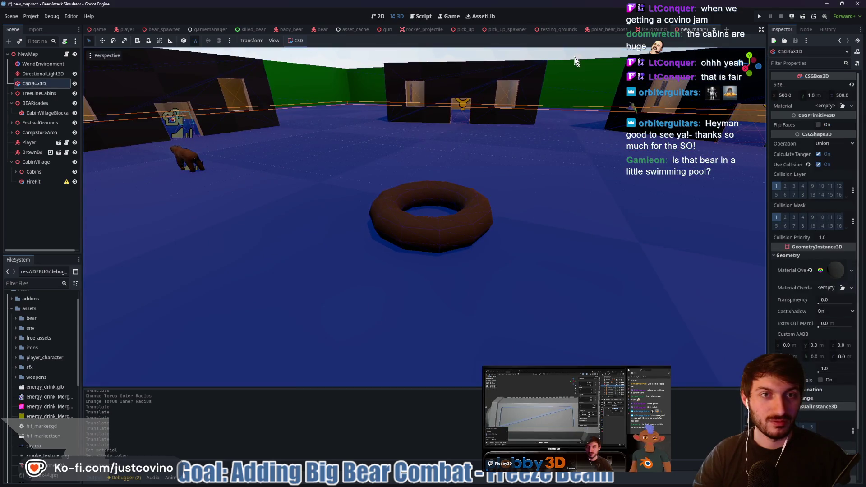
pyautogui.click(575, 58)
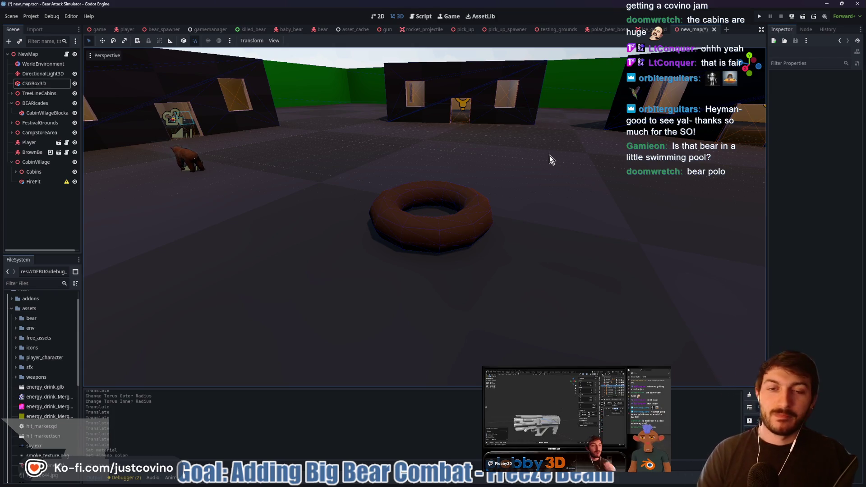
pyautogui.click(44, 185)
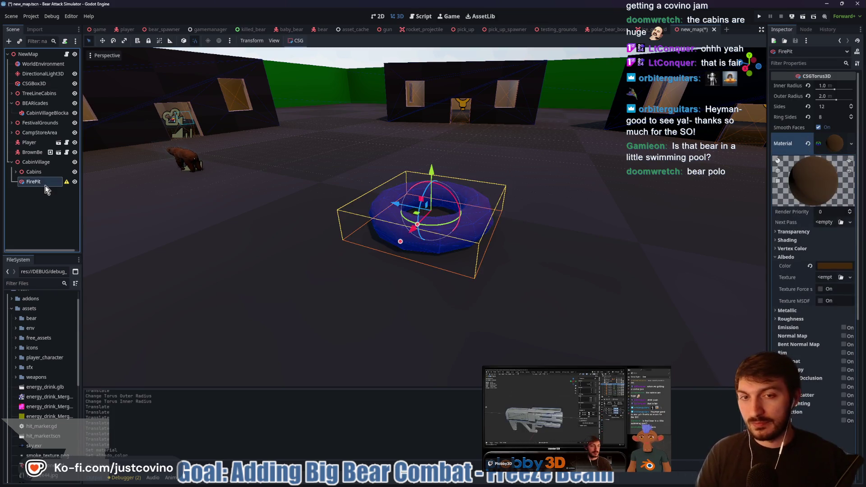
# Add a CSGSphere3D as a child of FirePit.
pyautogui.hotkey('ctrl', 'a')
pyautogui.press('BackSpace')
pyautogui.press('BackSpace')
pyautogui.press('BackSpace')
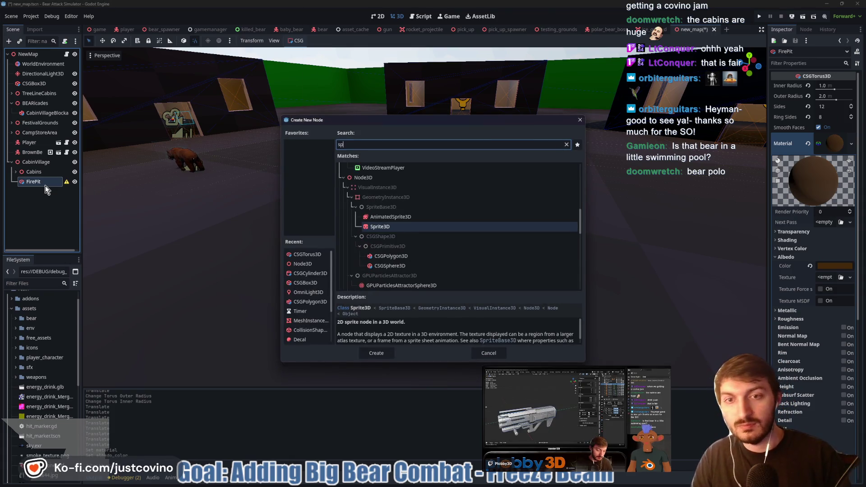
pyautogui.write('csgs')
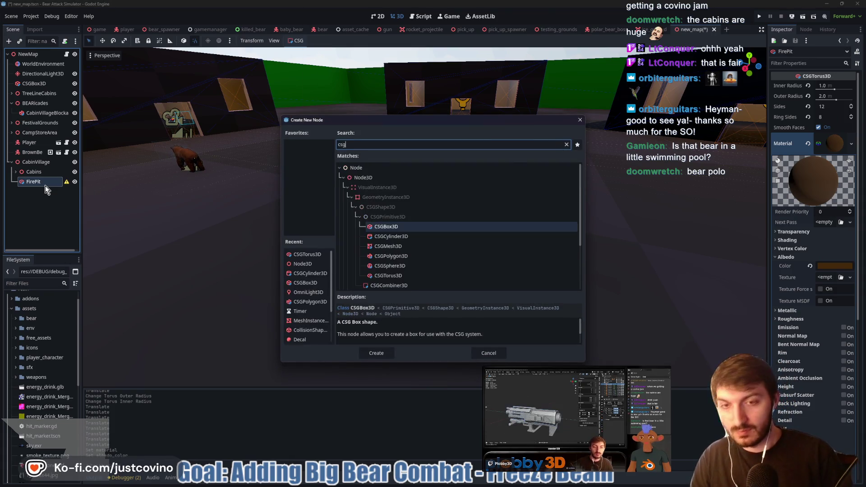
pyautogui.click(391, 353)
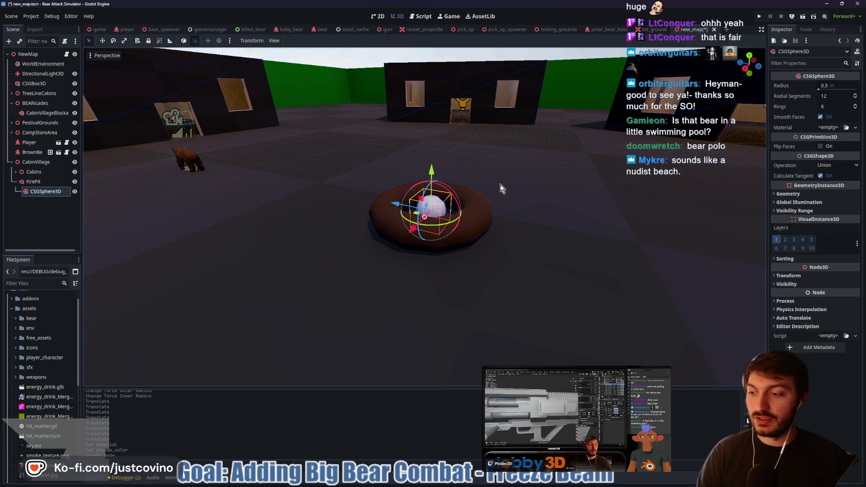
# Raise the sphere into the torus, enlarge it to about 1.19 m radius, and add a material.
pyautogui.moveTo(525, 196)
pyautogui.mouseDown()
pyautogui.moveTo(420, 231)
pyautogui.moveTo(423, 218)
pyautogui.moveTo(413, 221)
pyautogui.mouseUp()
pyautogui.moveTo(444, 176); pyautogui.dragTo(445, 163)
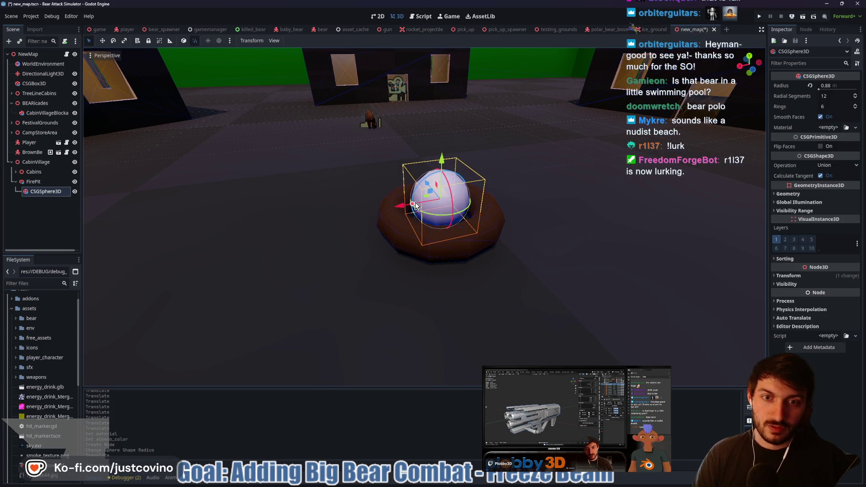
pyautogui.moveTo(412, 206); pyautogui.dragTo(418, 215)
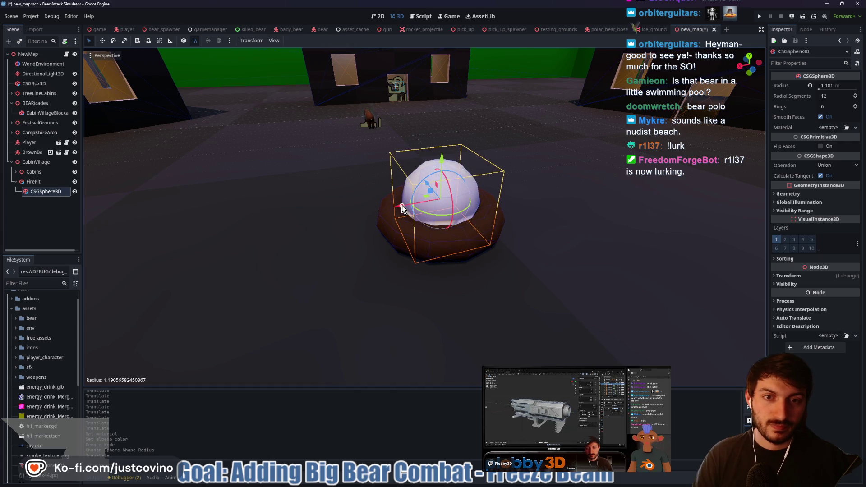
pyautogui.scroll(5, 491, 246)
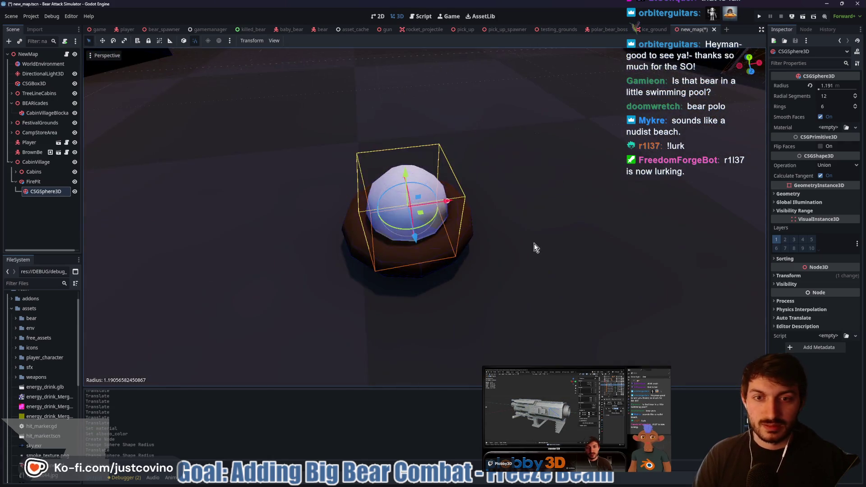
pyautogui.scroll(-4, 589, 209)
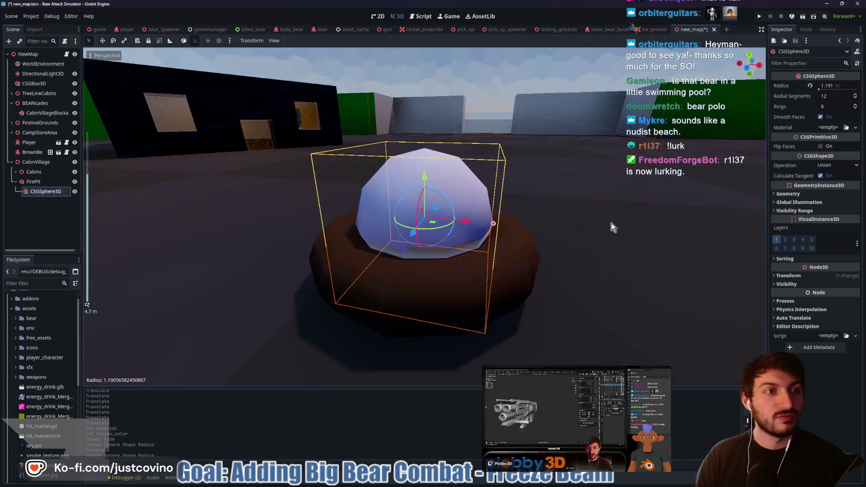
pyautogui.click(843, 127)
# Give the sphere a new StandardMaterial3D with a slightly darkened orange albedo.
pyautogui.click(843, 153)
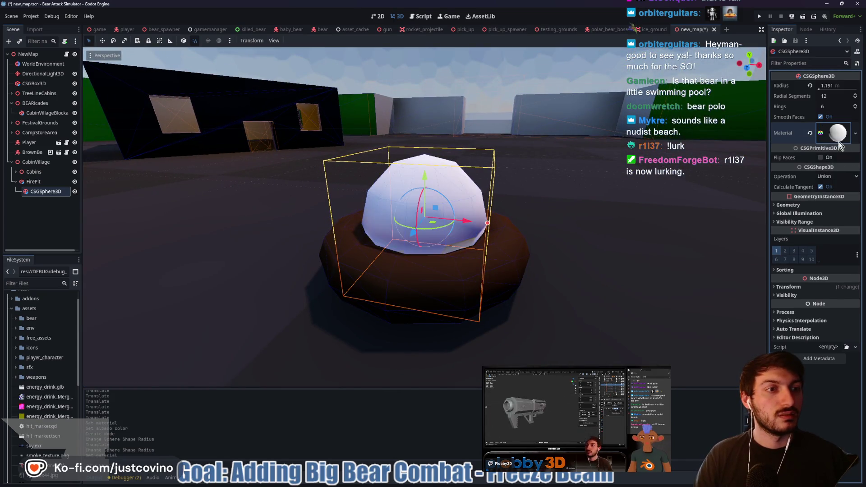
pyautogui.click(786, 246)
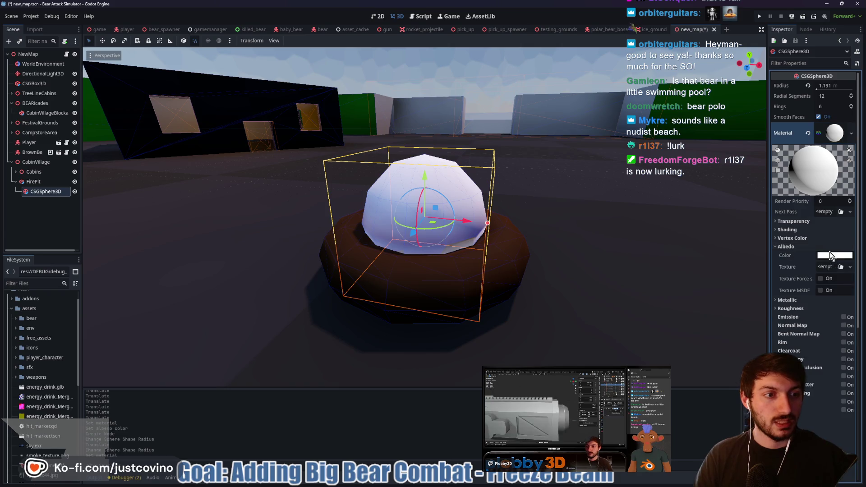
pyautogui.click(825, 256)
pyautogui.click(850, 270)
pyautogui.click(854, 275)
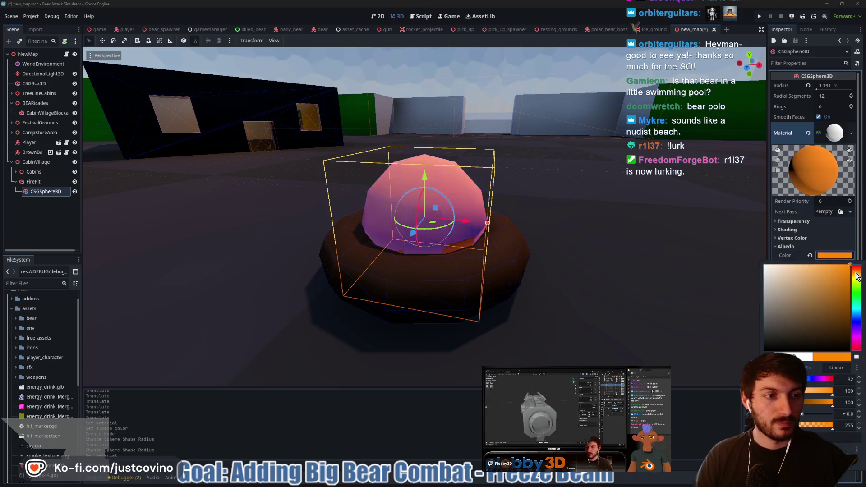
pyautogui.moveTo(846, 275); pyautogui.dragTo(847, 279)
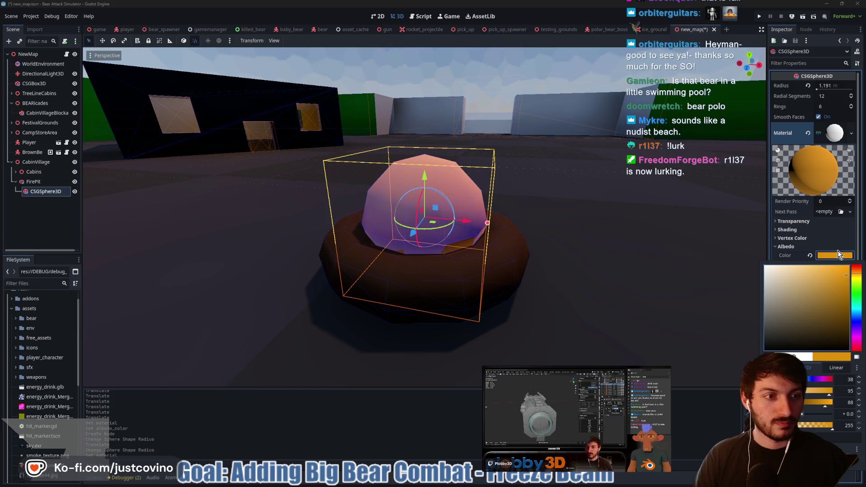
pyautogui.click(643, 186)
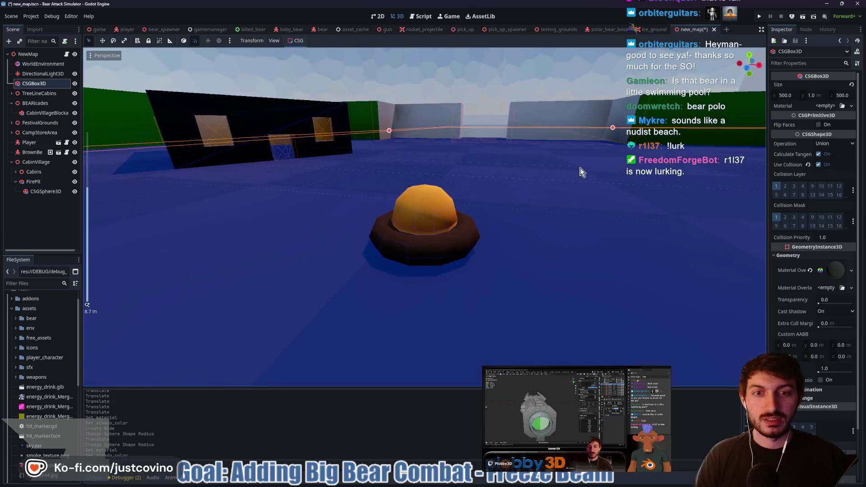
# Orbit around the fire pit to inspect the orange sphere inside the brown torus.
pyautogui.moveTo(549, 106)
pyautogui.mouseDown()
pyautogui.moveTo(537, 193)
pyautogui.moveTo(397, 199)
pyautogui.mouseUp()
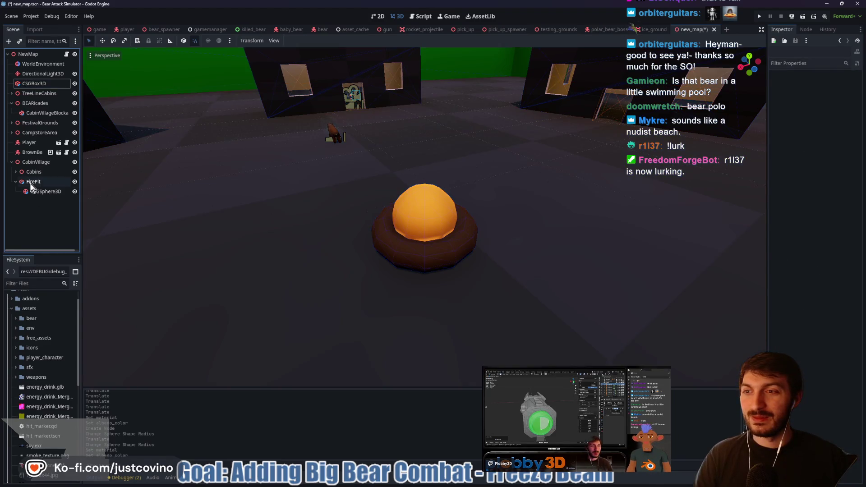
pyautogui.click(31, 182)
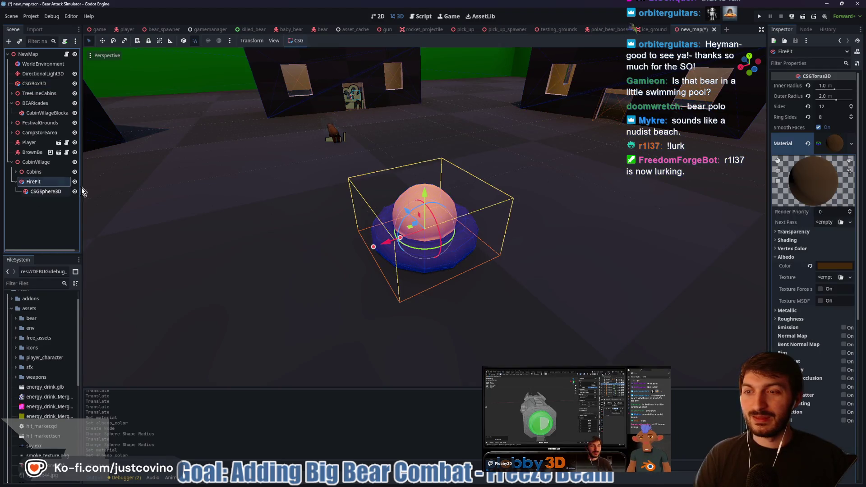
pyautogui.scroll(-3, 370, 183)
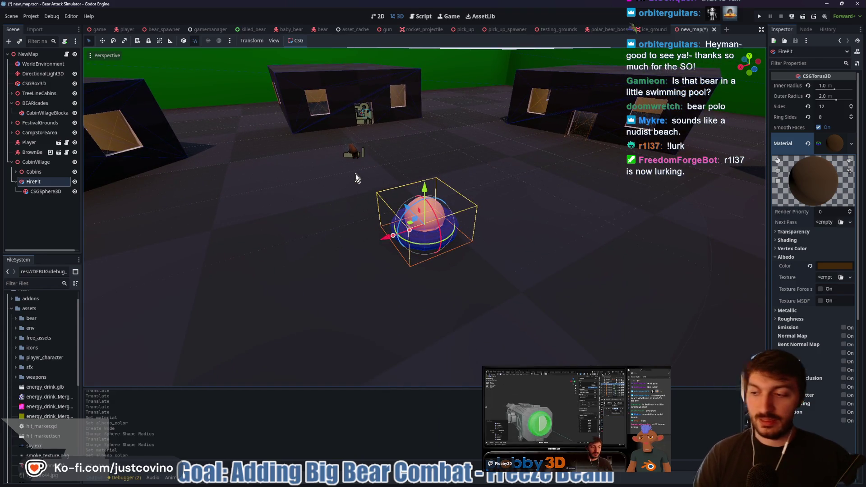
pyautogui.moveTo(459, 88)
pyautogui.mouseDown()
pyautogui.moveTo(488, 108)
pyautogui.moveTo(402, 56)
pyautogui.mouseUp()
pyautogui.click(402, 56)
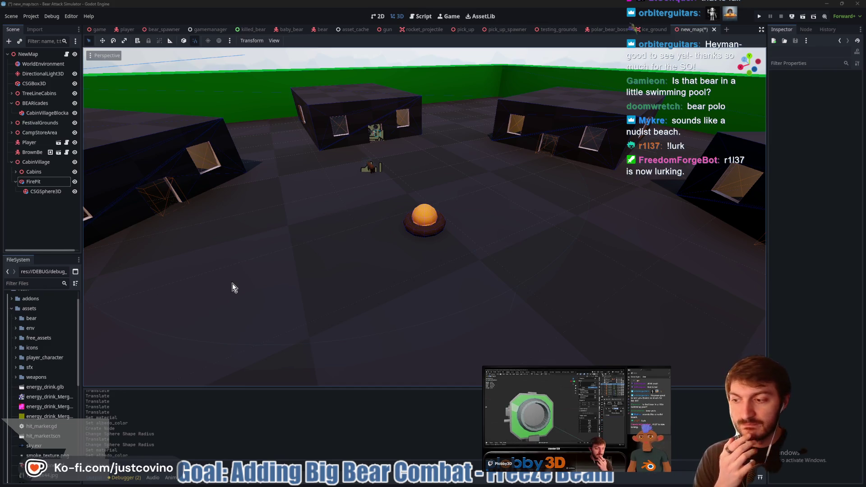
# Expand env/free_assets in the FileSystem dock, collapse FirePit and select CabinVillage.
pyautogui.moveTo(456, 207)
pyautogui.mouseDown()
pyautogui.moveTo(507, 221)
pyautogui.moveTo(600, 226)
pyautogui.mouseUp()
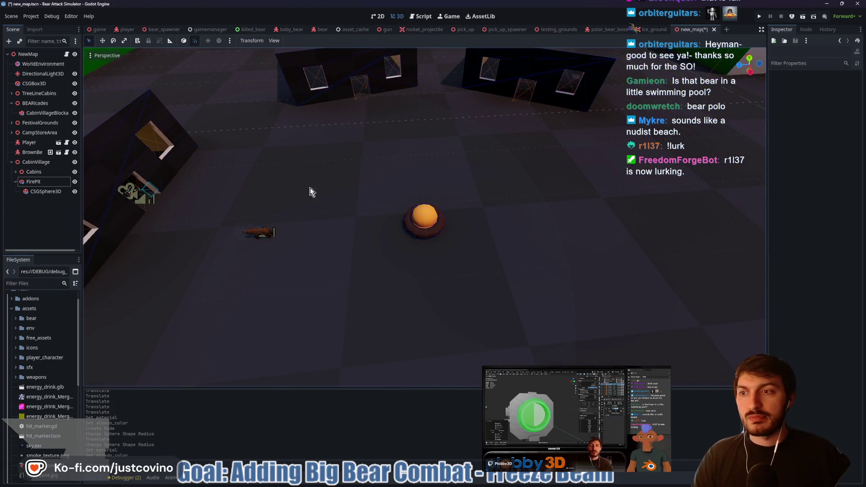
pyautogui.click(16, 328)
pyautogui.click(18, 338)
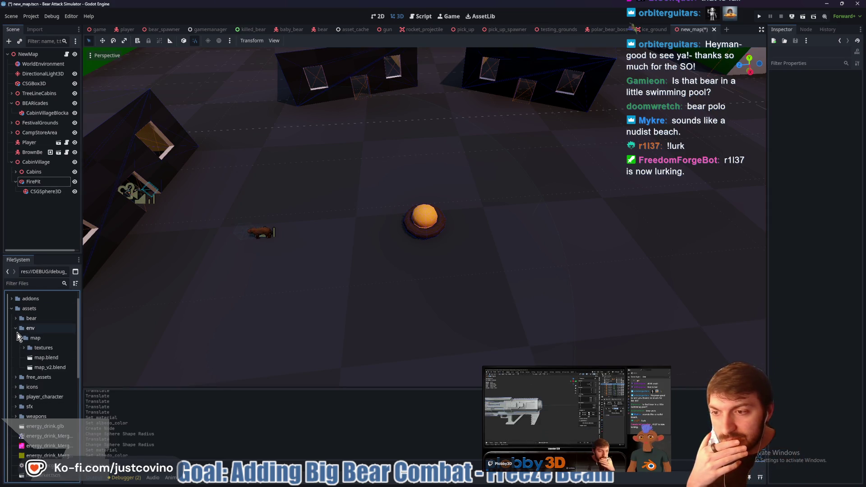
pyautogui.click(16, 328)
pyautogui.click(15, 338)
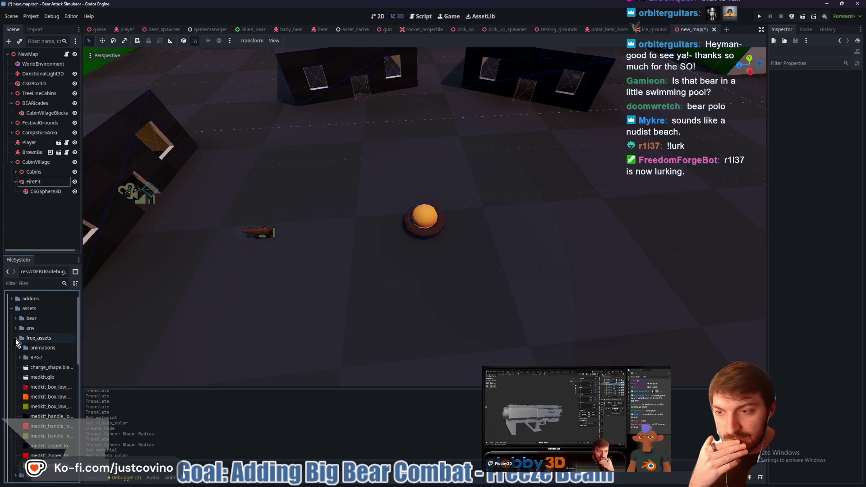
pyautogui.scroll(-3, 33, 357)
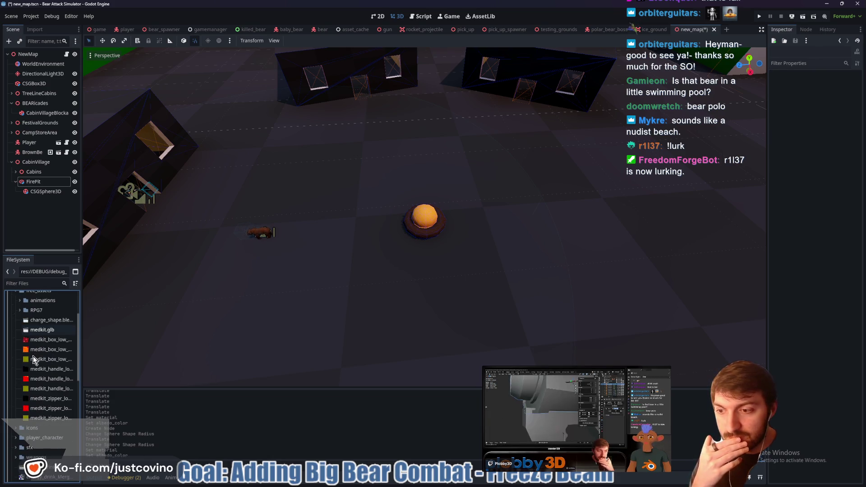
pyautogui.scroll(-3, 33, 356)
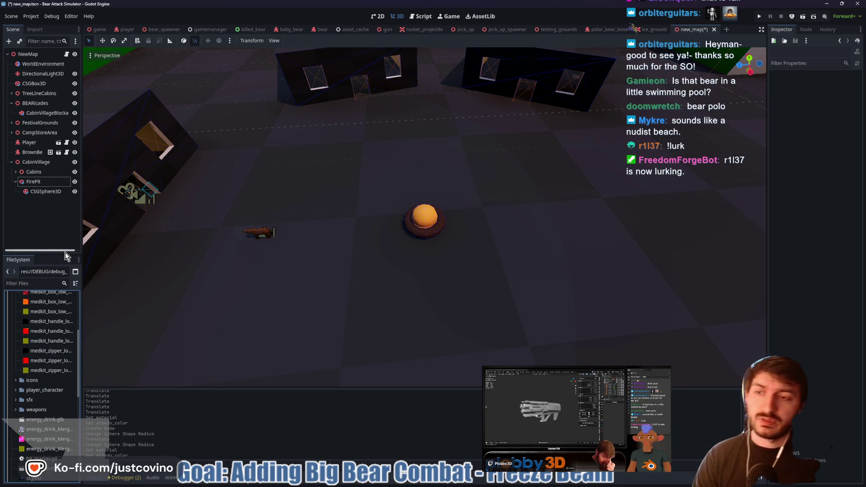
pyautogui.click(16, 181)
pyautogui.click(36, 162)
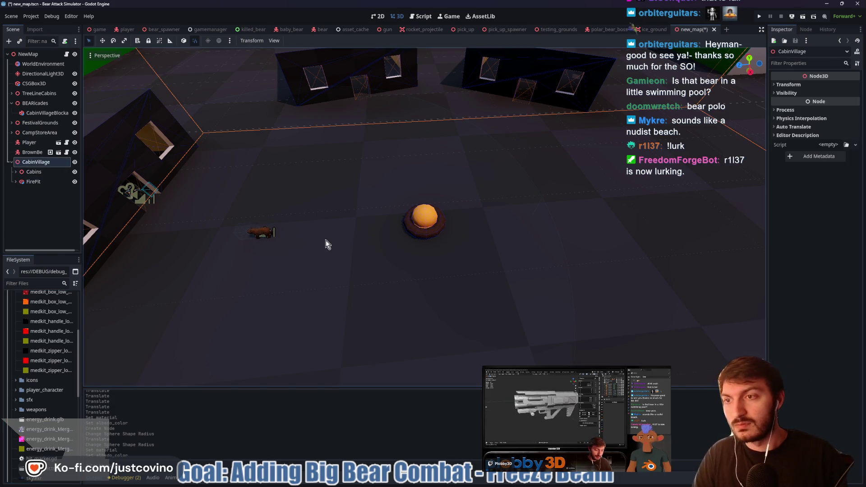
# Add an empty Node3D child under CabinVillage, then bring up the browser showing the Der Riese map.
pyautogui.hotkey('ctrl', 'a')
pyautogui.write('csgs')
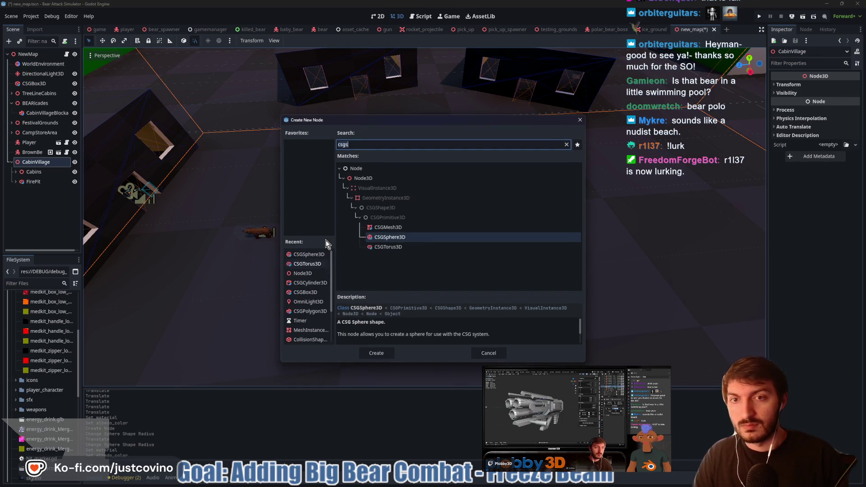
pyautogui.hotkey('ctrl', 'a')
pyautogui.write('node3')
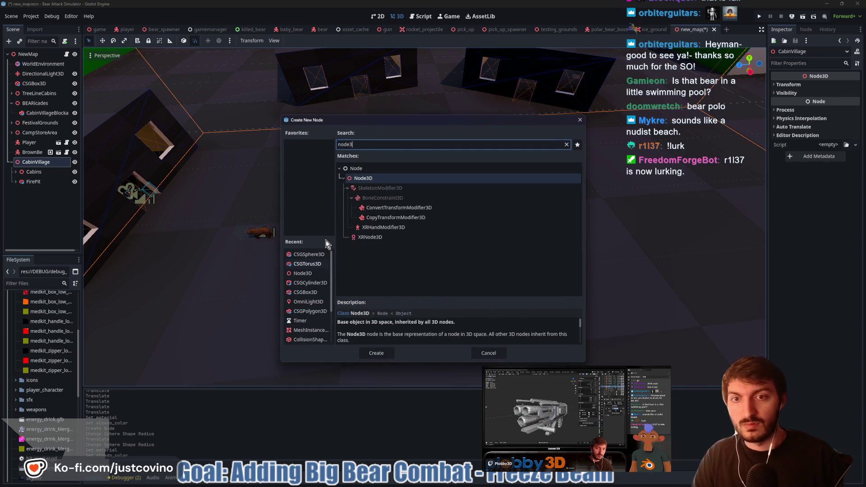
pyautogui.press('Return')
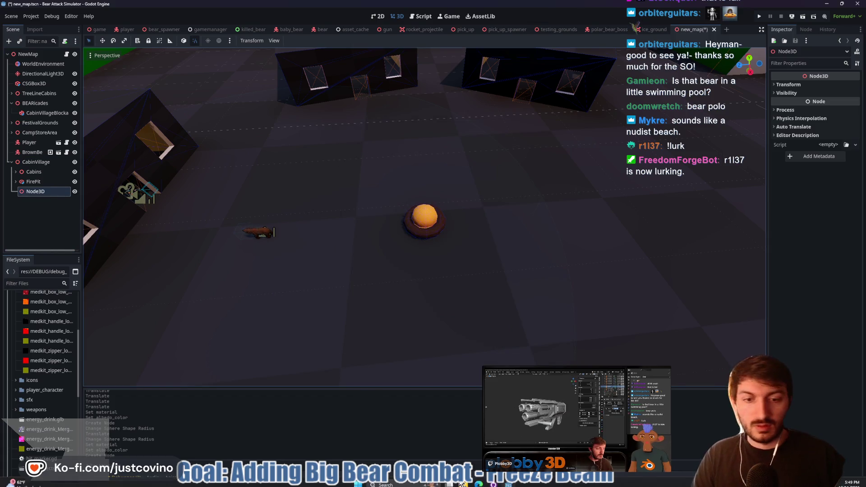
pyautogui.click(479, 481)
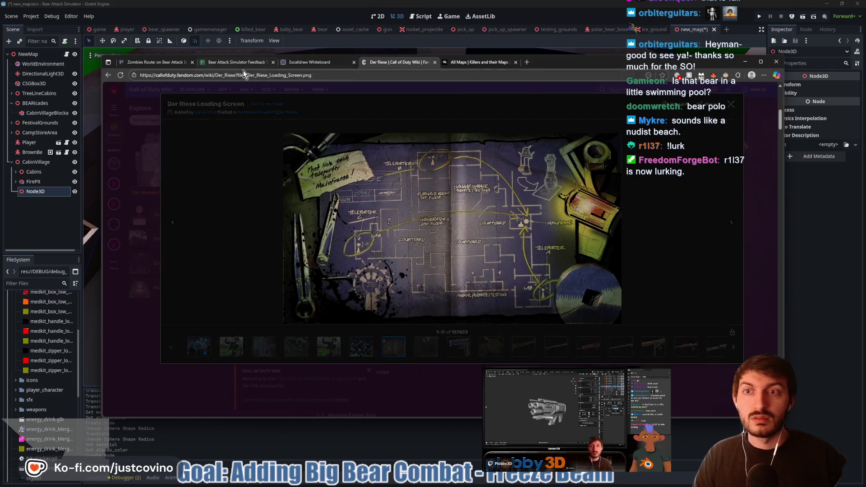
# Close the map reference tabs and open twitch.tv in a new tab.
pyautogui.click(516, 62)
pyautogui.click(528, 62)
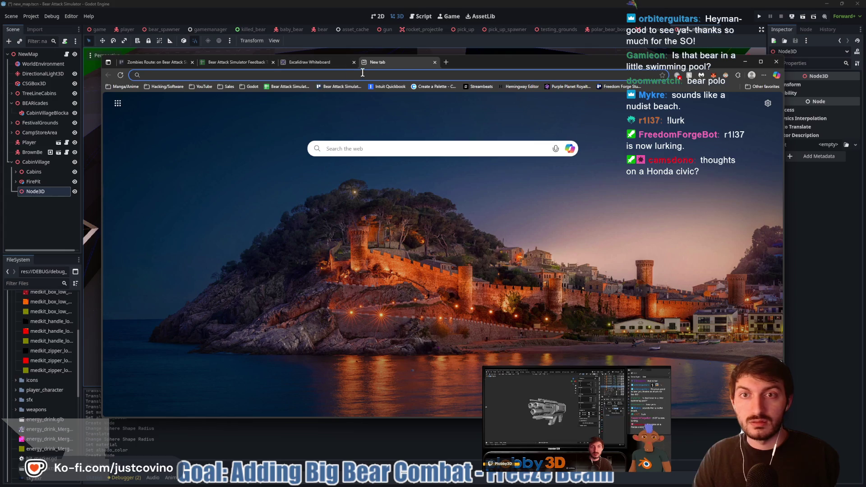
pyautogui.write('t')
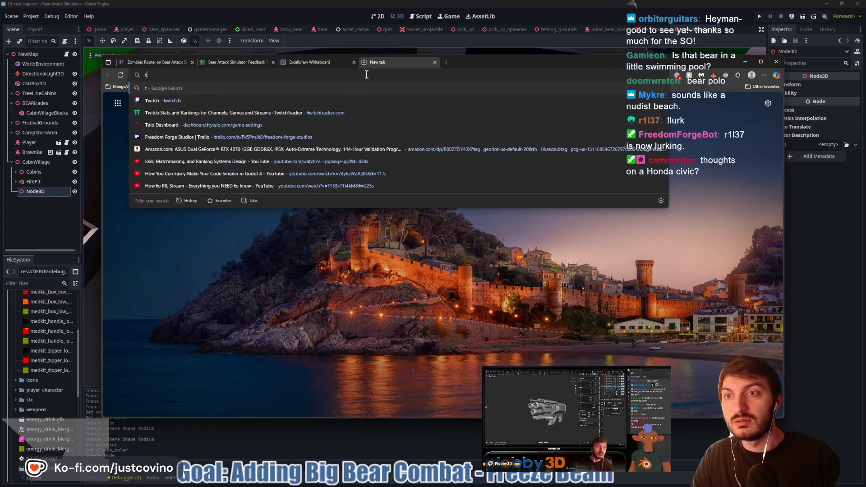
pyautogui.write('wit')
pyautogui.press('Return')
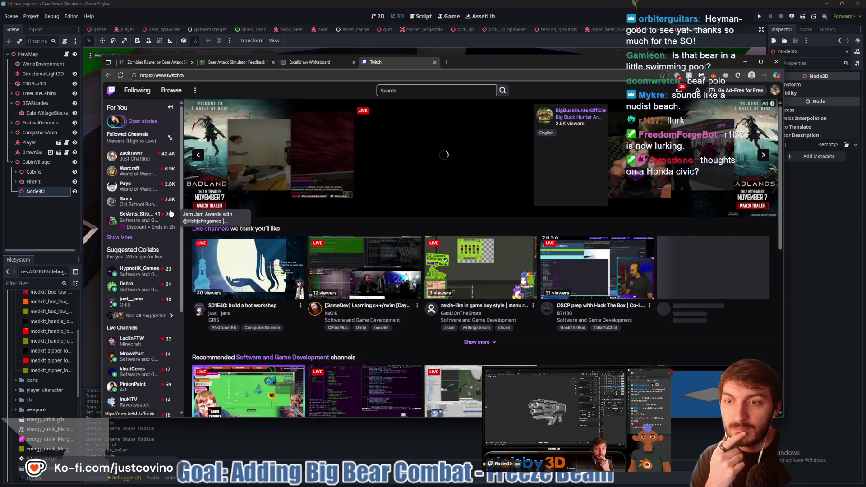
# Open a followed streamer's live channel from the Followed Channels list.
pyautogui.click(120, 237)
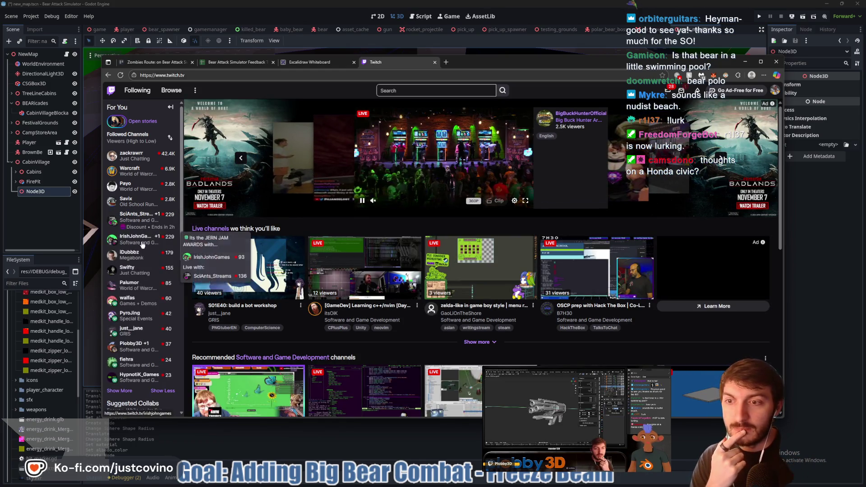
pyautogui.scroll(-2, 135, 266)
pyautogui.click(145, 268)
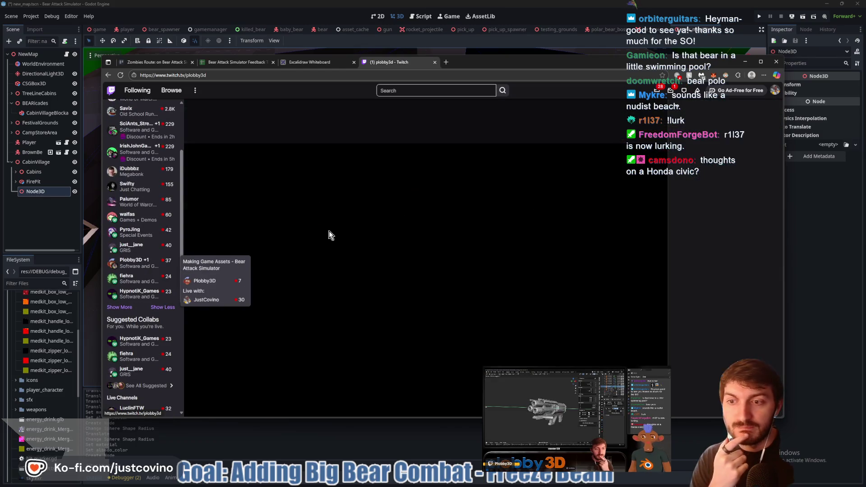
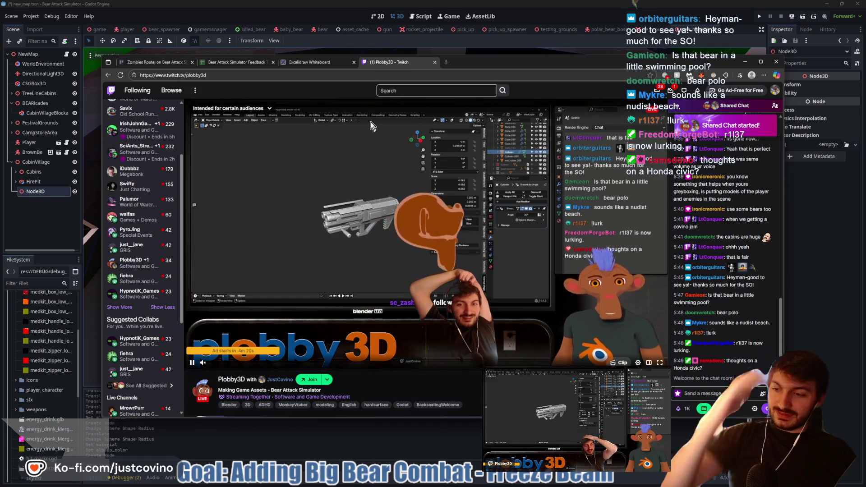
# Close the stream browser and rename the empty Node3D under CabinVillage to Benches.
pyautogui.click(435, 66)
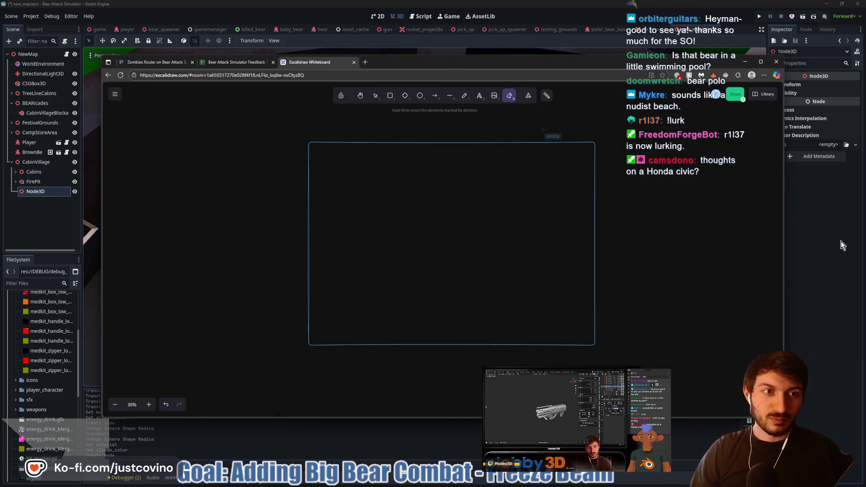
pyautogui.click(745, 61)
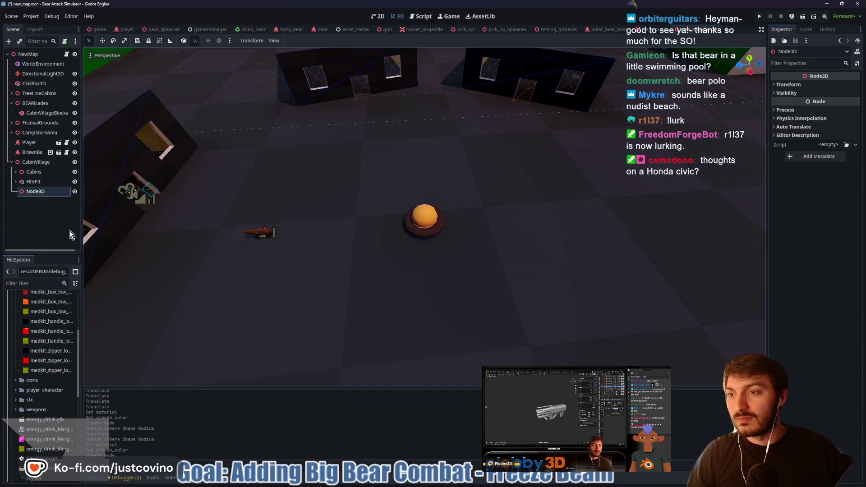
pyautogui.doubleClick(42, 191)
pyautogui.write('Benches')
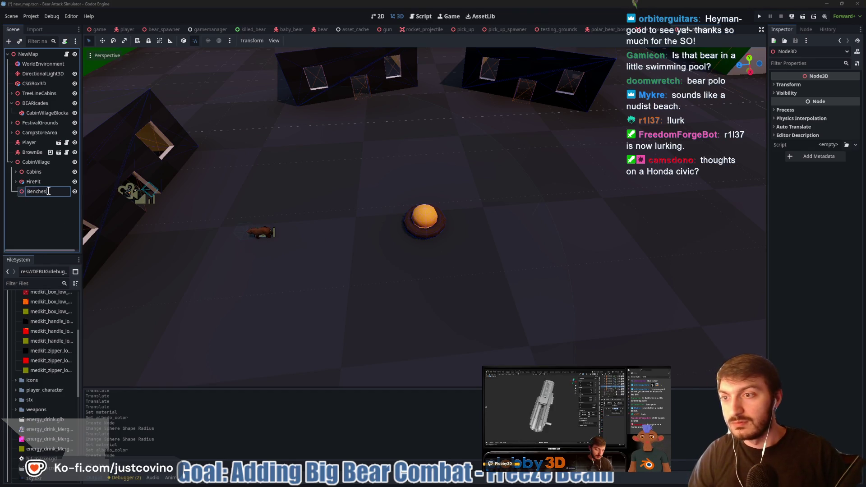
pyautogui.press('Return')
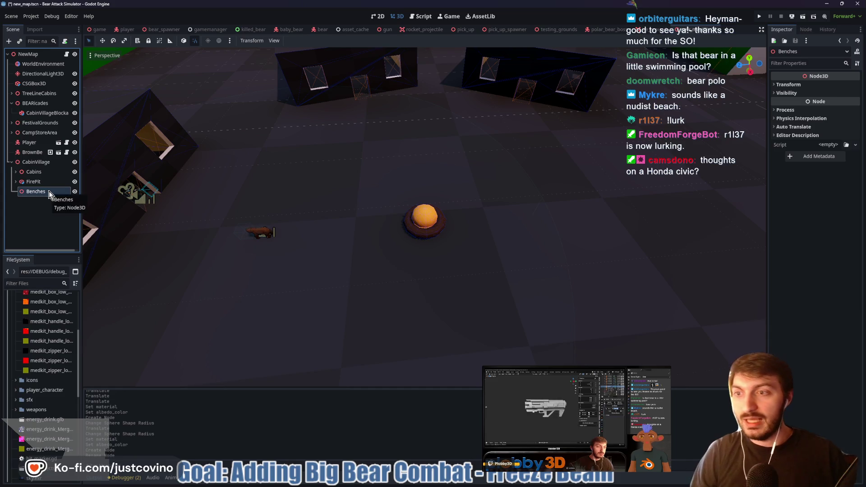
pyautogui.hotkey('ctrl', 'a')
# Add a CSGBox3D under Benches and move it into the village area.
pyautogui.write('csg')
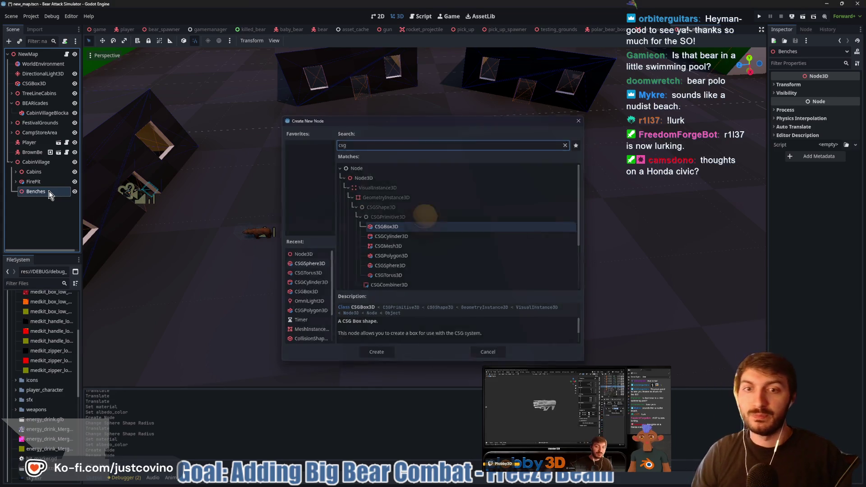
pyautogui.press('Return')
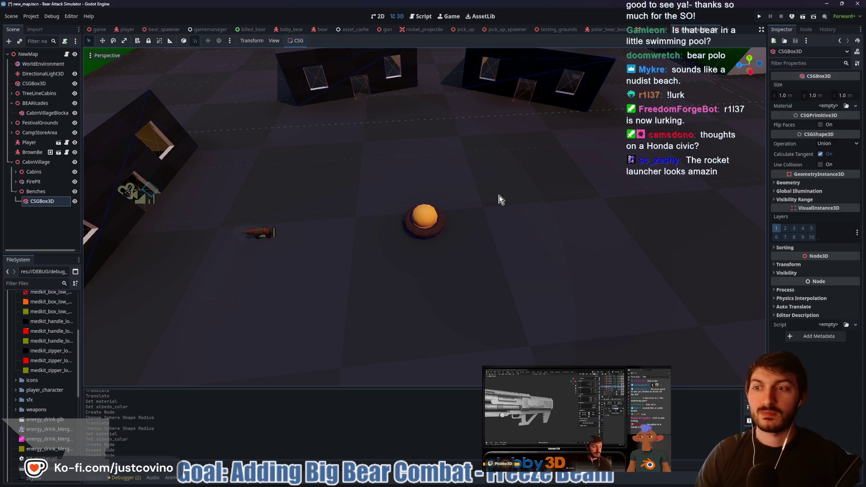
pyautogui.press('f')
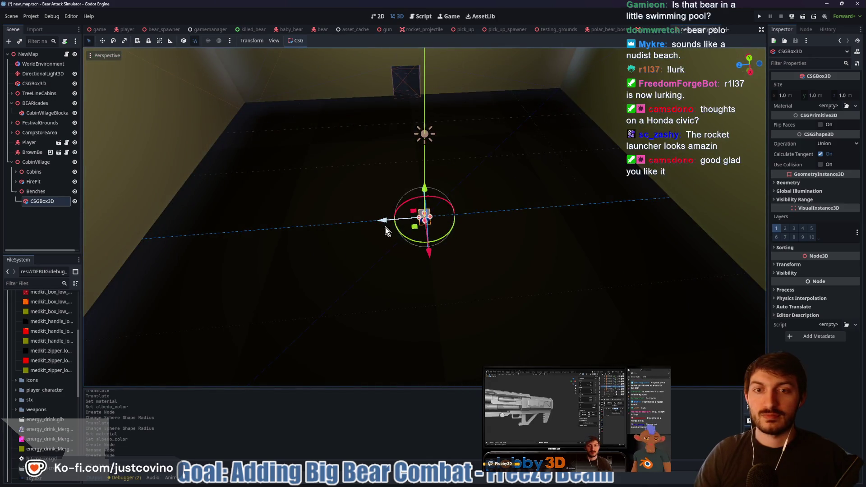
pyautogui.scroll(-10, 386, 228)
pyautogui.moveTo(387, 227)
pyautogui.mouseDown()
pyautogui.moveTo(298, 221)
pyautogui.moveTo(167, 271)
pyautogui.moveTo(216, 158)
pyautogui.moveTo(264, 165)
pyautogui.mouseUp()
pyautogui.press('f')
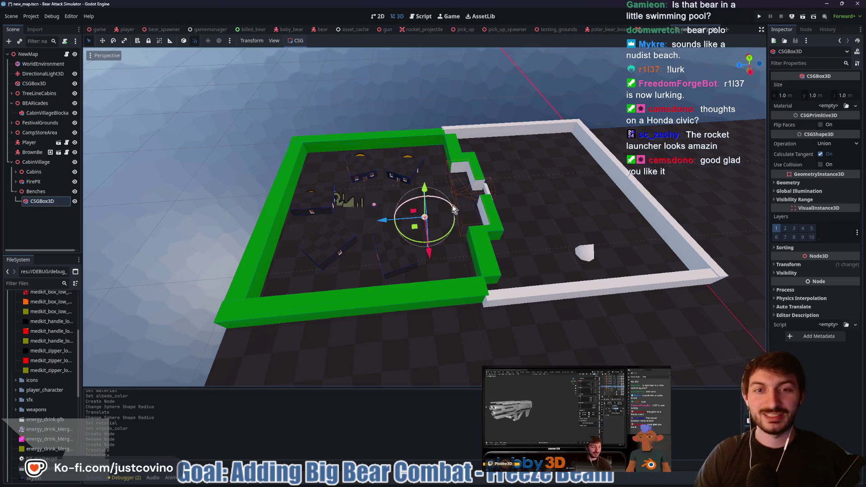
pyautogui.scroll(6, 453, 210)
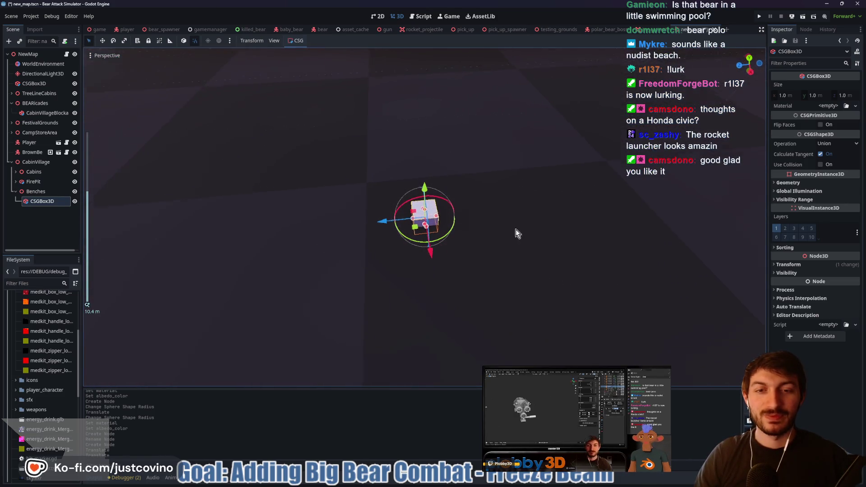
# Raise the box half a metre and resize it into a 3.5 × 0.5 × 1.0 m seat slab.
pyautogui.press('KP_1')
pyautogui.moveTo(426, 173); pyautogui.dragTo(427, 165)
pyautogui.moveTo(522, 195)
pyautogui.mouseDown()
pyautogui.moveTo(463, 182)
pyautogui.moveTo(329, 215)
pyautogui.mouseUp()
pyautogui.moveTo(415, 211)
pyautogui.mouseDown()
pyautogui.moveTo(322, 251)
pyautogui.moveTo(512, 239)
pyautogui.mouseUp()
pyautogui.moveTo(401, 289); pyautogui.dragTo(412, 259)
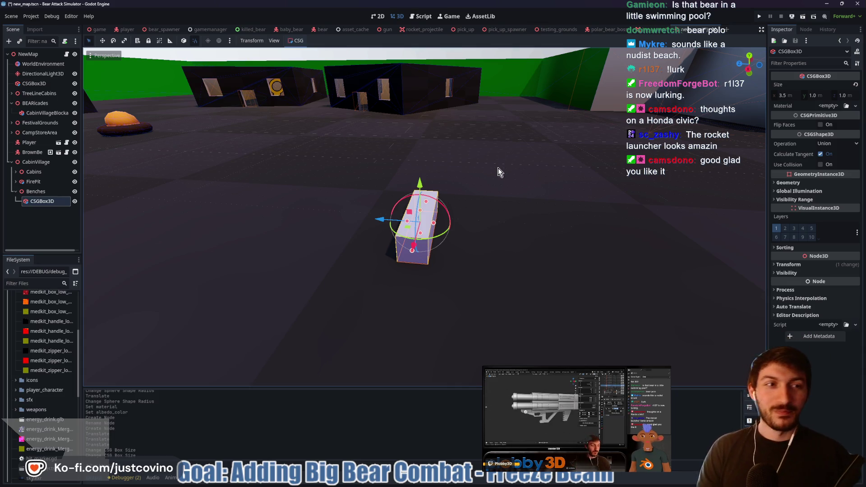
pyautogui.moveTo(512, 182)
pyautogui.mouseDown()
pyautogui.moveTo(385, 196)
pyautogui.moveTo(288, 192)
pyautogui.moveTo(460, 183)
pyautogui.moveTo(571, 238)
pyautogui.moveTo(492, 230)
pyautogui.moveTo(563, 244)
pyautogui.moveTo(451, 253)
pyautogui.moveTo(507, 269)
pyautogui.moveTo(486, 247)
pyautogui.mouseUp()
pyautogui.scroll(-2, 460, 183)
pyautogui.moveTo(559, 251)
pyautogui.mouseDown()
pyautogui.moveTo(618, 232)
pyautogui.moveTo(496, 217)
pyautogui.moveTo(421, 190)
pyautogui.moveTo(427, 209)
pyautogui.mouseUp()
pyautogui.scroll(5, 489, 213)
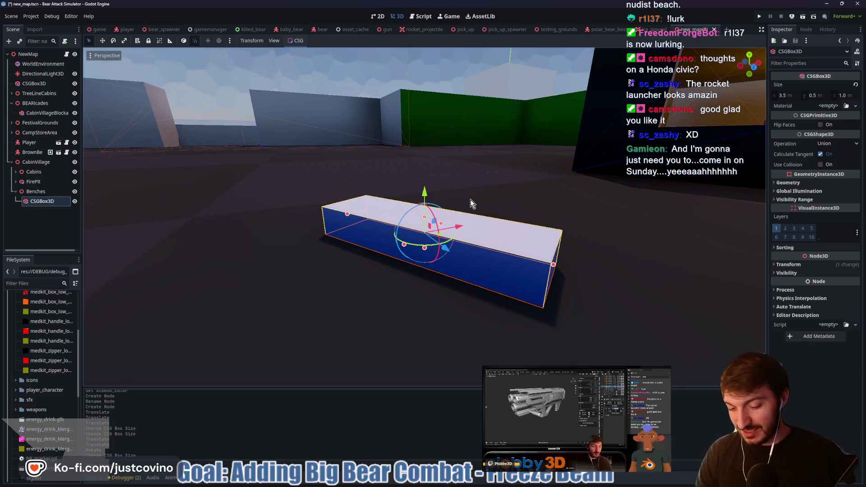
pyautogui.hotkey('ctrl', 'a')
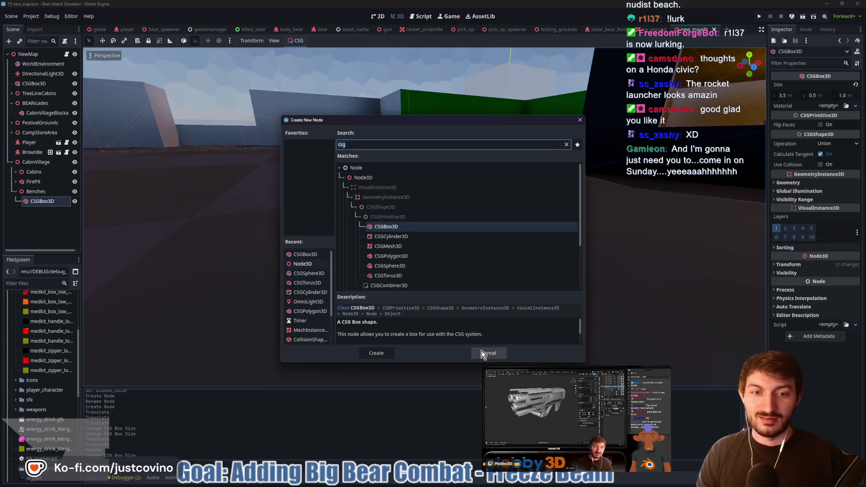
# Duplicate the seat box and rotate the copy upright about the X axis.
pyautogui.click(488, 354)
pyautogui.hotkey('ctrl', 'd')
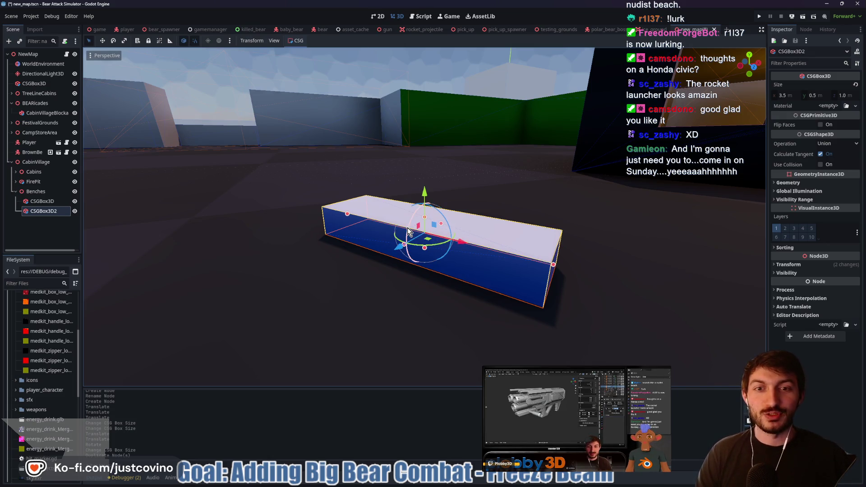
pyautogui.press('r')
pyautogui.press('x')
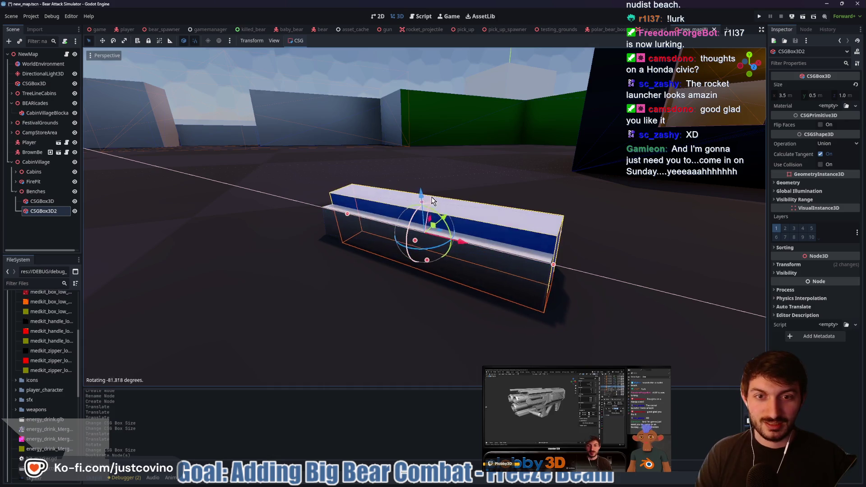
pyautogui.click(435, 196)
pyautogui.click(456, 222)
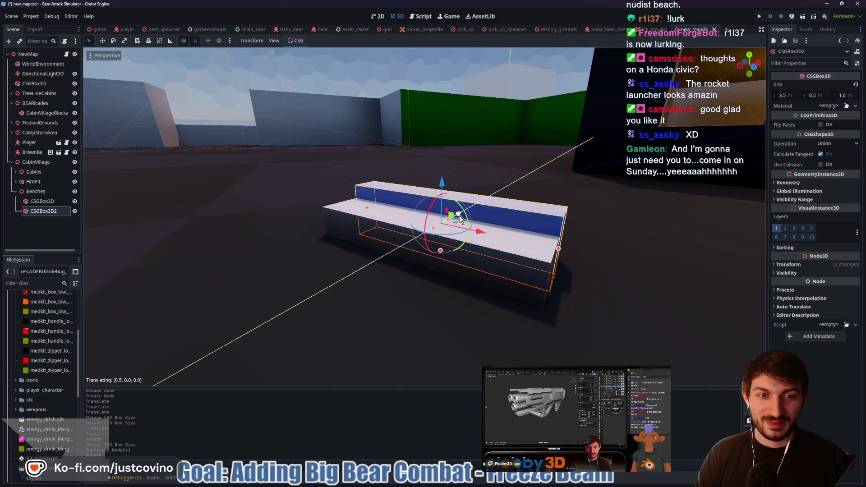
# Raise and thin the copy into a backrest panel, fine-tune its height, and inspect the bench.
pyautogui.moveTo(609, 202); pyautogui.dragTo(531, 207)
pyautogui.moveTo(459, 199)
pyautogui.mouseDown()
pyautogui.moveTo(464, 141)
pyautogui.moveTo(607, 158)
pyautogui.moveTo(519, 164)
pyautogui.moveTo(504, 180)
pyautogui.moveTo(483, 172)
pyautogui.mouseUp()
pyautogui.moveTo(471, 170); pyautogui.dragTo(459, 166)
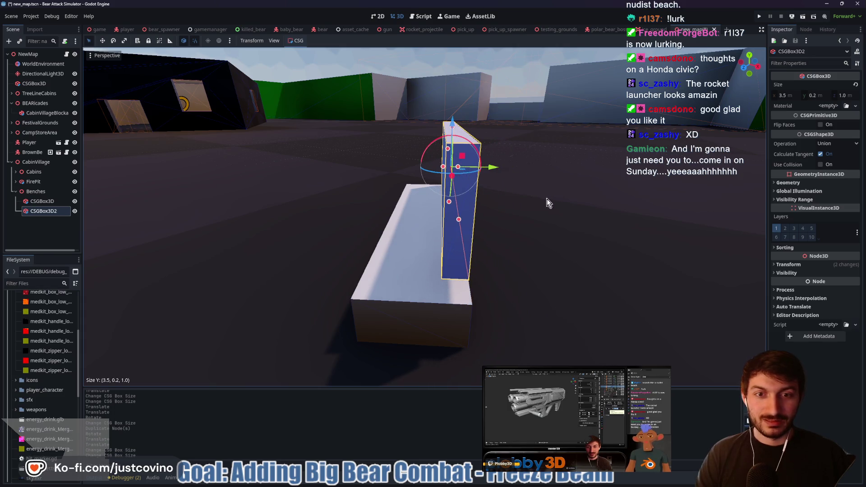
pyautogui.moveTo(547, 199); pyautogui.dragTo(601, 198)
pyautogui.moveTo(436, 125); pyautogui.dragTo(434, 136)
pyautogui.moveTo(567, 137)
pyautogui.mouseDown()
pyautogui.moveTo(476, 134)
pyautogui.moveTo(450, 149)
pyautogui.mouseUp()
pyautogui.moveTo(513, 188); pyautogui.dragTo(550, 174)
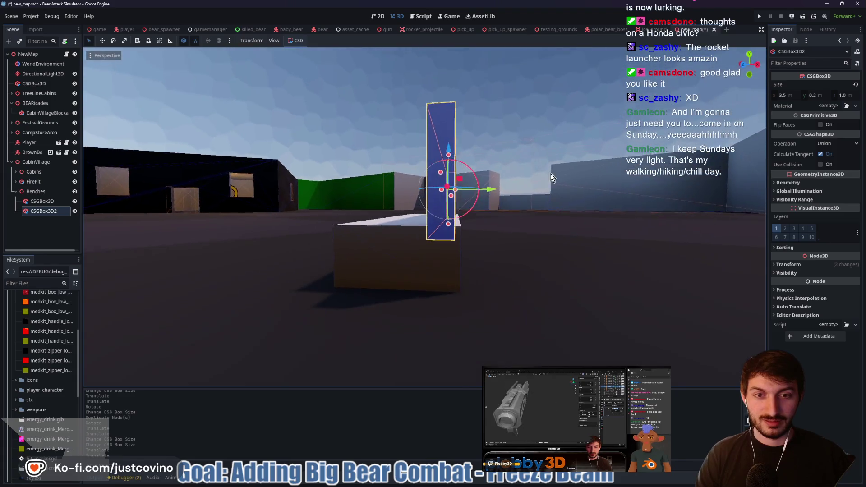
pyautogui.moveTo(450, 150); pyautogui.dragTo(449, 144)
pyautogui.moveTo(449, 144)
pyautogui.mouseDown()
pyautogui.moveTo(527, 188)
pyautogui.moveTo(505, 187)
pyautogui.moveTo(554, 226)
pyautogui.moveTo(617, 236)
pyautogui.moveTo(392, 260)
pyautogui.moveTo(529, 248)
pyautogui.mouseUp()
pyautogui.scroll(-3, 599, 232)
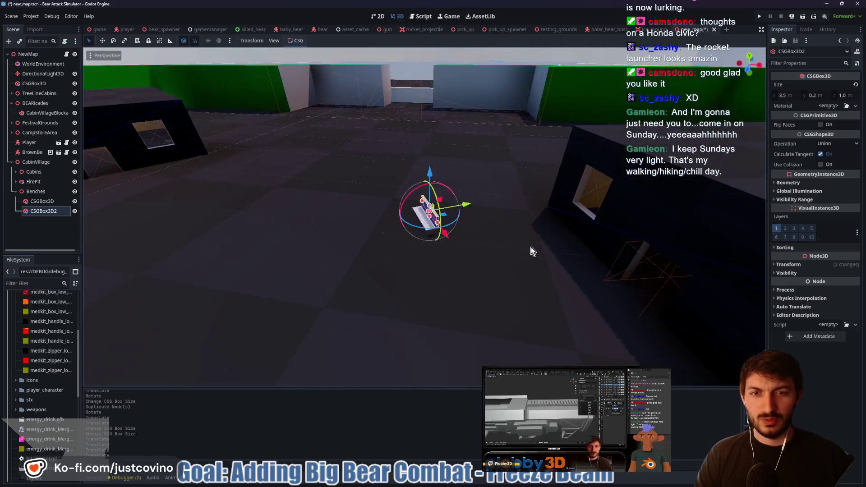
pyautogui.scroll(5, 519, 253)
pyautogui.click(608, 237)
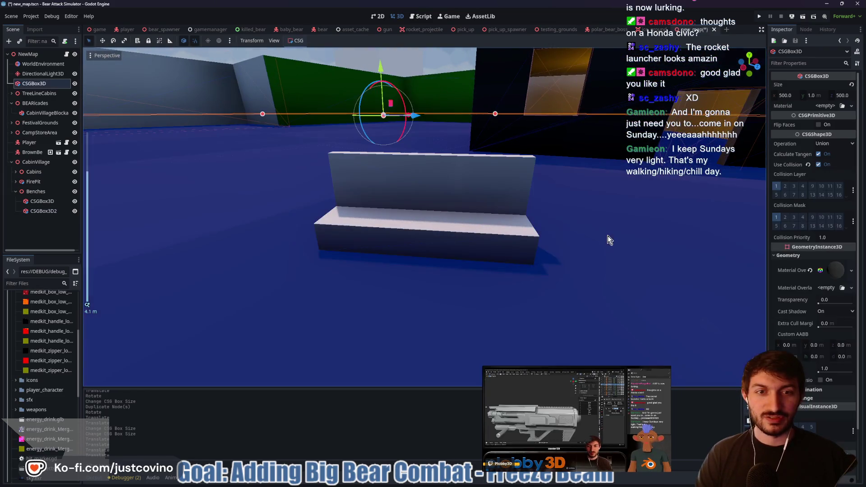
pyautogui.click(462, 100)
pyautogui.moveTo(462, 100)
pyautogui.mouseDown()
pyautogui.moveTo(522, 193)
pyautogui.moveTo(502, 188)
pyautogui.mouseUp()
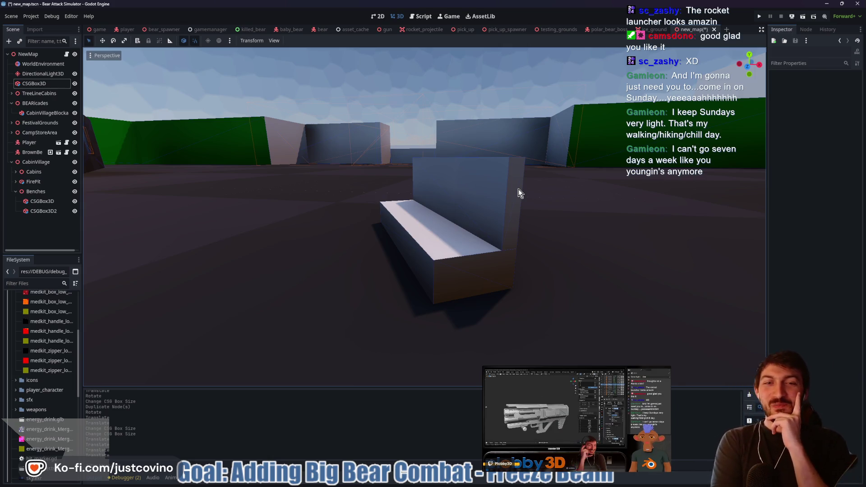
pyautogui.moveTo(489, 191)
pyautogui.mouseDown()
pyautogui.moveTo(570, 226)
pyautogui.moveTo(473, 233)
pyautogui.moveTo(307, 222)
pyautogui.moveTo(515, 205)
pyautogui.moveTo(343, 199)
pyautogui.mouseUp()
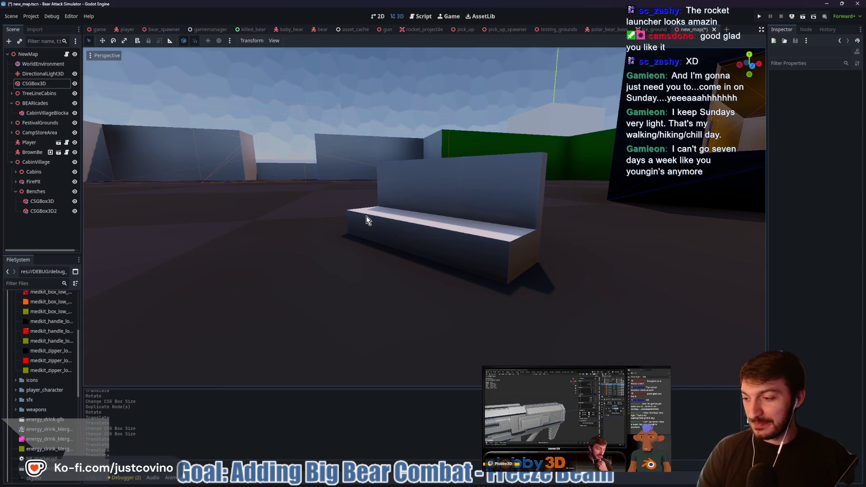
# Nest the backrest box under the seat box and name the seat Bench.
pyautogui.click(35, 193)
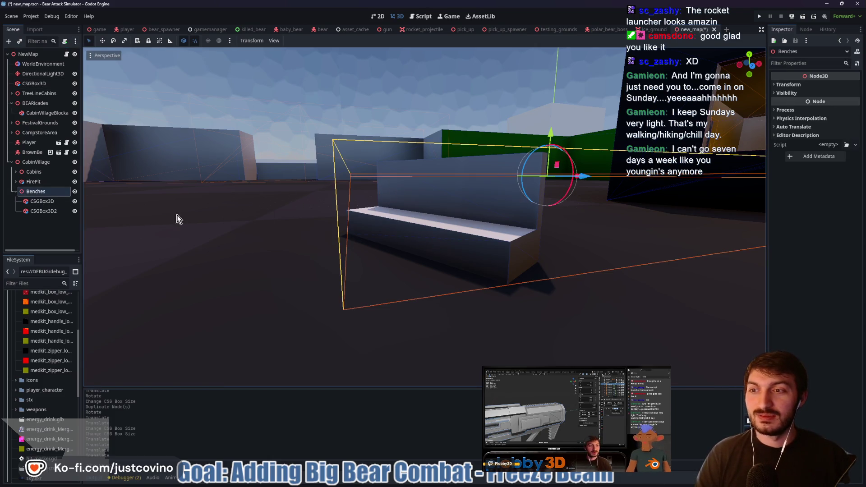
pyautogui.click(42, 202)
pyautogui.click(43, 211)
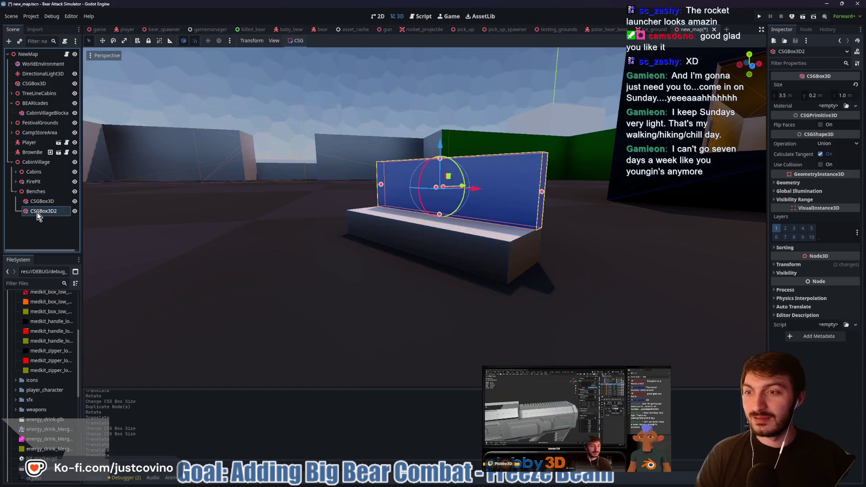
pyautogui.moveTo(44, 204); pyautogui.dragTo(45, 202)
pyautogui.doubleClick(48, 202)
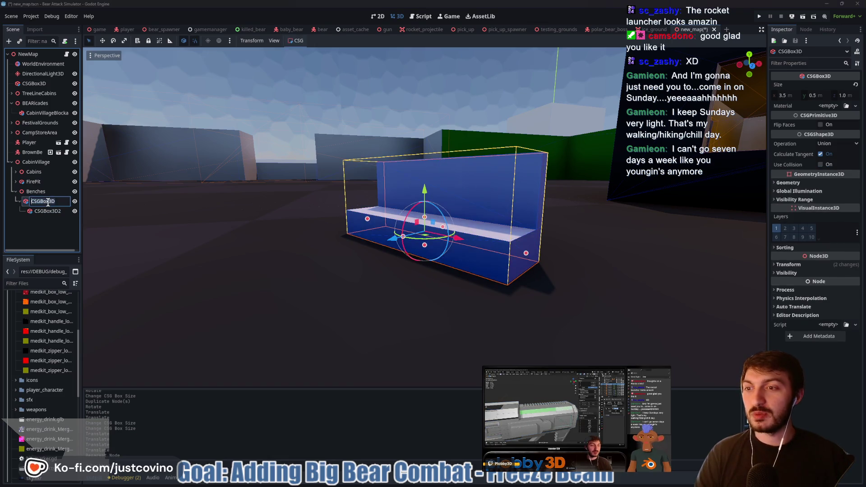
pyautogui.write('Ben')
pyautogui.press('Escape')
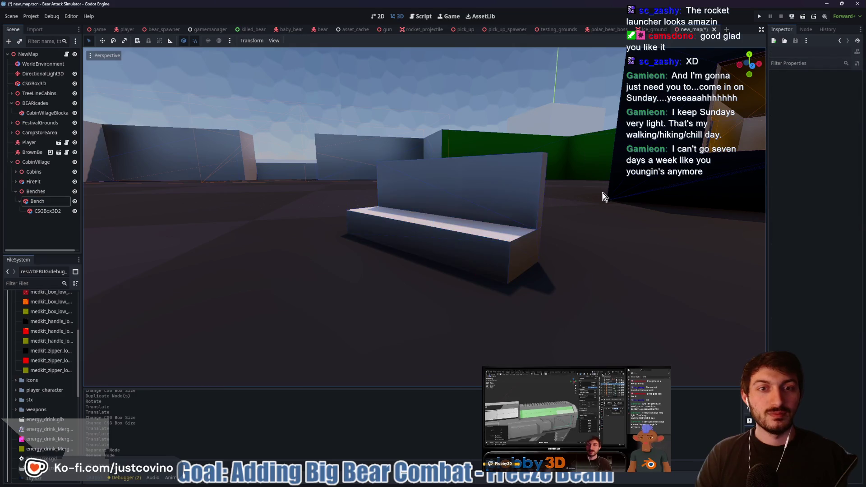
# Give the seat a new standard material with a dark brown albedo colour.
pyautogui.moveTo(605, 193); pyautogui.dragTo(567, 205)
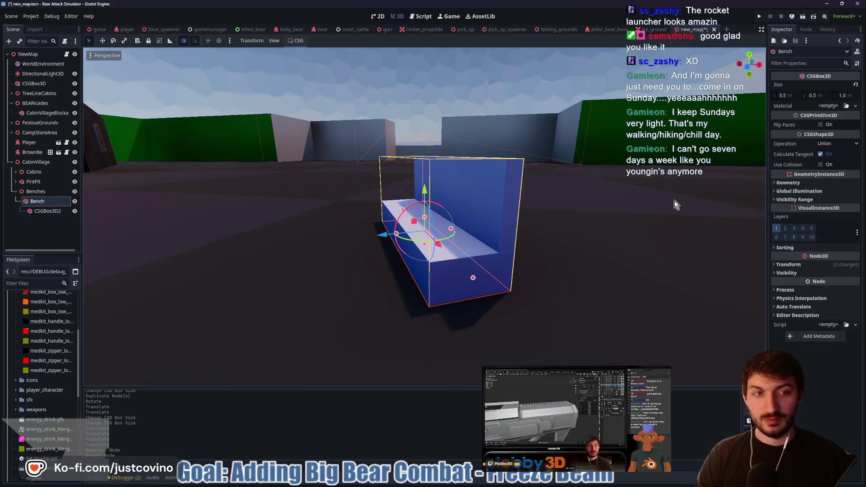
pyautogui.click(829, 107)
pyautogui.click(831, 121)
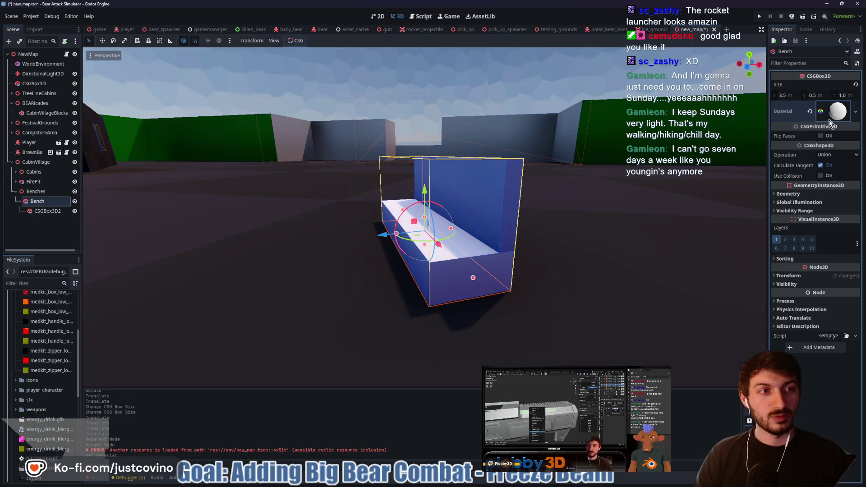
pyautogui.click(833, 112)
pyautogui.click(788, 225)
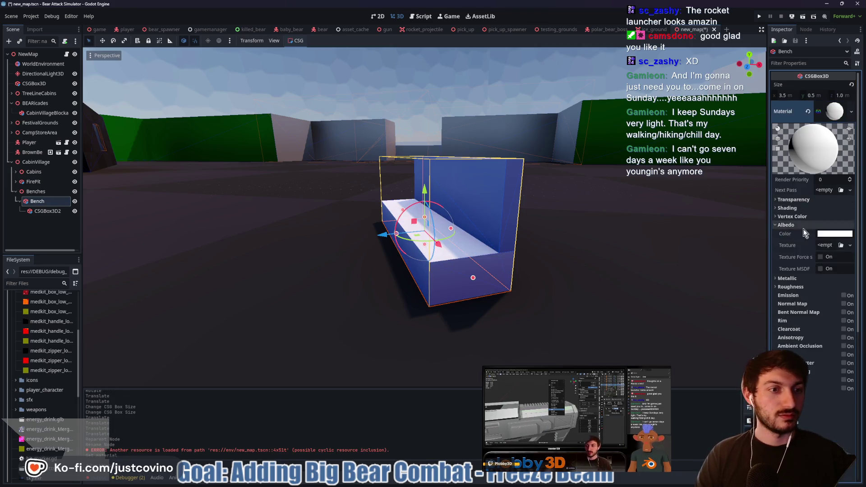
pyautogui.click(832, 235)
pyautogui.click(859, 253)
pyautogui.moveTo(847, 271); pyautogui.dragTo(846, 289)
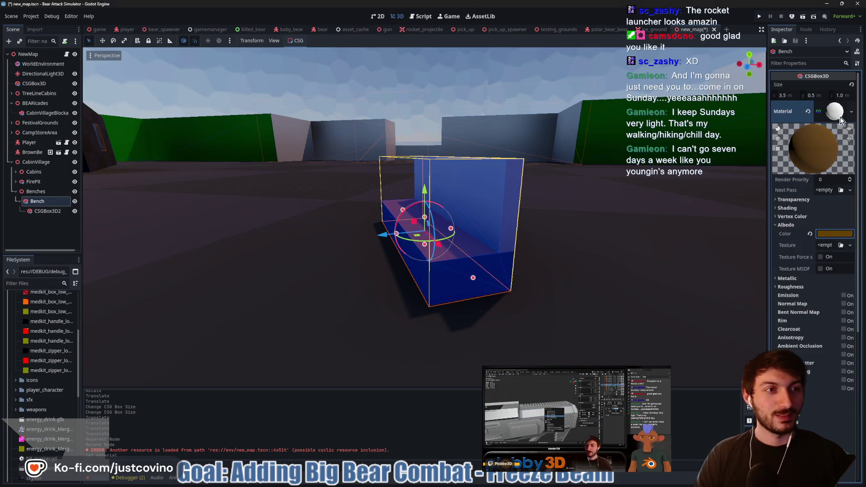
pyautogui.click(657, 246)
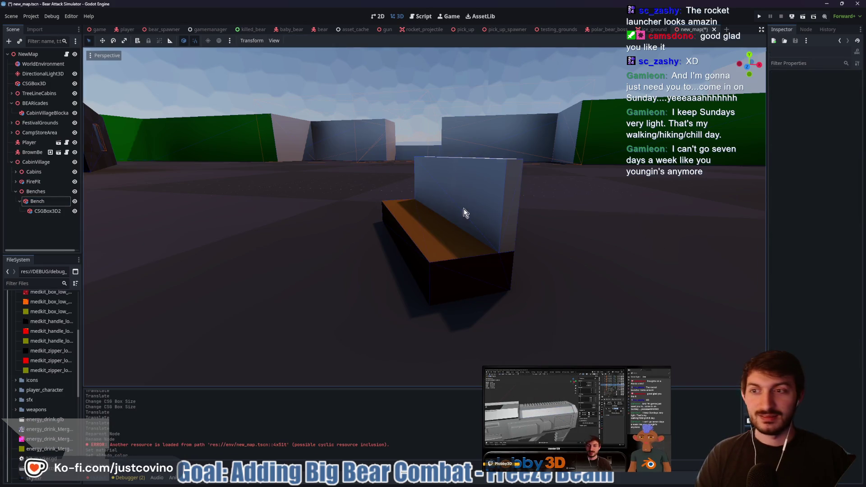
# Apply the same dark wood material to the CSGBox3D2 backrest.
pyautogui.click(41, 202)
pyautogui.rightClick(837, 114)
pyautogui.click(818, 232)
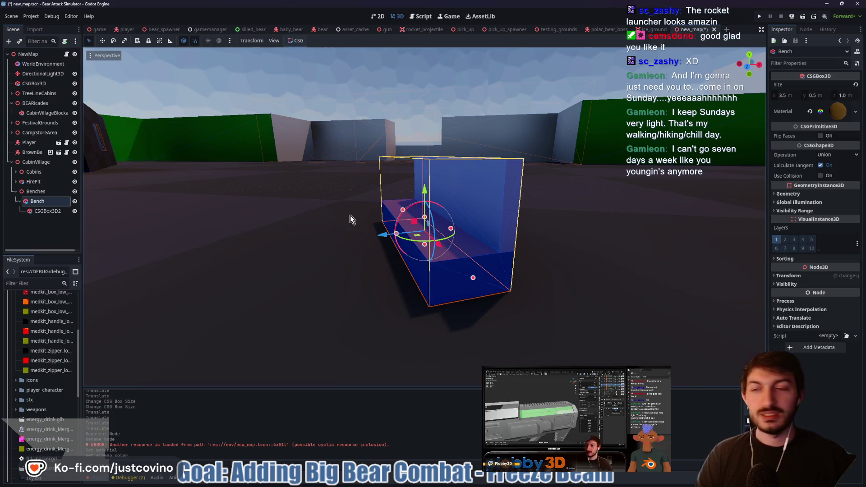
pyautogui.click(45, 211)
pyautogui.click(836, 108)
pyautogui.click(834, 178)
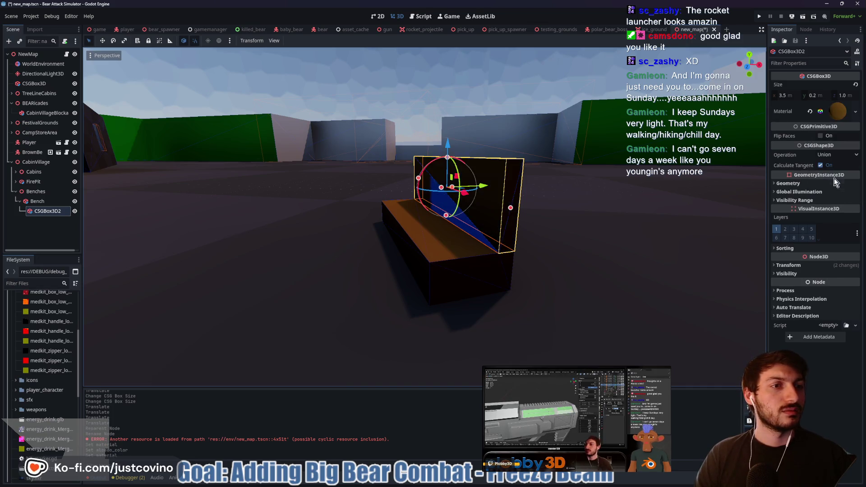
pyautogui.click(622, 196)
# Orbit around the village and frame the Bench to check the matching wood.
pyautogui.moveTo(623, 200); pyautogui.dragTo(324, 209)
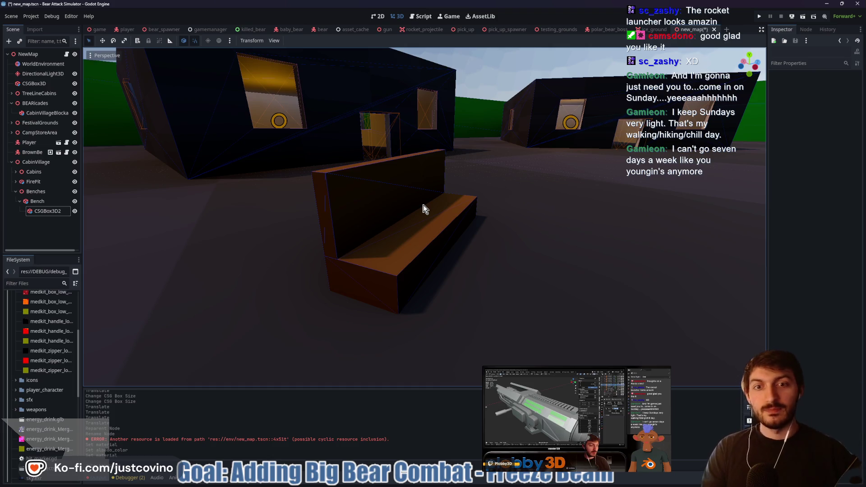
pyautogui.click(427, 219)
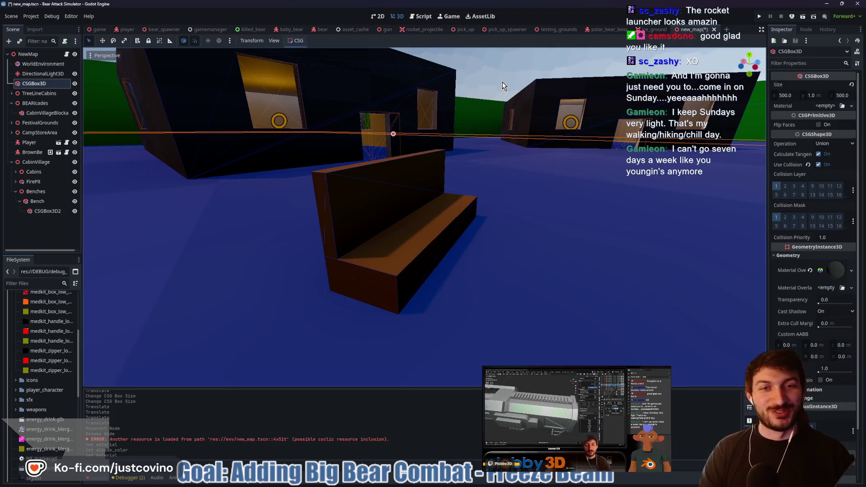
pyautogui.click(504, 84)
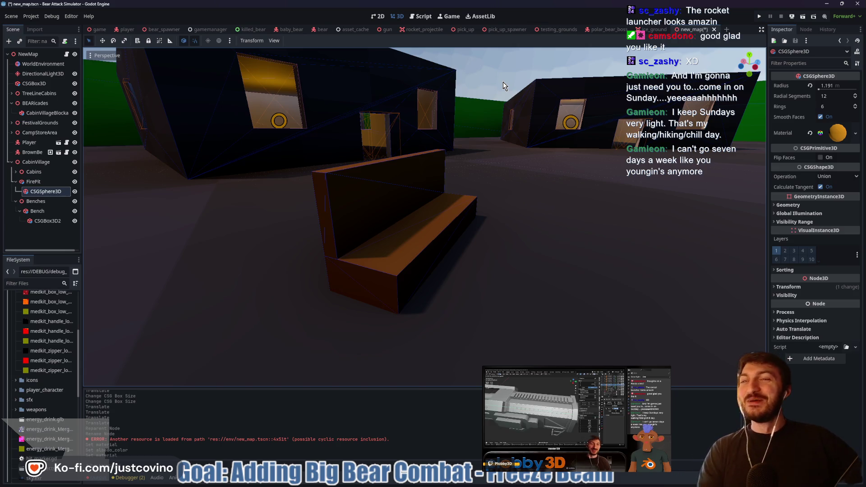
pyautogui.click(468, 174)
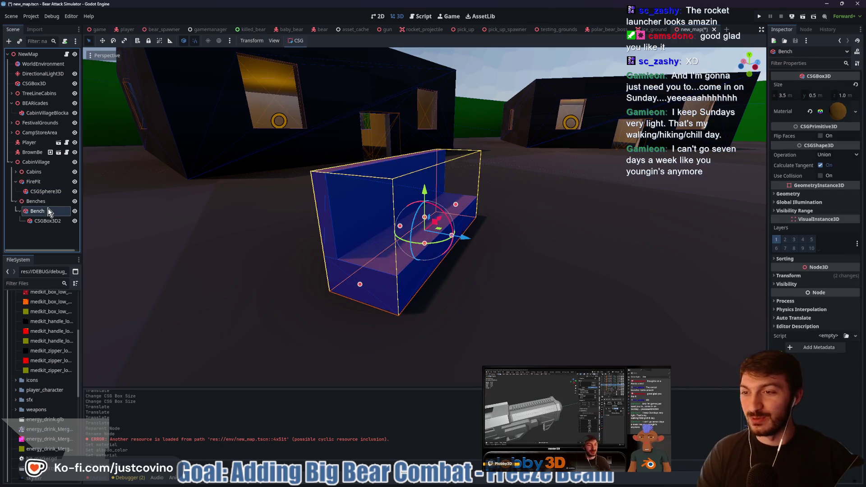
pyautogui.press('f')
pyautogui.moveTo(468, 173)
pyautogui.mouseDown()
pyautogui.moveTo(685, 199)
pyautogui.moveTo(478, 219)
pyautogui.mouseUp()
pyautogui.scroll(-3, 491, 221)
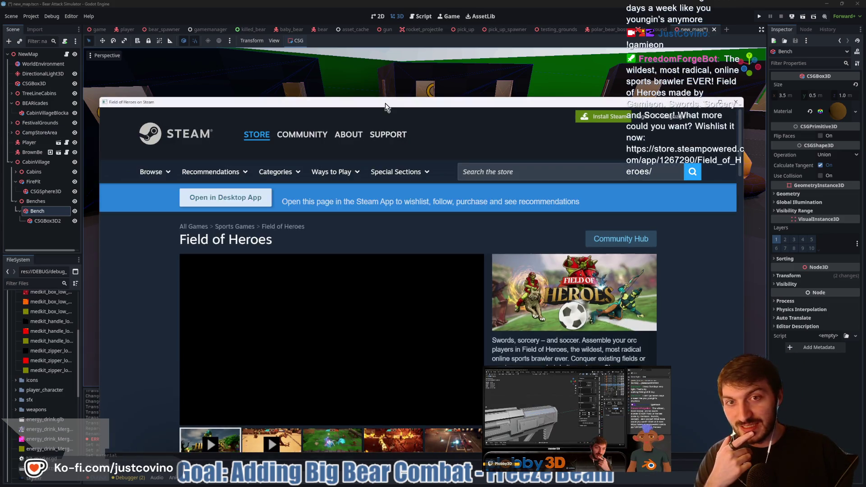
pyautogui.moveTo(384, 103); pyautogui.dragTo(409, 70)
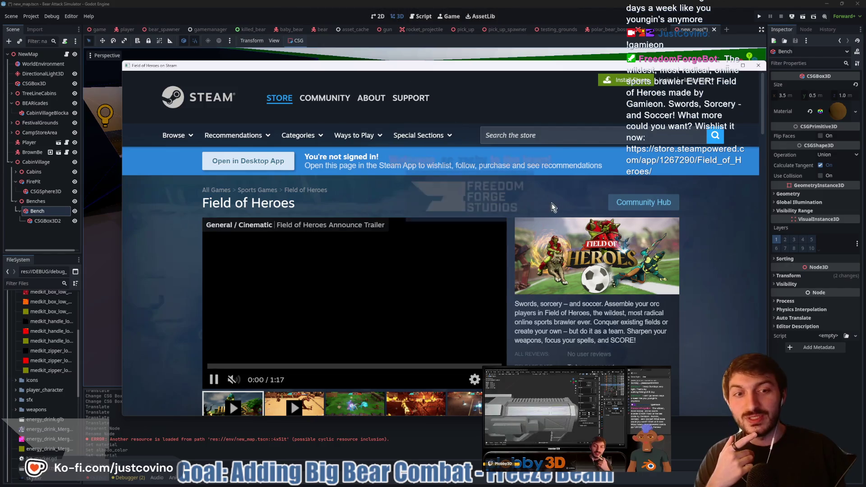
pyautogui.scroll(-2, 204, 288)
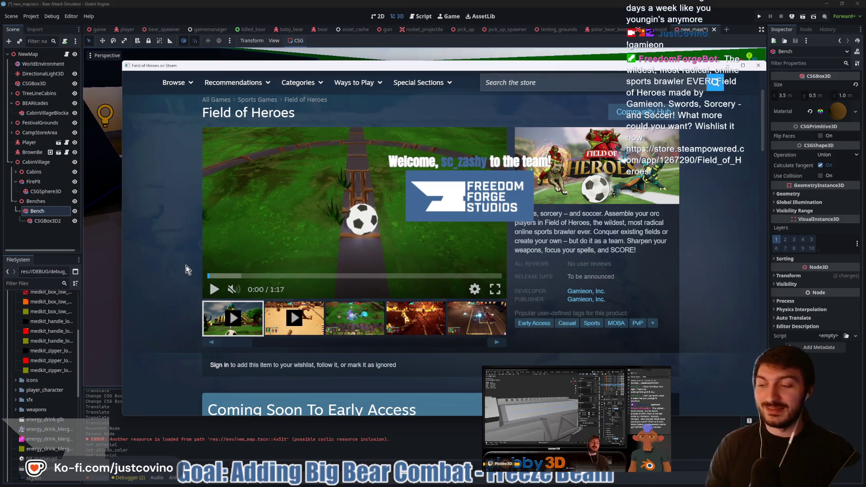
pyautogui.click(759, 66)
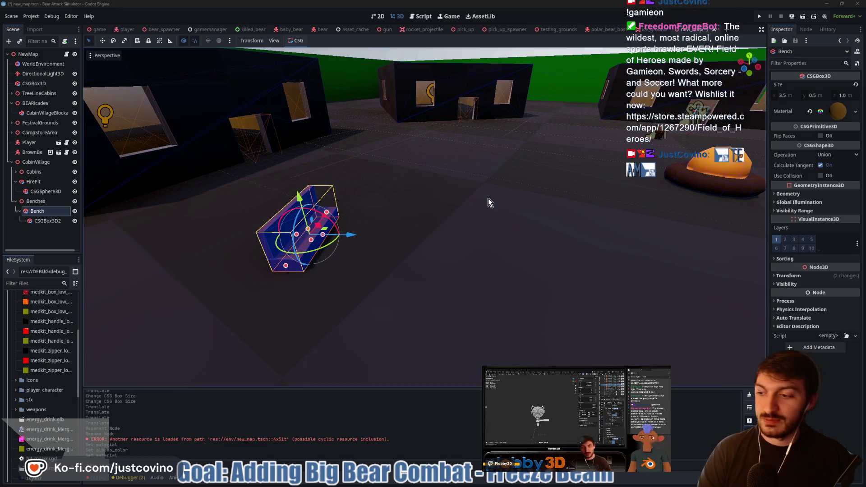
# Move the Bench along the X and Z axes to a new spot.
pyautogui.moveTo(478, 202)
pyautogui.mouseDown()
pyautogui.moveTo(393, 215)
pyautogui.moveTo(368, 209)
pyautogui.mouseUp()
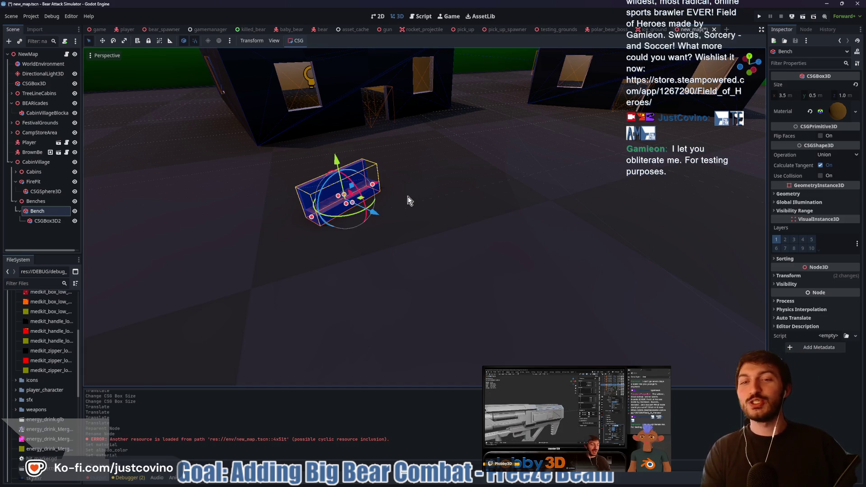
pyautogui.press('g')
pyautogui.press('x')
pyautogui.click(293, 197)
pyautogui.press('f')
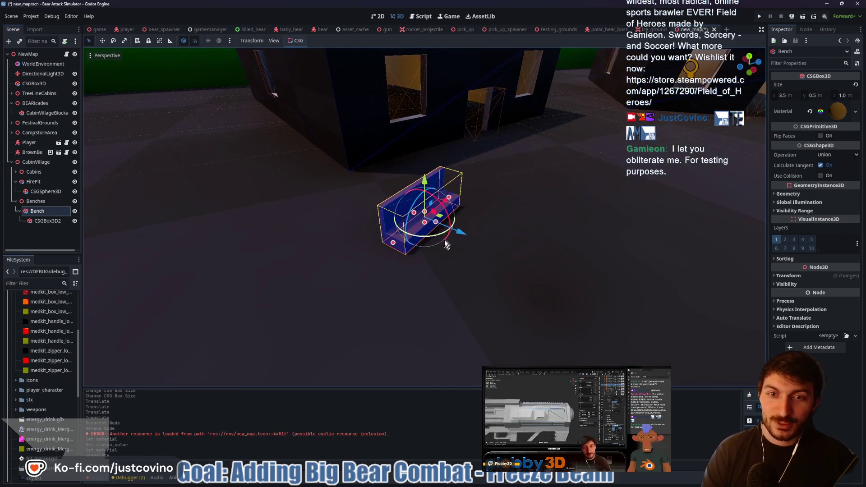
pyautogui.press('g')
pyautogui.press('z')
pyautogui.click(455, 231)
pyautogui.scroll(3, 482, 230)
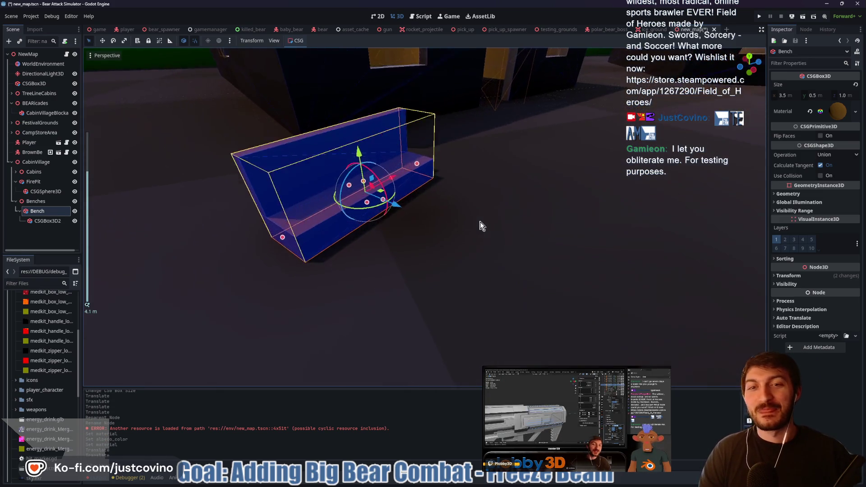
pyautogui.scroll(-3, 541, 214)
pyautogui.scroll(-5, 541, 214)
# Place the Player start point beside the left cabin, moving it along Z, Y and X.
pyautogui.click(416, 212)
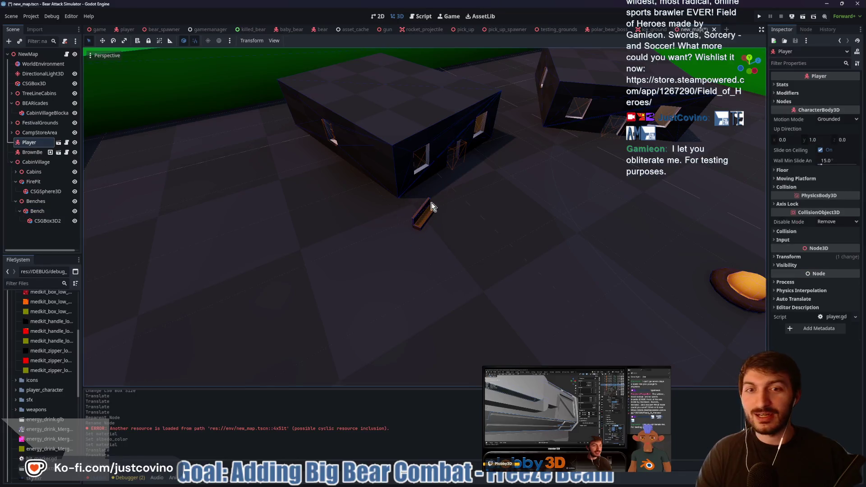
pyautogui.scroll(3, 539, 198)
pyautogui.press('f')
pyautogui.press('g')
pyautogui.press('z')
pyautogui.press('y')
pyautogui.click(277, 217)
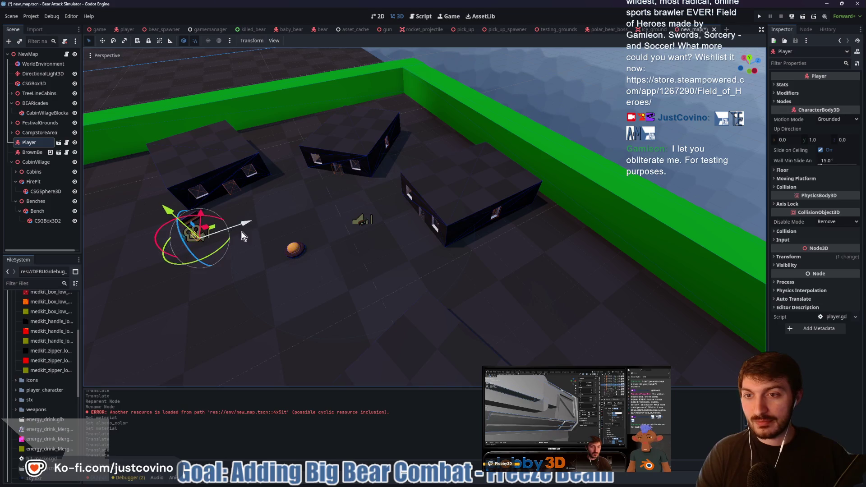
pyautogui.press('f')
pyautogui.scroll(5, 459, 250)
pyautogui.press('g')
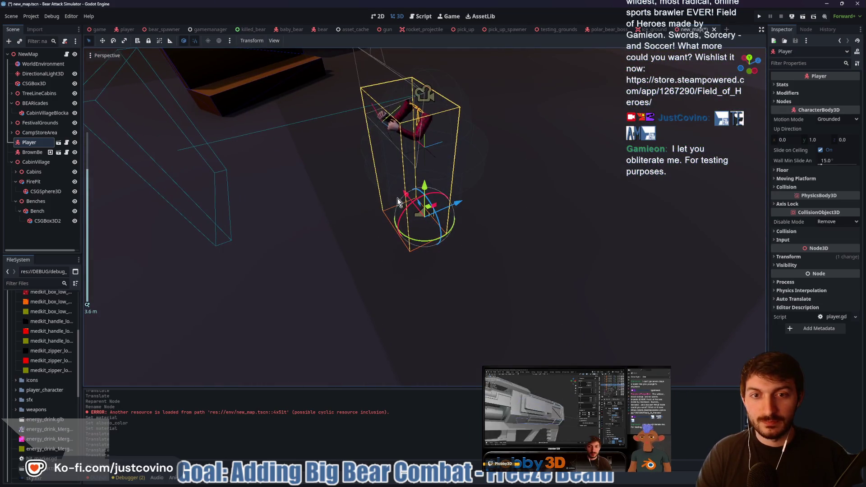
pyautogui.press('x')
pyautogui.click(310, 113)
pyautogui.scroll(-3, 290, 162)
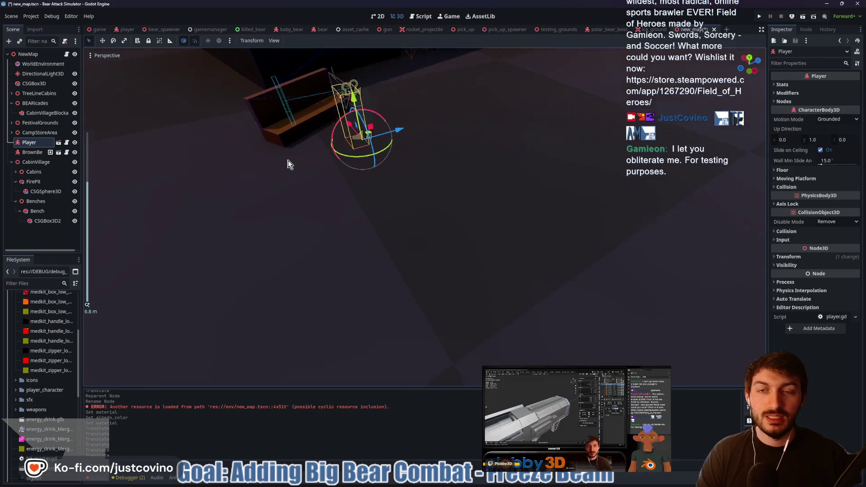
pyautogui.scroll(-8, 346, 128)
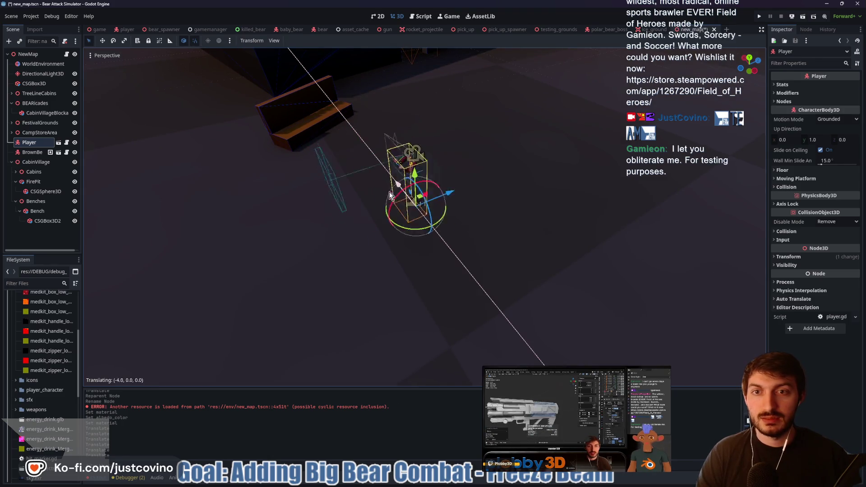
pyautogui.scroll(-2, 591, 185)
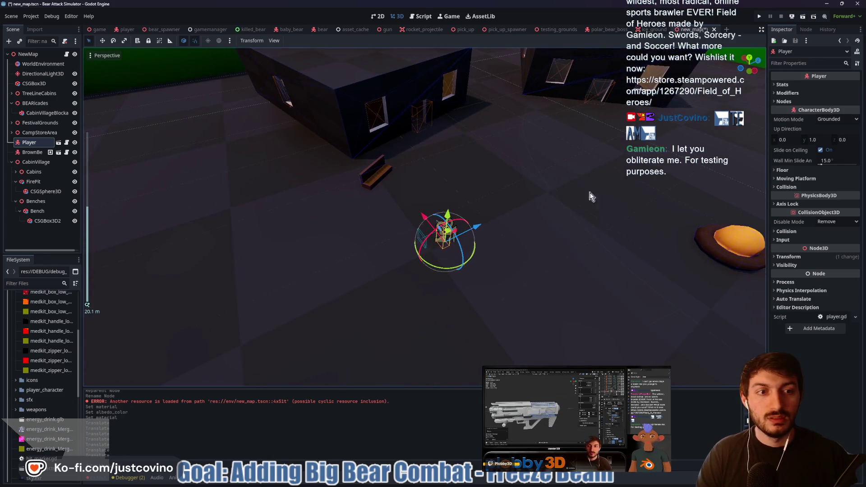
pyautogui.scroll(2, 488, 185)
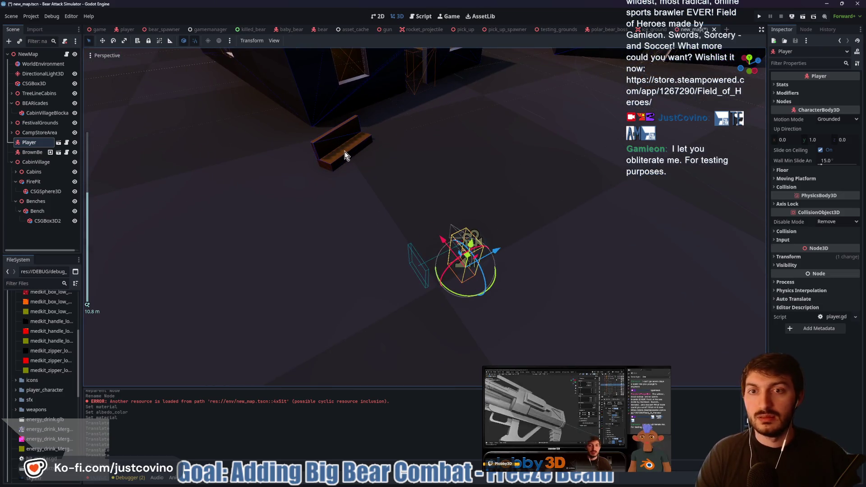
# Slide the Bench toward the cabin and turn it -15° around the vertical axis.
pyautogui.click(345, 151)
pyautogui.click(50, 212)
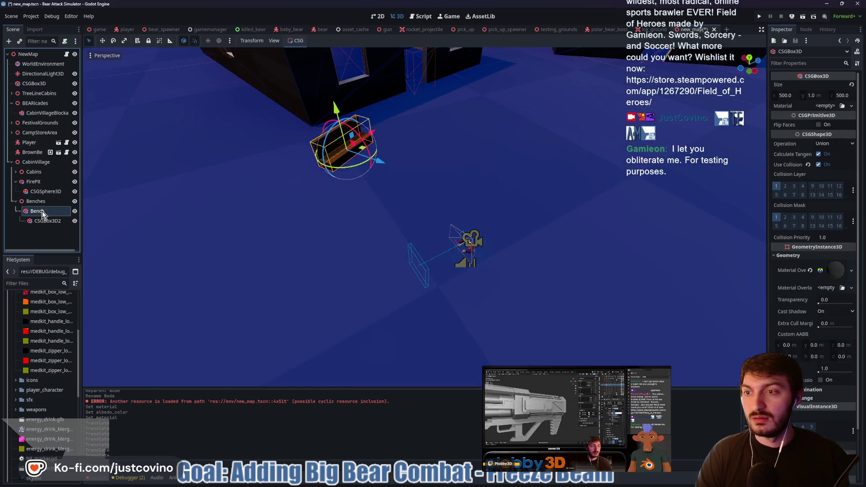
pyautogui.moveTo(368, 134); pyautogui.dragTo(417, 100)
pyautogui.click(417, 100)
pyautogui.press('r')
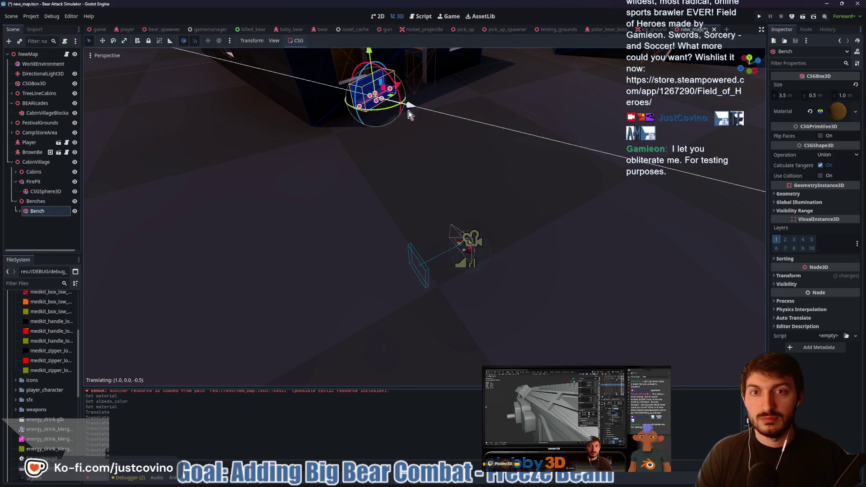
pyautogui.press('y')
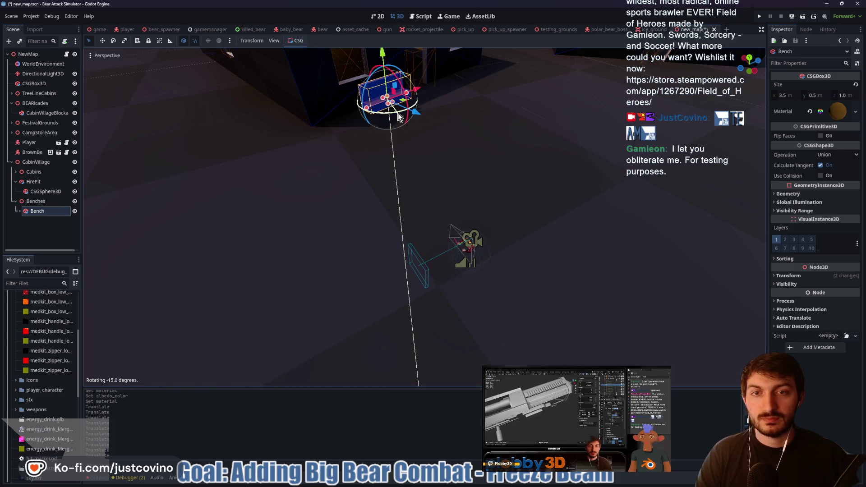
pyautogui.click(399, 117)
pyautogui.press('g')
pyautogui.click(440, 100)
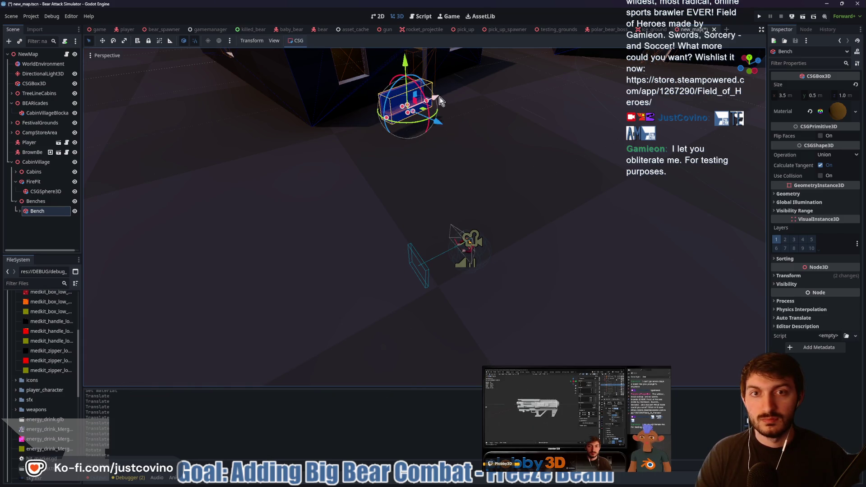
# Adjust the Bench's vertical rotation again and lower it 1 m onto the ground.
pyautogui.press('r')
pyautogui.press('x')
pyautogui.press('y')
pyautogui.click(469, 148)
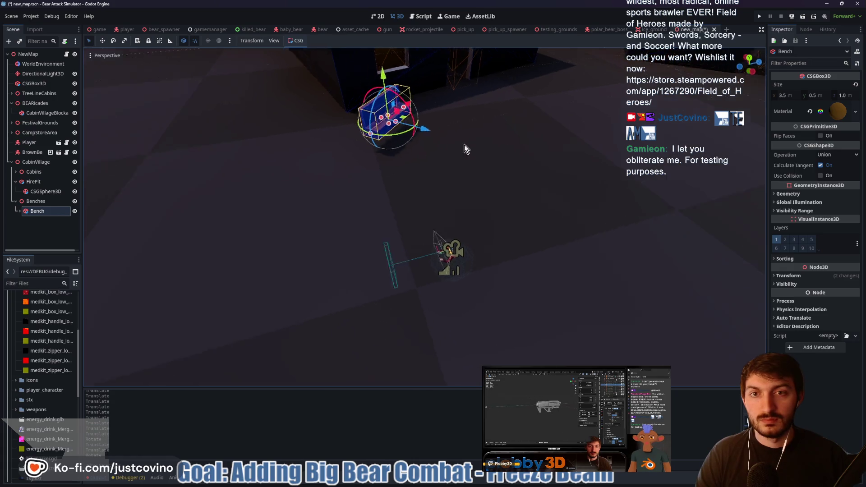
pyautogui.moveTo(469, 149); pyautogui.dragTo(429, 144)
pyautogui.moveTo(465, 75); pyautogui.dragTo(467, 94)
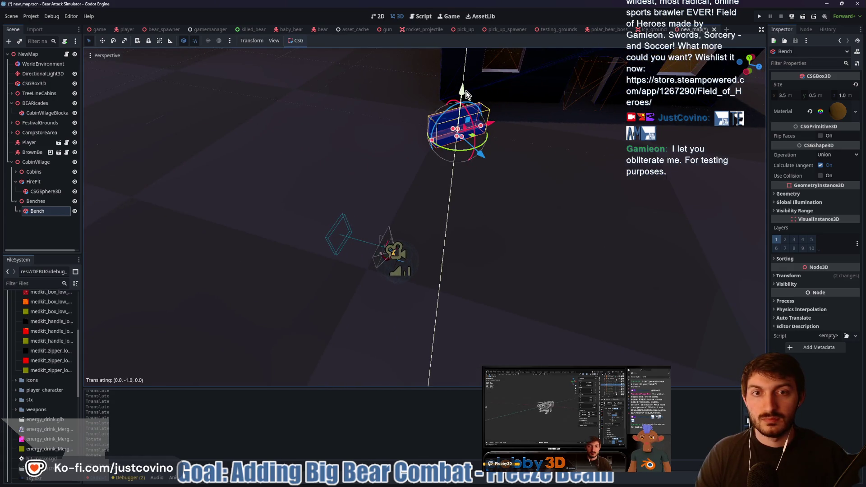
pyautogui.moveTo(350, 136); pyautogui.dragTo(486, 129)
pyautogui.moveTo(551, 113); pyautogui.dragTo(312, 228)
pyautogui.click(36, 201)
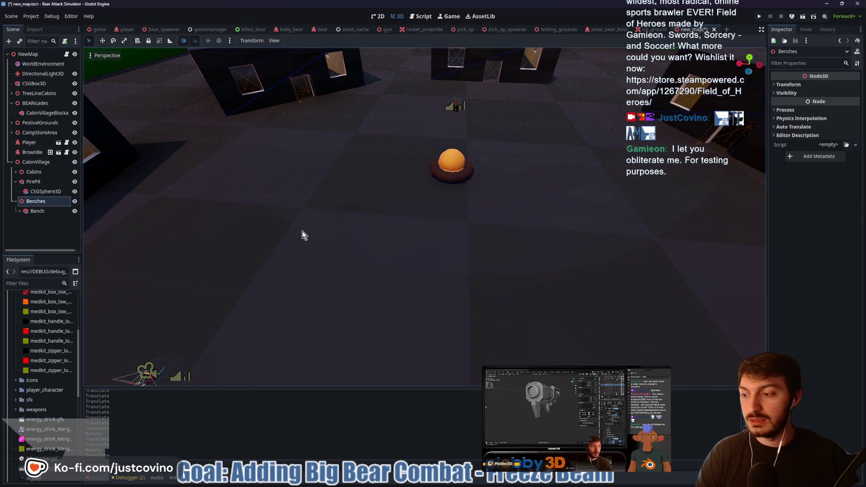
# Add a CSGCylinder3D under Benches and slide it 18.5 m along Z and along X.
pyautogui.hotkey('ctrl', 'a')
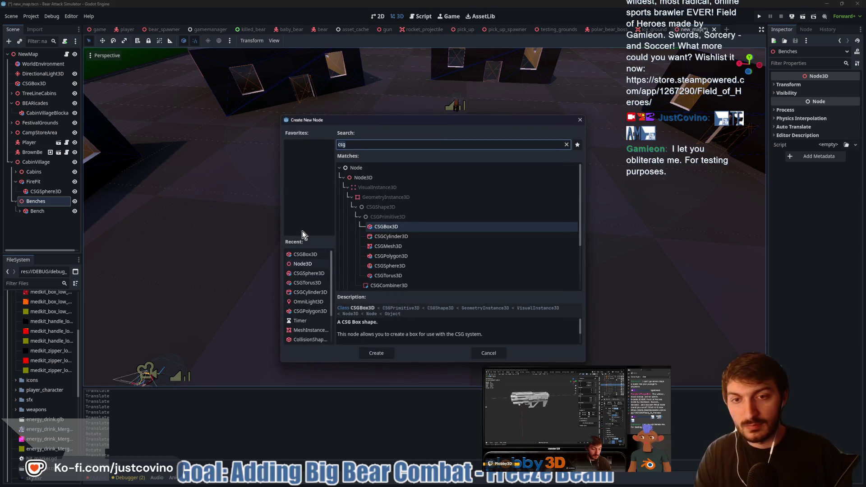
pyautogui.click(383, 236)
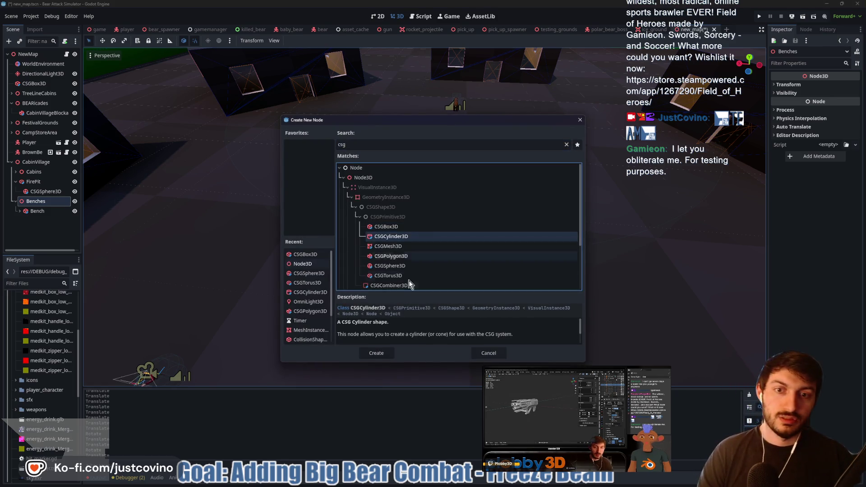
pyautogui.click(376, 353)
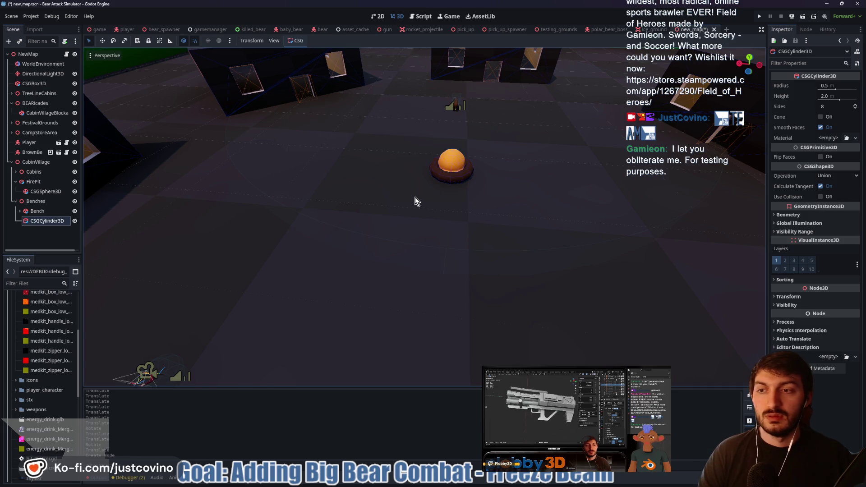
pyautogui.press('f')
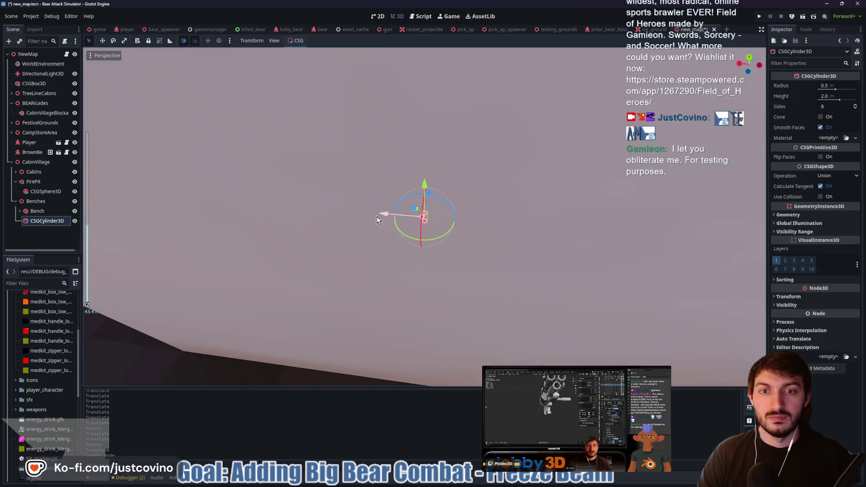
pyautogui.moveTo(415, 219); pyautogui.dragTo(725, 214)
pyautogui.press('f')
pyautogui.moveTo(417, 237)
pyautogui.mouseDown()
pyautogui.moveTo(738, 153)
pyautogui.moveTo(686, 164)
pyautogui.mouseUp()
pyautogui.press('f')
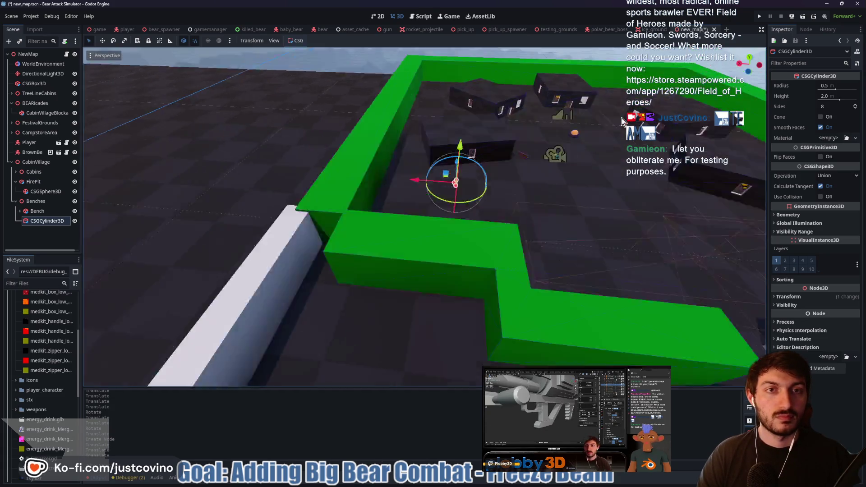
pyautogui.moveTo(404, 219)
pyautogui.mouseDown()
pyautogui.moveTo(387, 219)
pyautogui.moveTo(538, 220)
pyautogui.mouseUp()
# Move the cylinder 8 m along Z and raise its Sides from 8 to 12.
pyautogui.press('f')
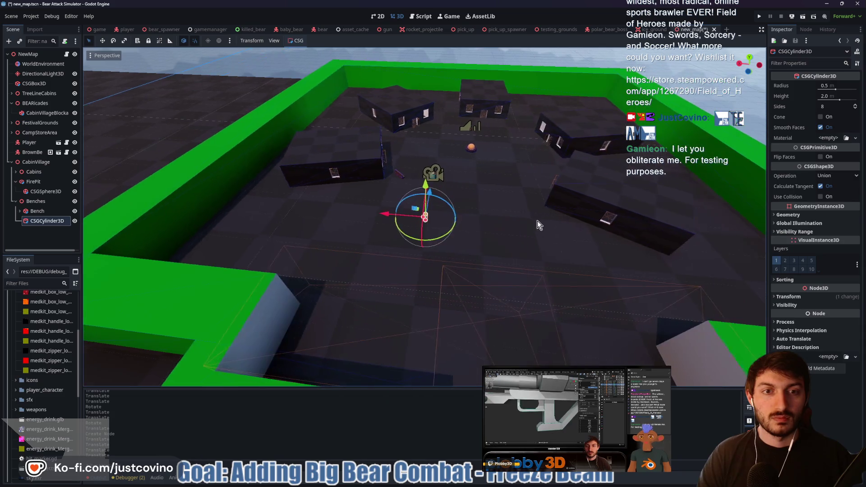
pyautogui.moveTo(425, 199)
pyautogui.mouseDown()
pyautogui.moveTo(437, 170)
pyautogui.moveTo(435, 131)
pyautogui.moveTo(444, 126)
pyautogui.mouseUp()
pyautogui.press('f')
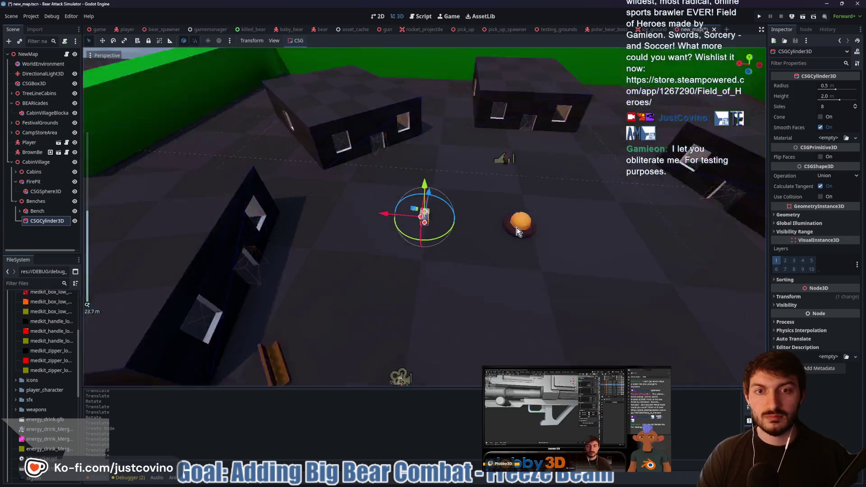
pyautogui.scroll(3, 537, 224)
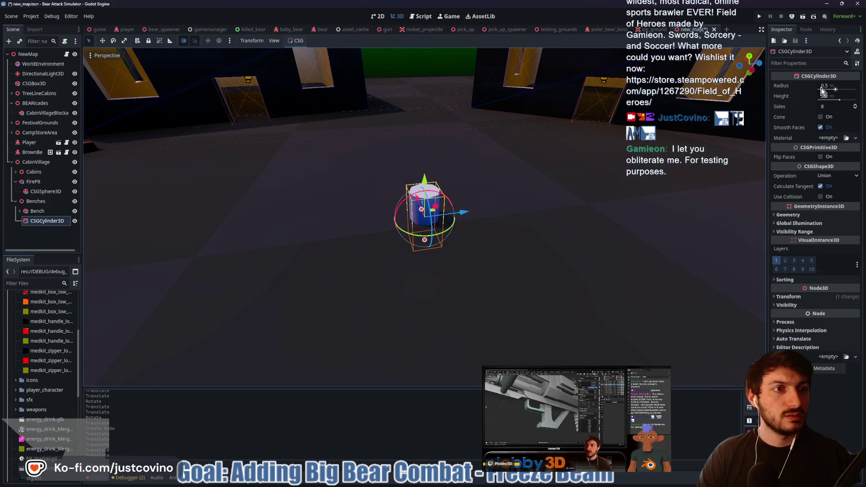
pyautogui.click(855, 105)
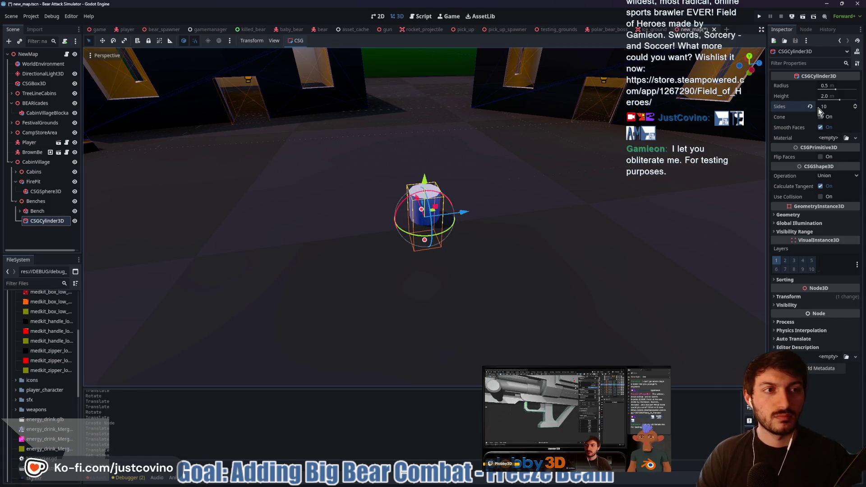
pyautogui.click(856, 106)
pyautogui.click(855, 105)
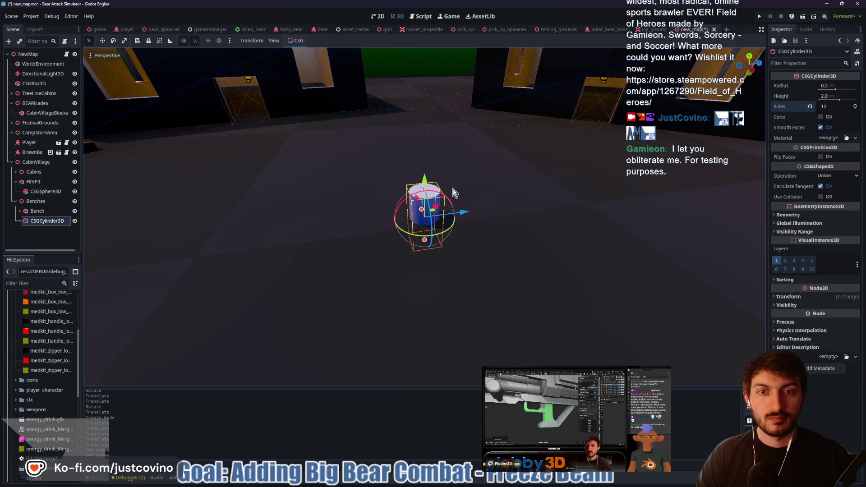
# Tip the cylinder onto its side and stretch it into an 8.75-long log.
pyautogui.moveTo(441, 196); pyautogui.dragTo(473, 251)
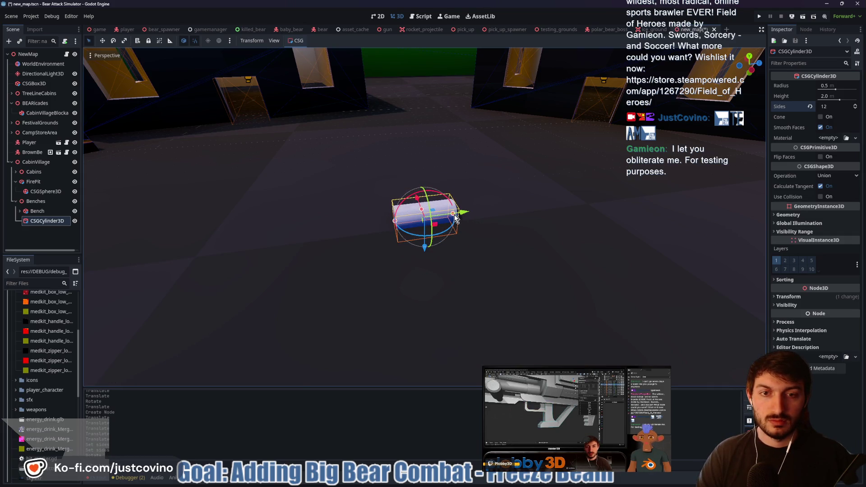
pyautogui.moveTo(454, 217); pyautogui.dragTo(544, 215)
pyautogui.moveTo(396, 224); pyautogui.dragTo(289, 234)
pyautogui.moveTo(426, 255); pyautogui.dragTo(424, 236)
pyautogui.moveTo(370, 231); pyautogui.dragTo(358, 240)
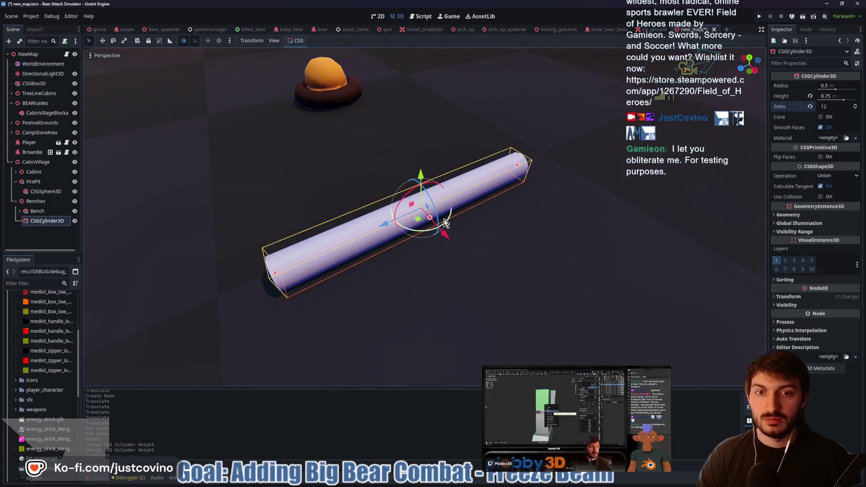
pyautogui.moveTo(386, 222)
pyautogui.mouseDown()
pyautogui.moveTo(381, 267)
pyautogui.moveTo(350, 187)
pyautogui.mouseUp()
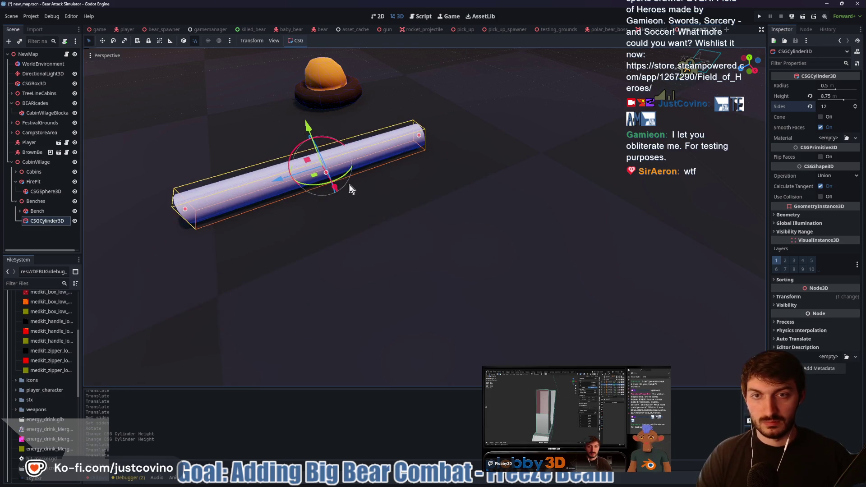
# Move the Player back near the log, then slide the log 3 m along Z beside the fire pit, lying horizontal.
pyautogui.click(29, 143)
pyautogui.moveTo(643, 115)
pyautogui.mouseDown()
pyautogui.moveTo(402, 200)
pyautogui.moveTo(496, 222)
pyautogui.moveTo(397, 154)
pyautogui.moveTo(355, 136)
pyautogui.mouseUp()
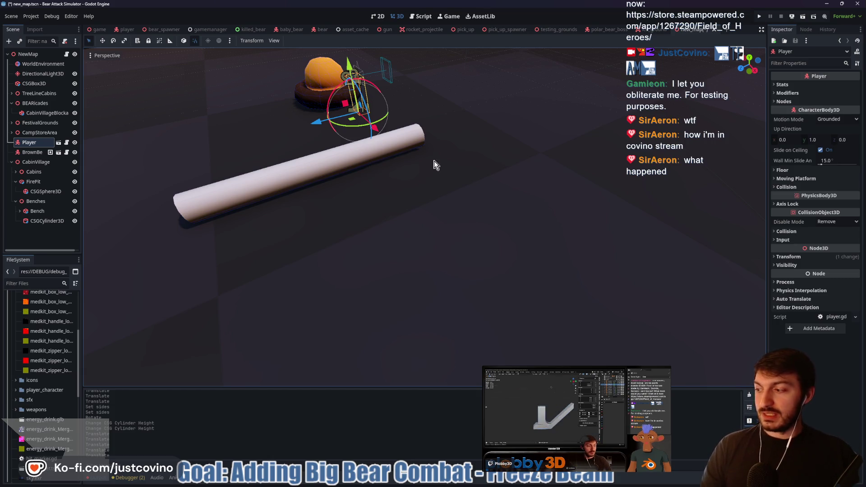
pyautogui.scroll(1, 342, 178)
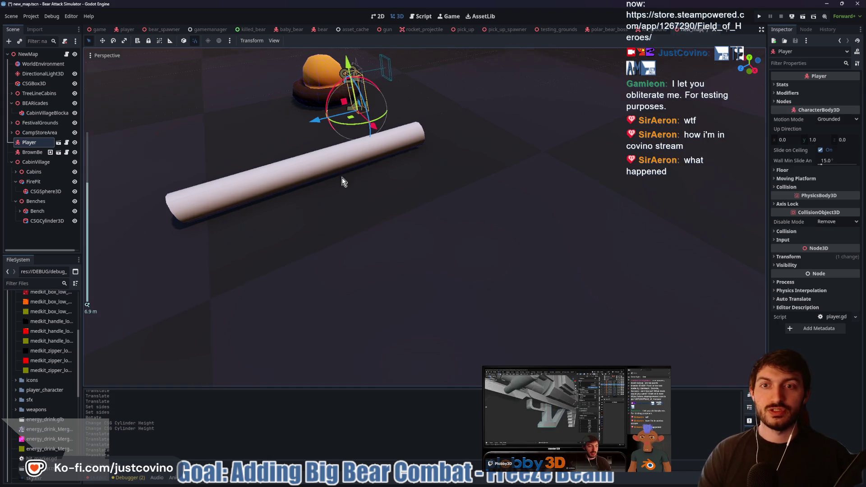
pyautogui.scroll(2, 342, 178)
pyautogui.click(397, 254)
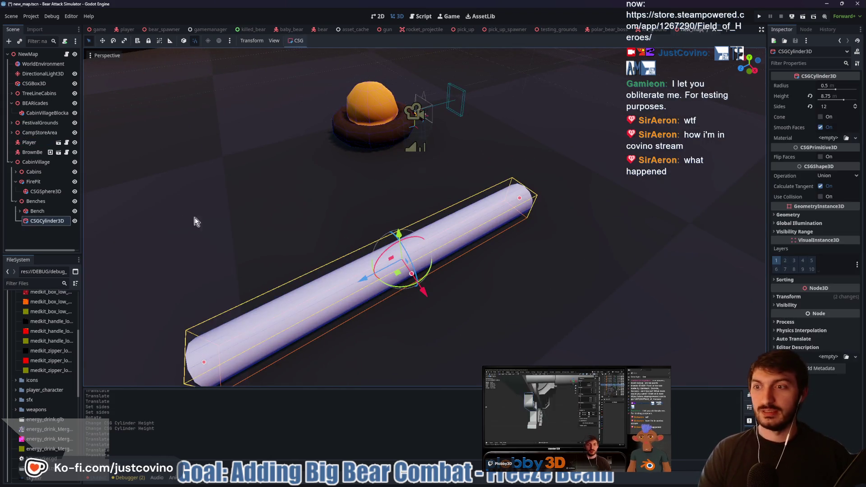
pyautogui.moveTo(358, 287)
pyautogui.mouseDown()
pyautogui.moveTo(466, 241)
pyautogui.moveTo(469, 216)
pyautogui.moveTo(456, 216)
pyautogui.mouseUp()
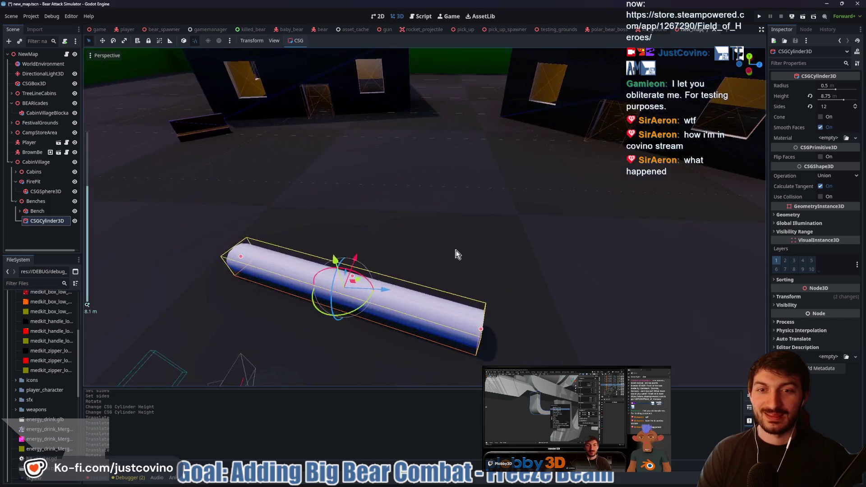
pyautogui.scroll(-3, 457, 254)
pyautogui.moveTo(486, 269)
pyautogui.mouseDown()
pyautogui.moveTo(490, 253)
pyautogui.moveTo(456, 232)
pyautogui.moveTo(438, 242)
pyautogui.mouseUp()
pyautogui.moveTo(391, 183); pyautogui.dragTo(400, 184)
pyautogui.scroll(-2, 442, 239)
pyautogui.moveTo(441, 246); pyautogui.dragTo(354, 267)
# Duplicate the log twice, placing one copy across the fire pit and one over it.
pyautogui.hotkey('ctrl', 'd')
pyautogui.moveTo(493, 185)
pyautogui.mouseDown()
pyautogui.moveTo(353, 215)
pyautogui.moveTo(429, 199)
pyautogui.moveTo(437, 183)
pyautogui.mouseUp()
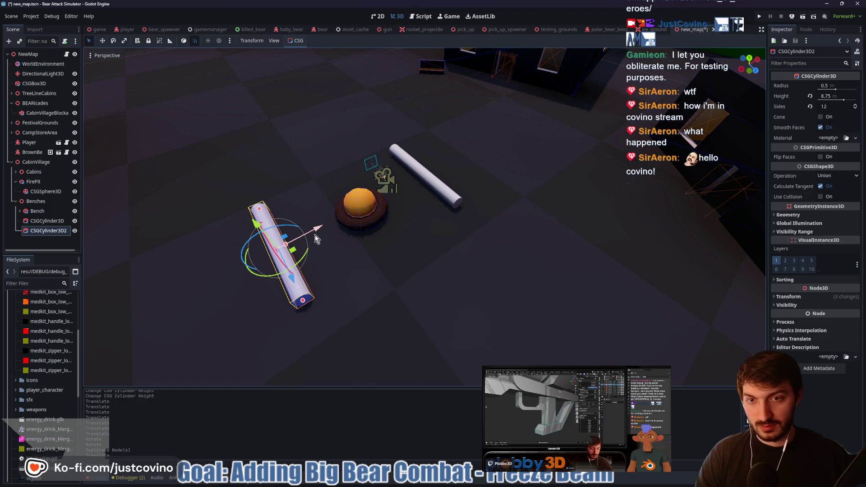
pyautogui.hotkey('ctrl', 'd')
pyautogui.moveTo(316, 239)
pyautogui.mouseDown()
pyautogui.moveTo(377, 202)
pyautogui.moveTo(329, 246)
pyautogui.moveTo(336, 198)
pyautogui.moveTo(398, 221)
pyautogui.mouseUp()
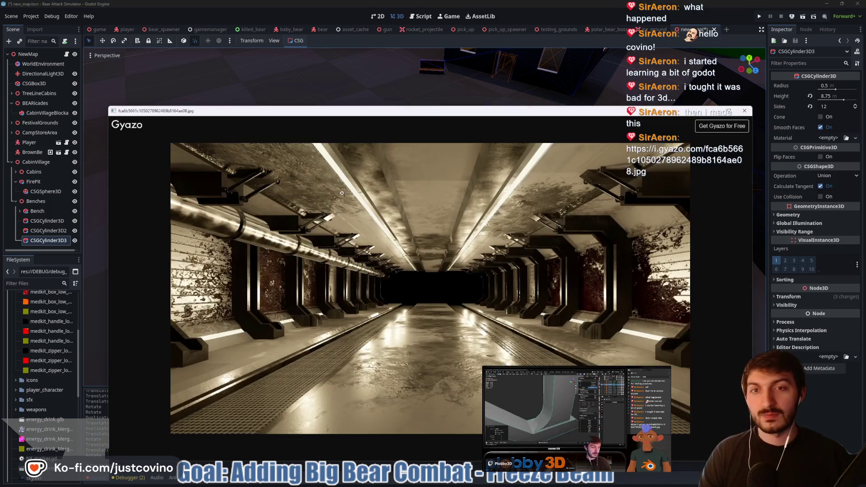
# Move the Gyazo image viewer up and left, then close it.
pyautogui.moveTo(466, 117); pyautogui.dragTo(458, 92)
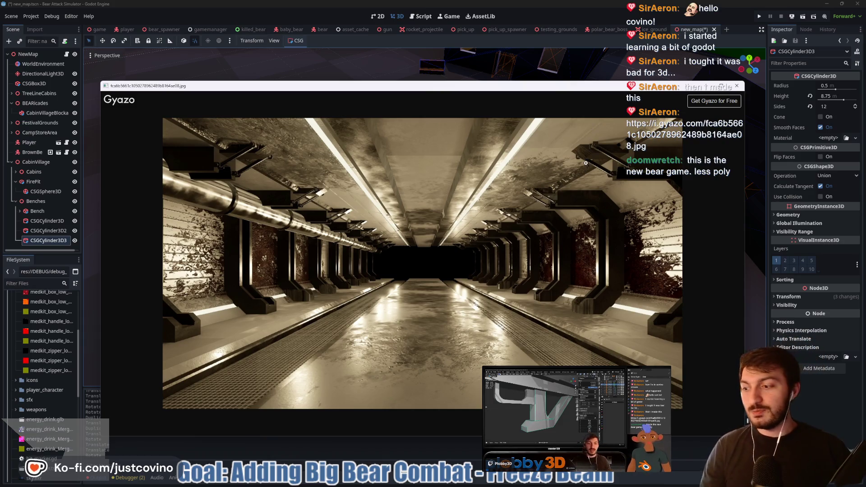
pyautogui.click(738, 87)
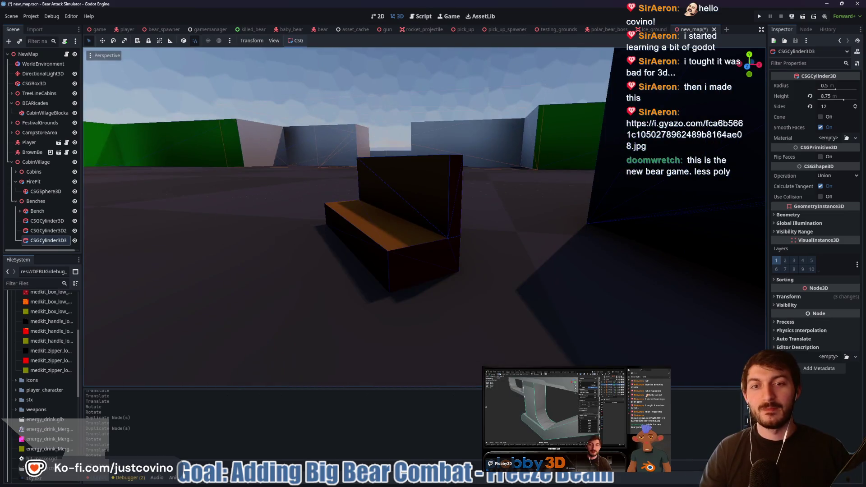
pyautogui.press('w')
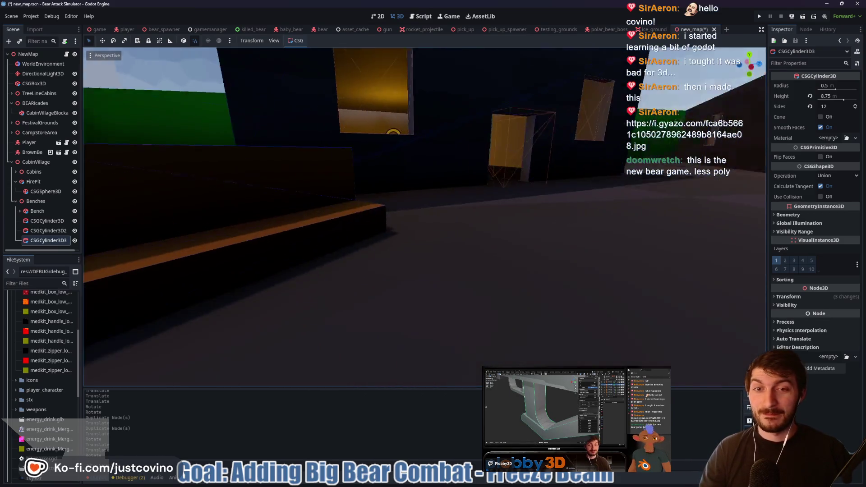
pyautogui.press('s')
pyautogui.press('w')
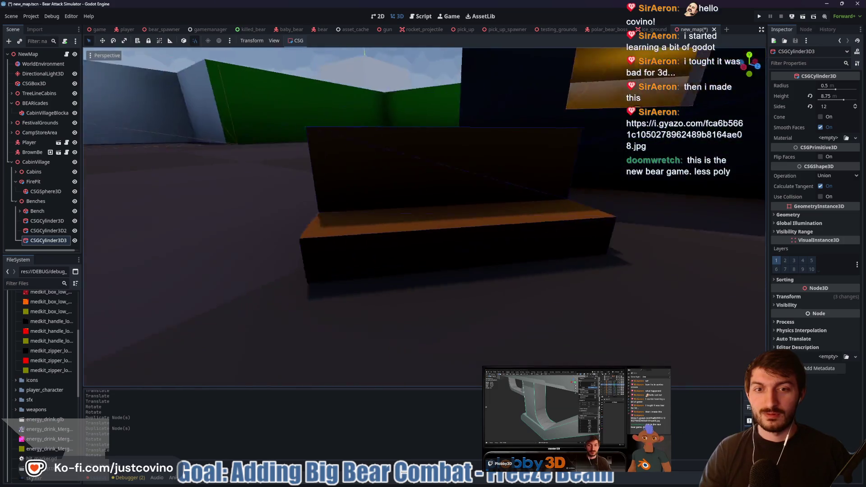
pyautogui.press('s')
pyautogui.press('w')
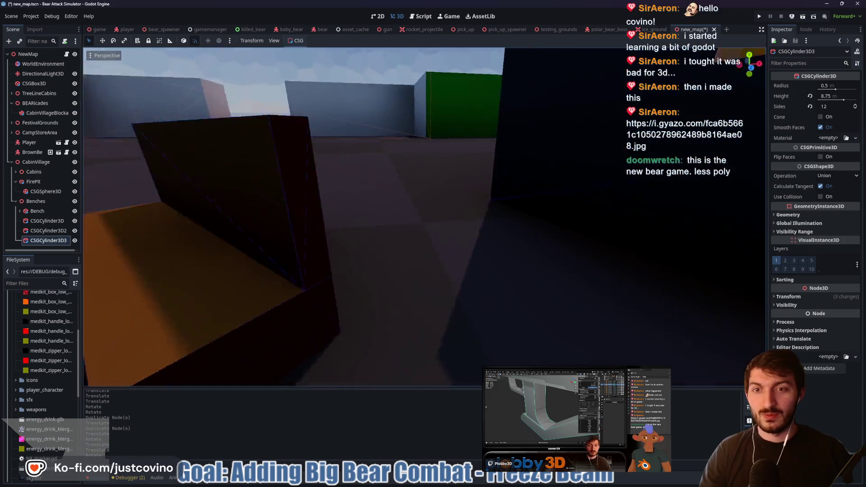
pyautogui.press('f')
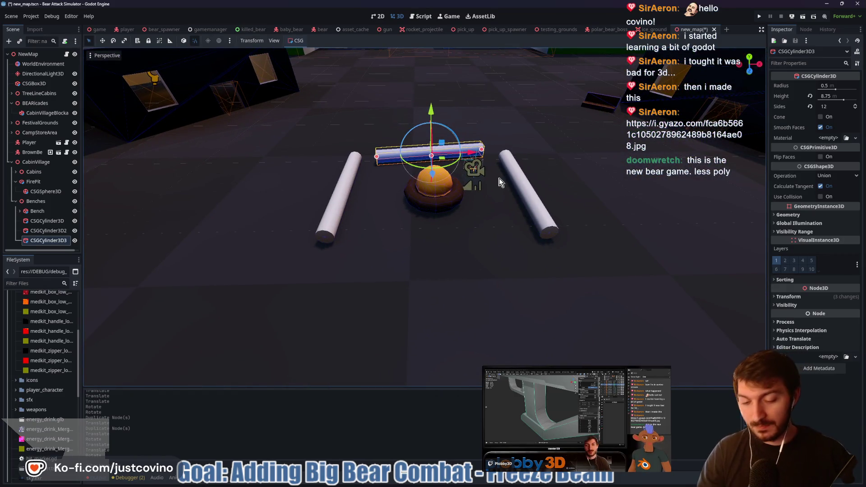
pyautogui.hotkey('ctrl', 'd')
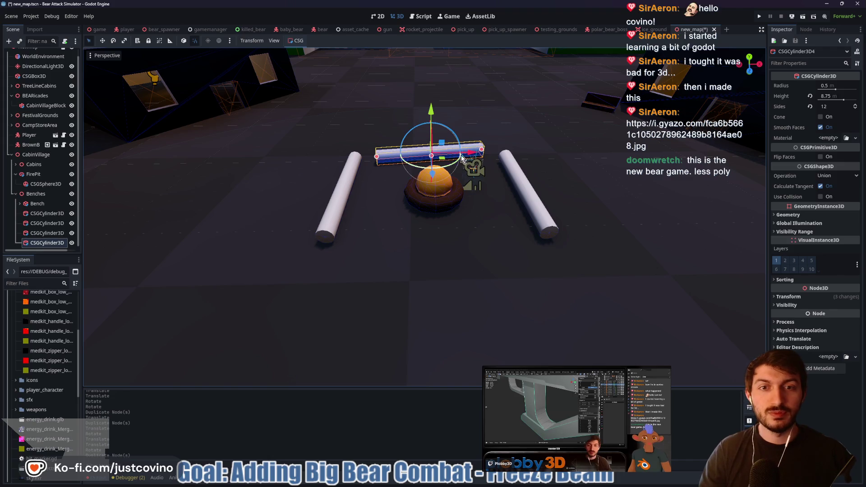
pyautogui.moveTo(430, 176); pyautogui.dragTo(441, 332)
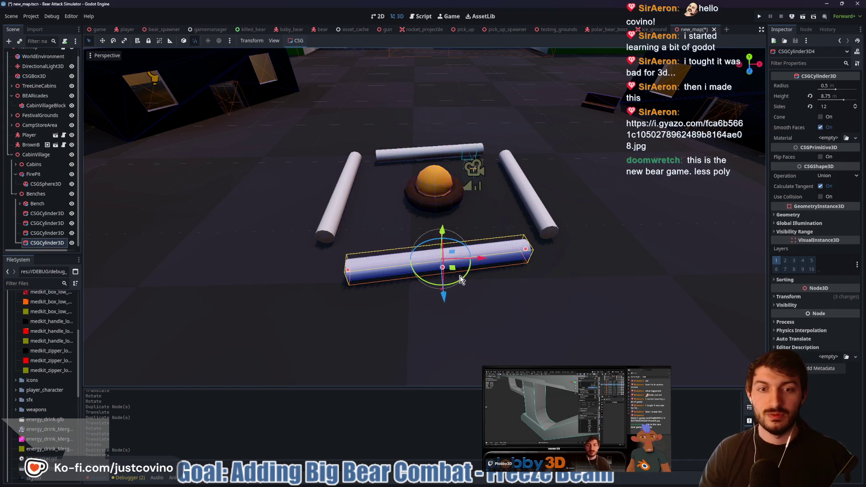
pyautogui.moveTo(558, 191); pyautogui.dragTo(522, 230)
pyautogui.click(47, 233)
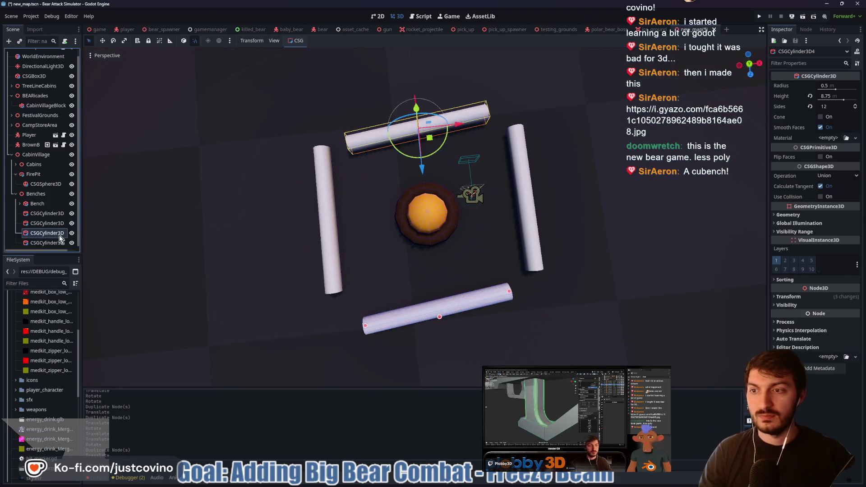
pyautogui.click(45, 223)
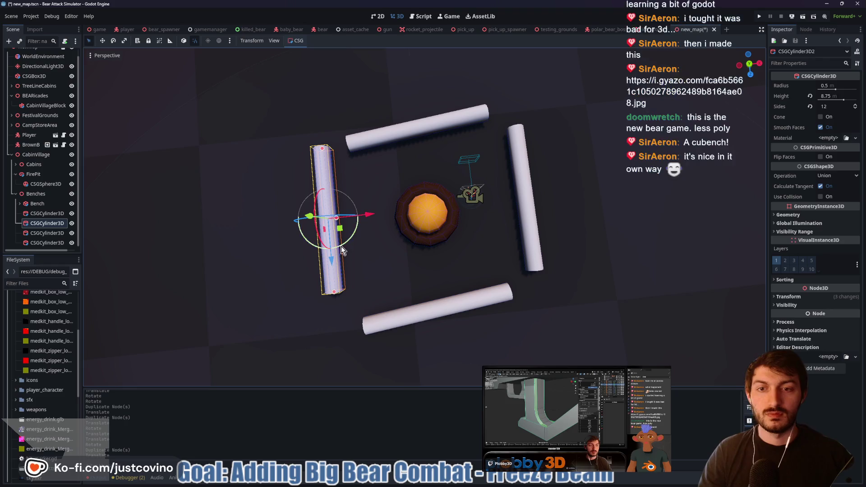
pyautogui.press('r')
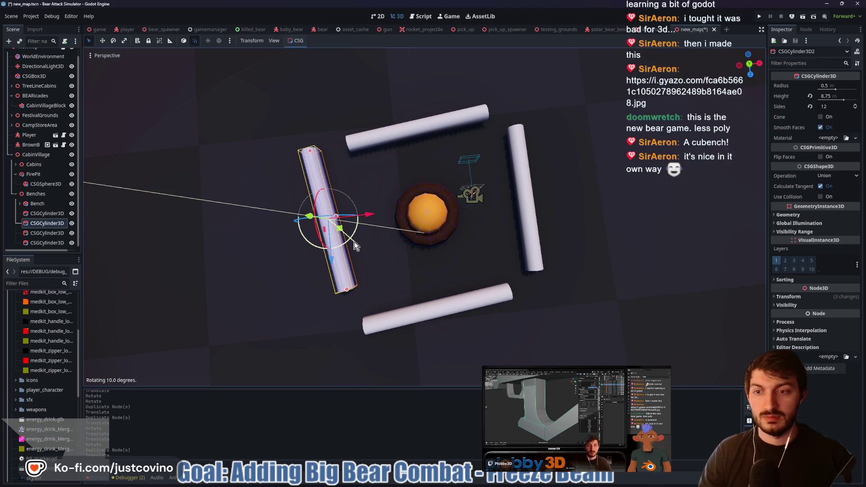
pyautogui.click(481, 233)
pyautogui.moveTo(481, 228); pyautogui.dragTo(495, 227)
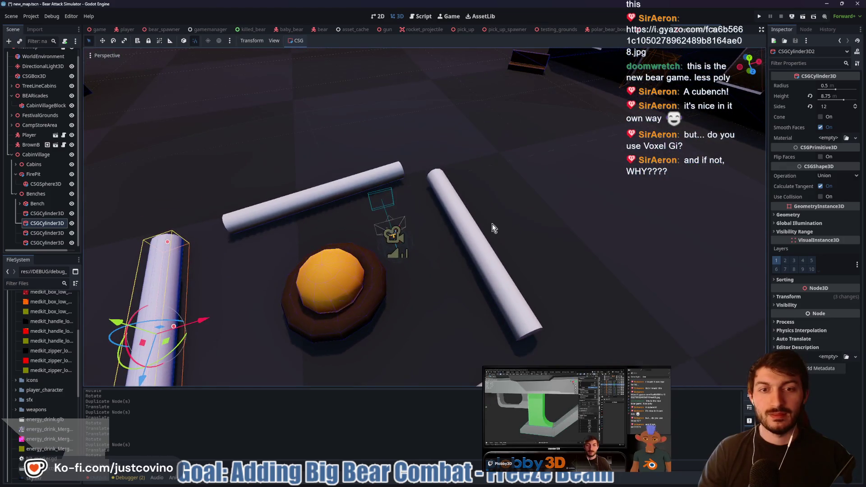
pyautogui.click(238, 239)
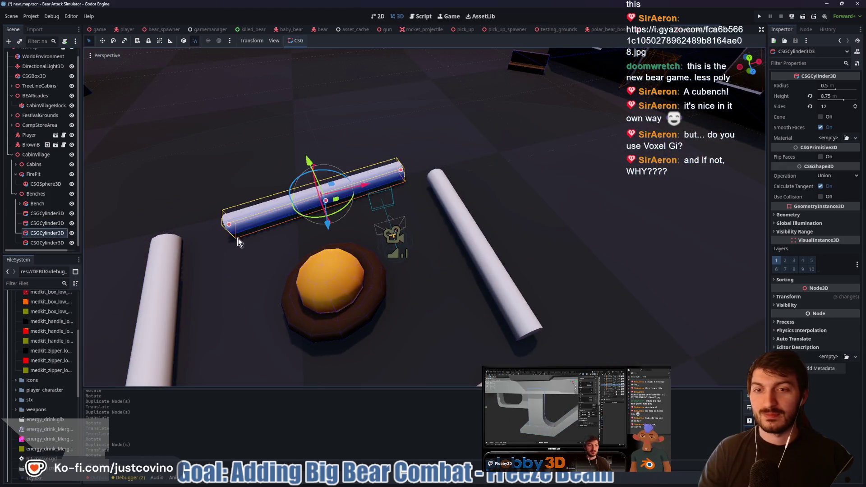
pyautogui.click(47, 243)
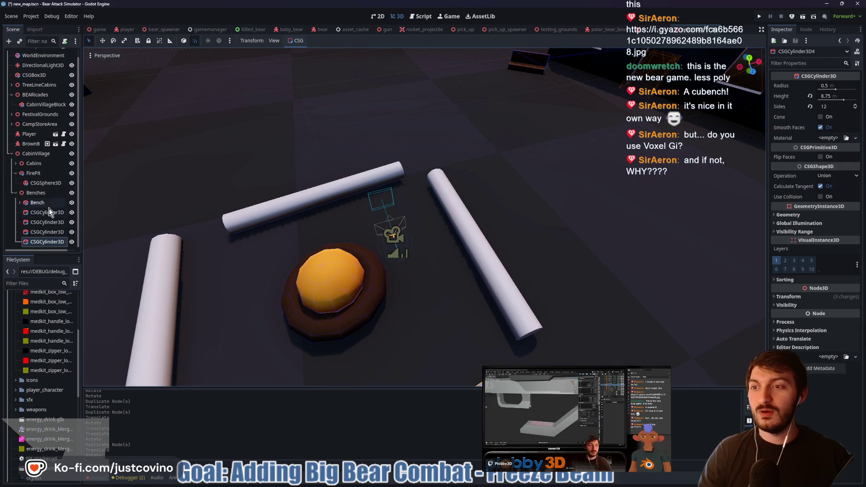
pyautogui.click(444, 236)
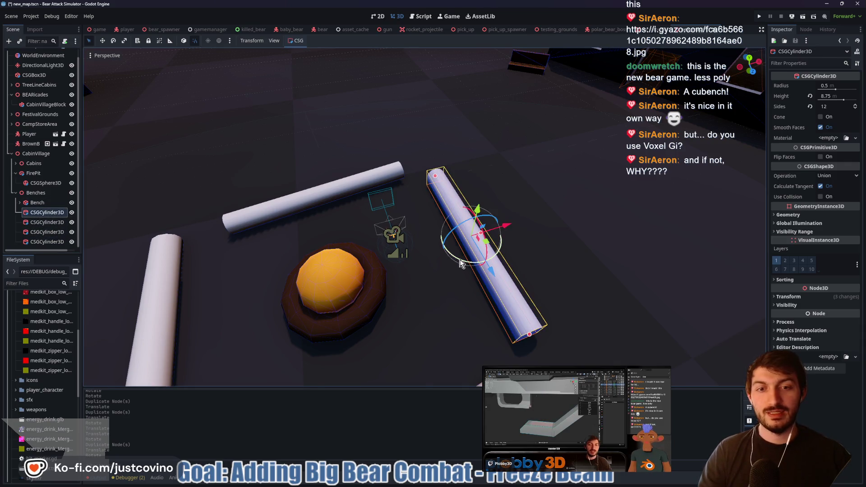
pyautogui.moveTo(463, 263); pyautogui.dragTo(477, 216)
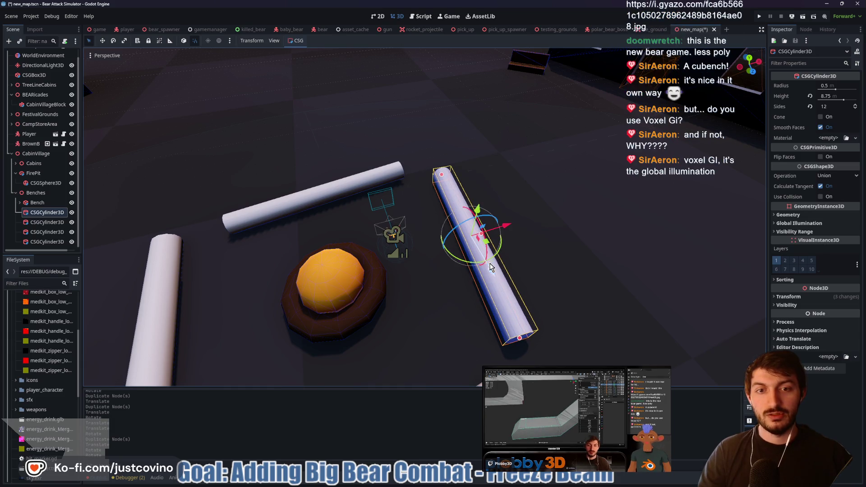
pyautogui.moveTo(495, 277); pyautogui.dragTo(495, 277)
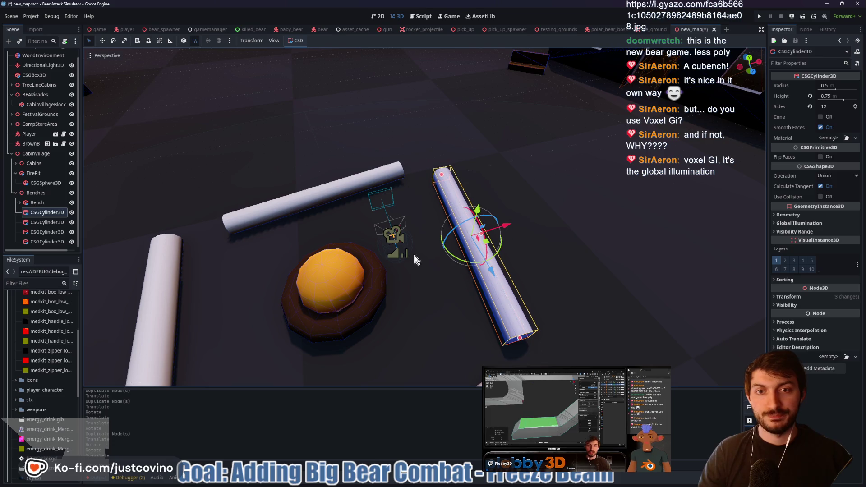
pyautogui.click(421, 277)
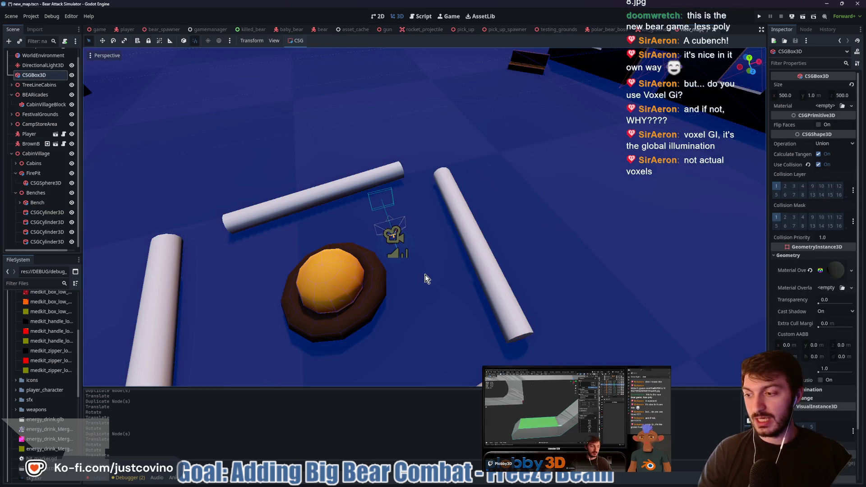
pyautogui.scroll(-10, 425, 270)
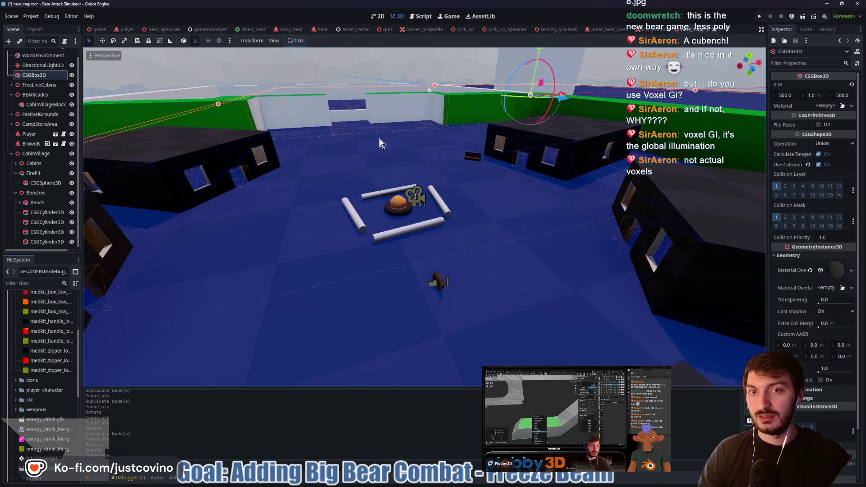
pyautogui.click(379, 75)
pyautogui.moveTo(379, 76)
pyautogui.mouseDown()
pyautogui.moveTo(340, 137)
pyautogui.moveTo(379, 156)
pyautogui.mouseUp()
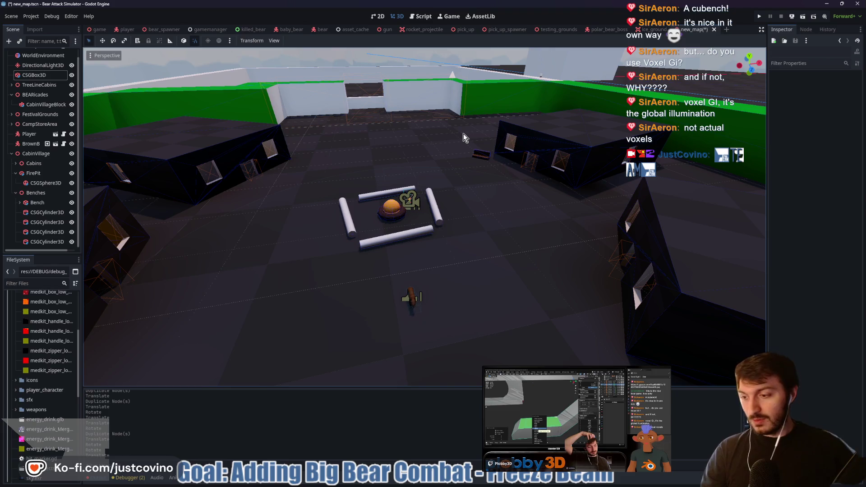
pyautogui.scroll(5, 424, 250)
pyautogui.moveTo(425, 250)
pyautogui.mouseDown()
pyautogui.moveTo(483, 212)
pyautogui.moveTo(464, 236)
pyautogui.mouseUp()
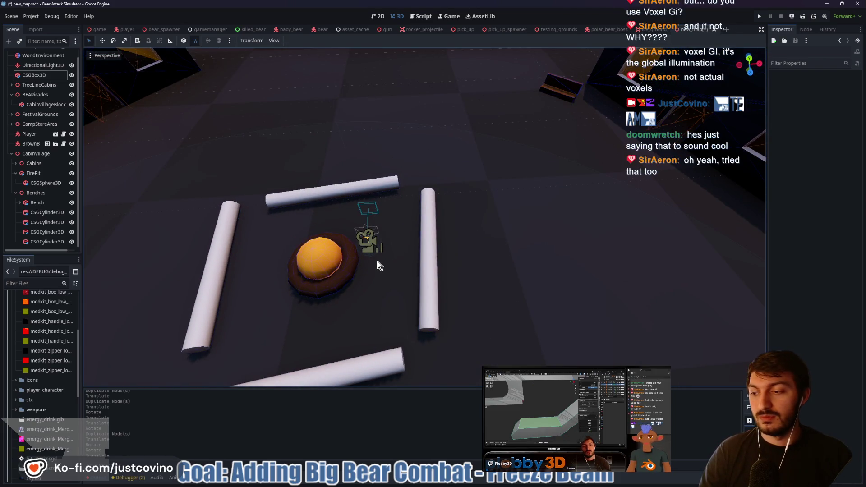
pyautogui.moveTo(304, 313); pyautogui.dragTo(351, 309)
pyautogui.moveTo(426, 296)
pyautogui.mouseDown()
pyautogui.moveTo(348, 316)
pyautogui.moveTo(356, 287)
pyautogui.moveTo(402, 255)
pyautogui.moveTo(345, 227)
pyautogui.moveTo(451, 309)
pyautogui.moveTo(388, 319)
pyautogui.moveTo(383, 280)
pyautogui.mouseUp()
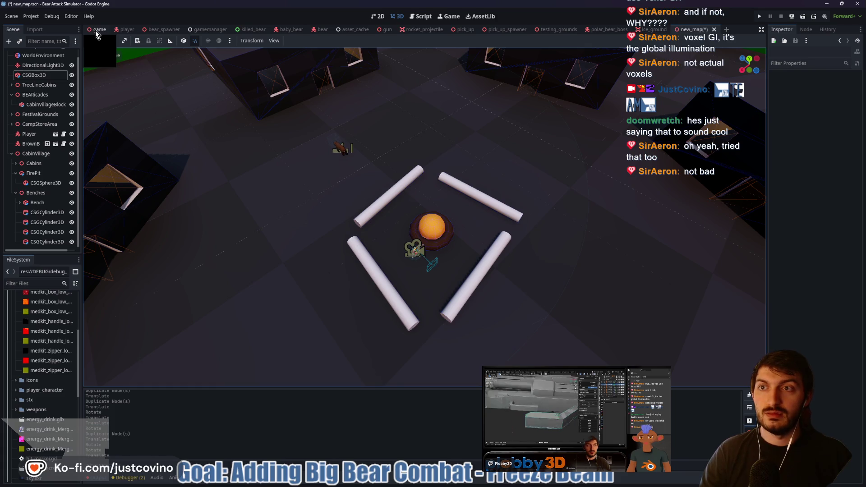
# In game.tscn, add a LightmapGI node as a child of the Game root.
pyautogui.click(96, 31)
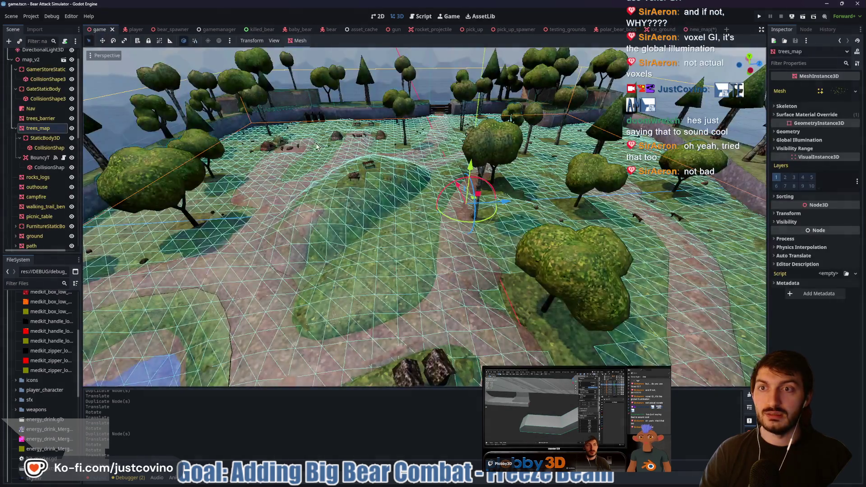
pyautogui.click(11, 59)
pyautogui.click(27, 55)
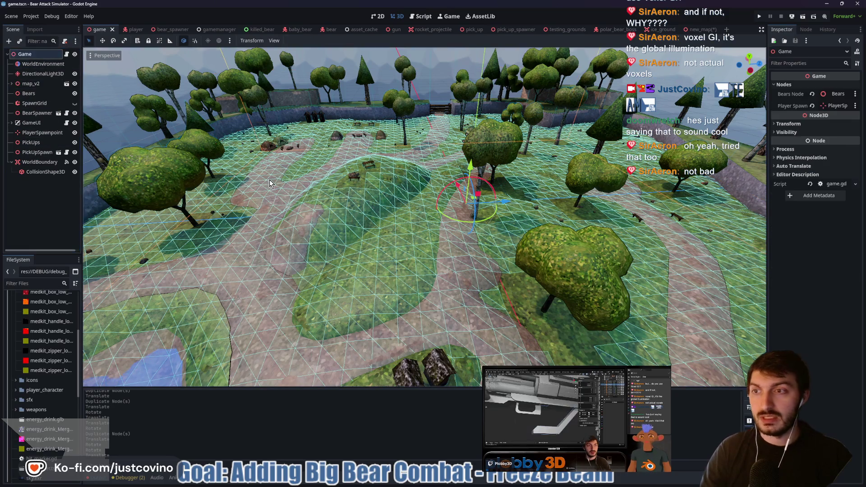
pyautogui.hotkey('ctrl', 'a')
pyautogui.write('ligh')
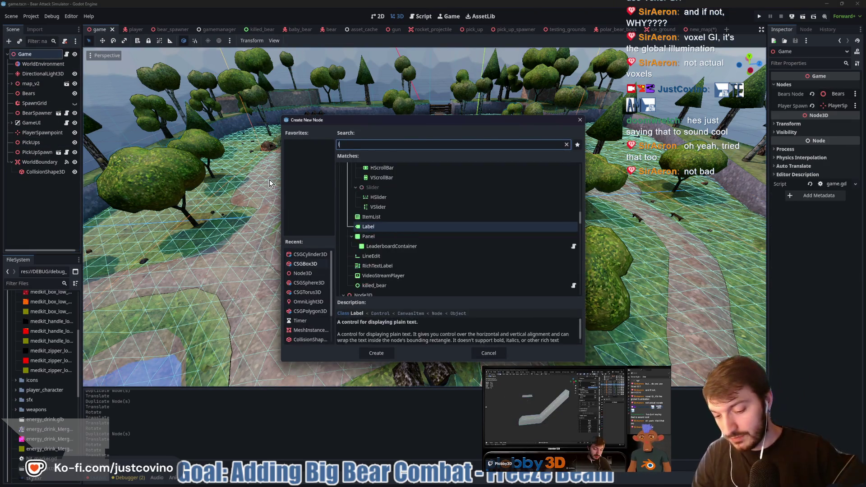
pyautogui.press('Return')
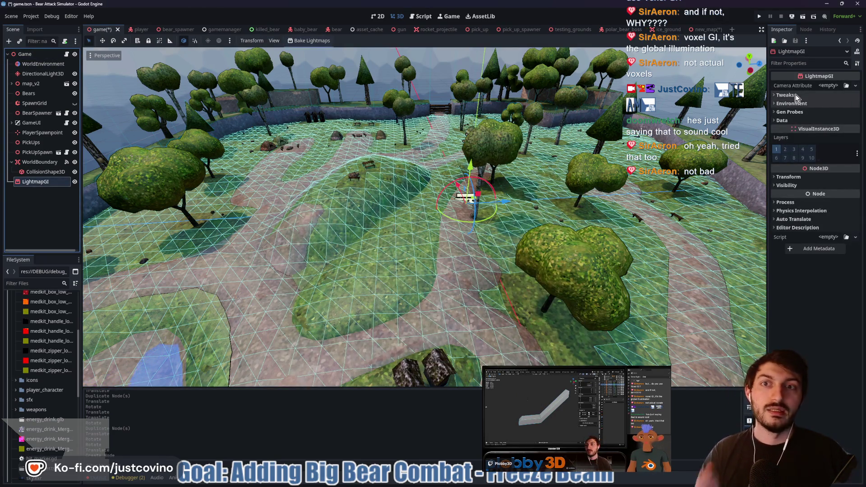
# Bake lightmaps and save the bake file as game_lights.lmbake.
pyautogui.click(312, 41)
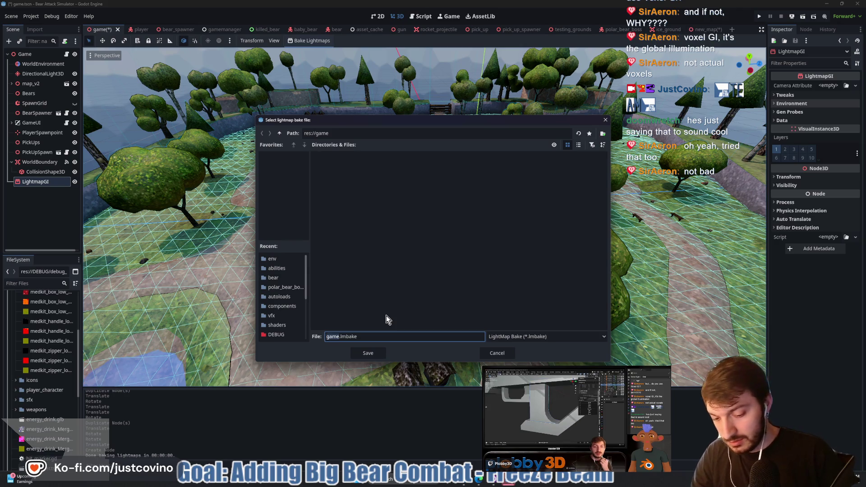
pyautogui.press('Right')
pyautogui.write('_lights')
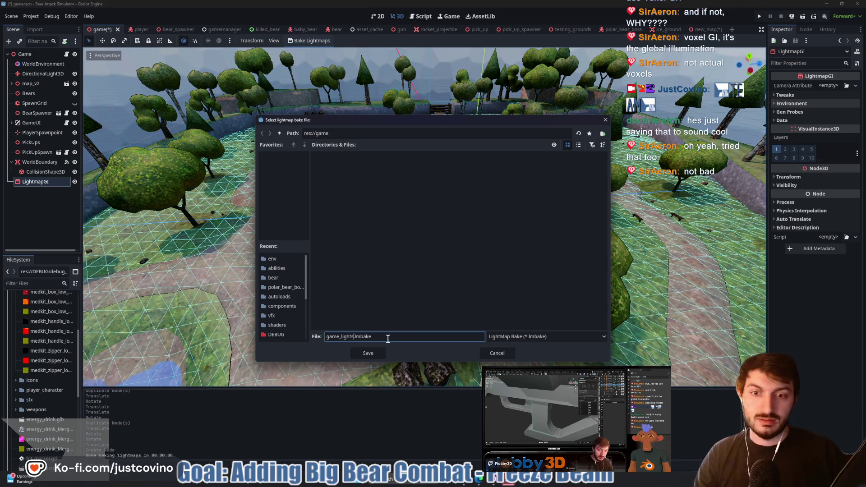
pyautogui.click(368, 353)
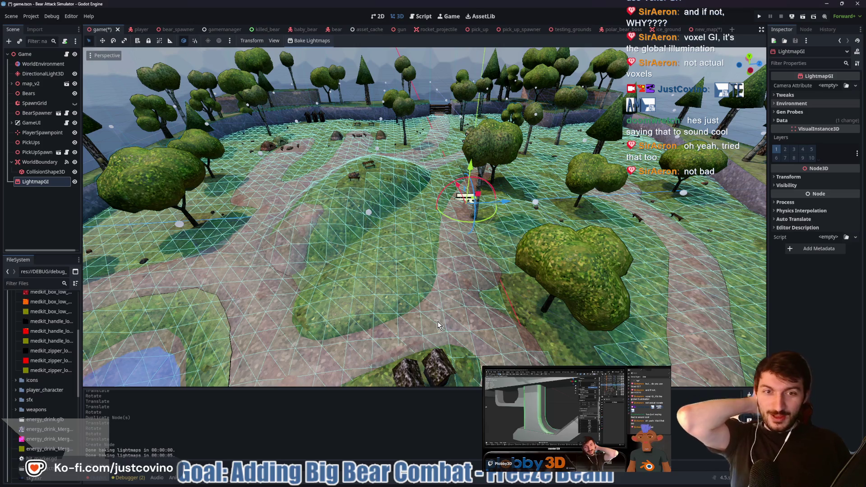
# Save game.tscn with its baked lighting.
pyautogui.hotkey('ctrl', 's')
pyautogui.scroll(-3, 451, 245)
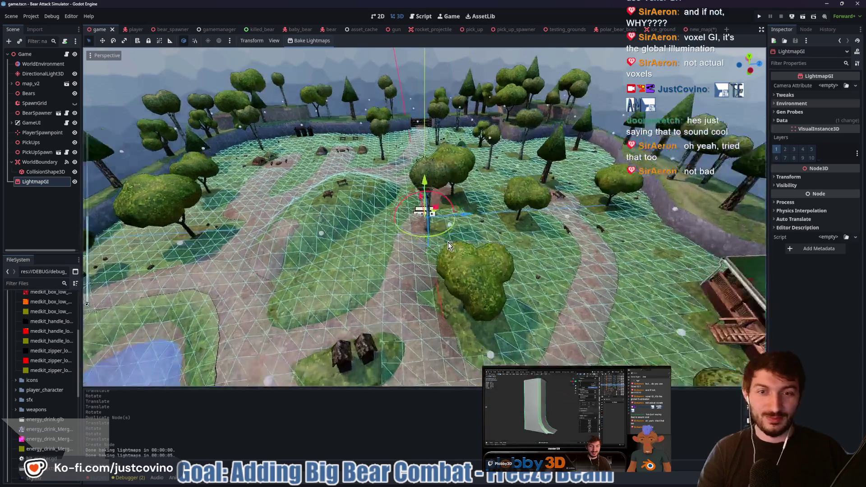
pyautogui.scroll(5, 448, 242)
pyautogui.scroll(-3, 422, 260)
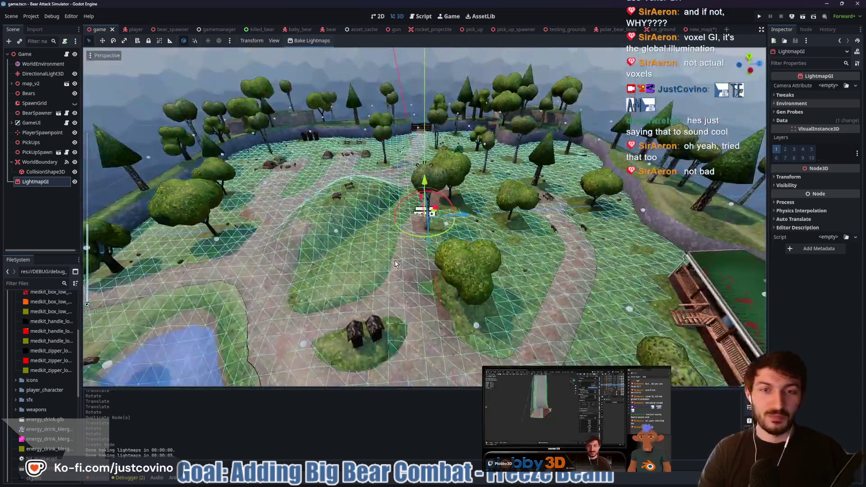
pyautogui.scroll(-4, 395, 262)
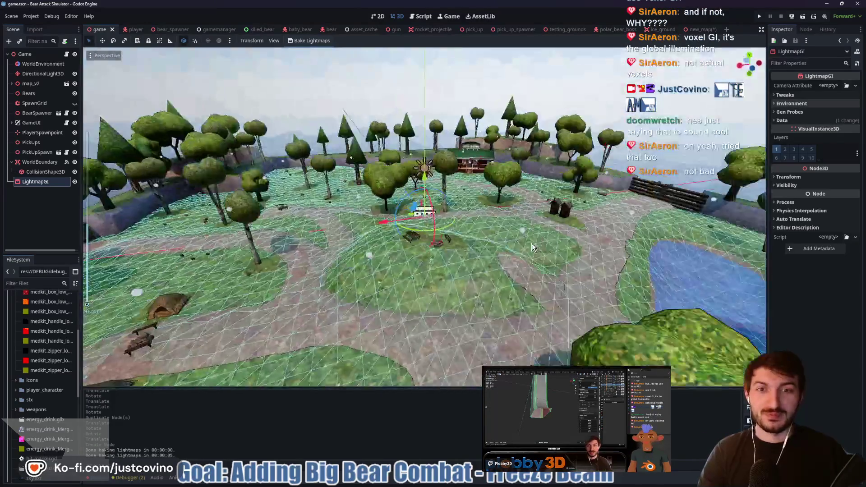
pyautogui.scroll(2, 482, 254)
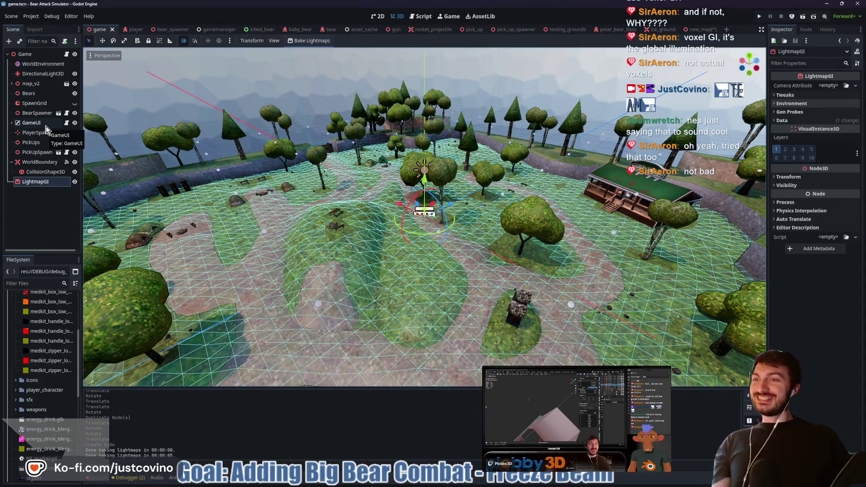
# Inspect the DirectionalLight3D settings and the LightmapGI transform, probe and environment sections.
pyautogui.click(43, 74)
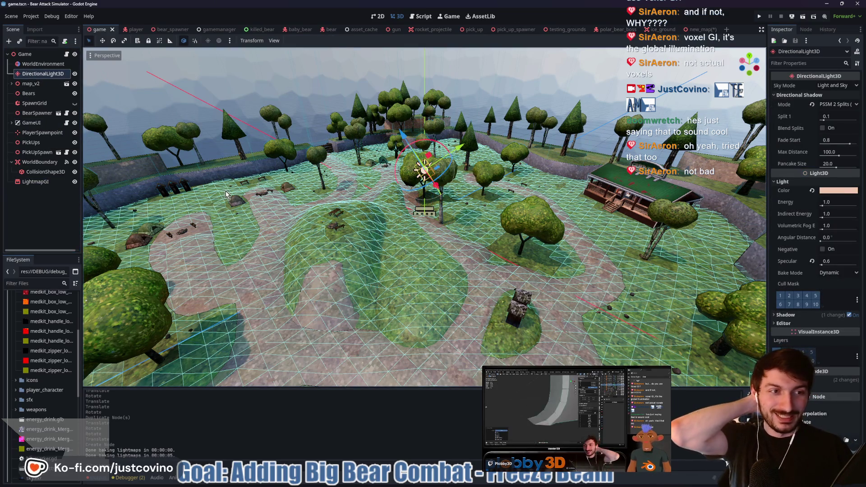
pyautogui.click(35, 182)
pyautogui.moveTo(317, 148)
pyautogui.mouseDown()
pyautogui.moveTo(318, 188)
pyautogui.moveTo(305, 180)
pyautogui.moveTo(453, 210)
pyautogui.moveTo(585, 200)
pyautogui.mouseUp()
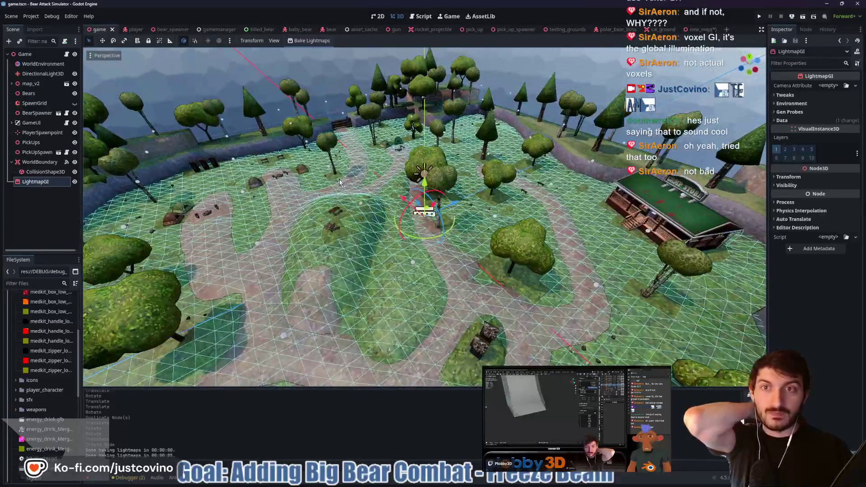
pyautogui.click(788, 177)
pyautogui.click(788, 176)
pyautogui.click(786, 113)
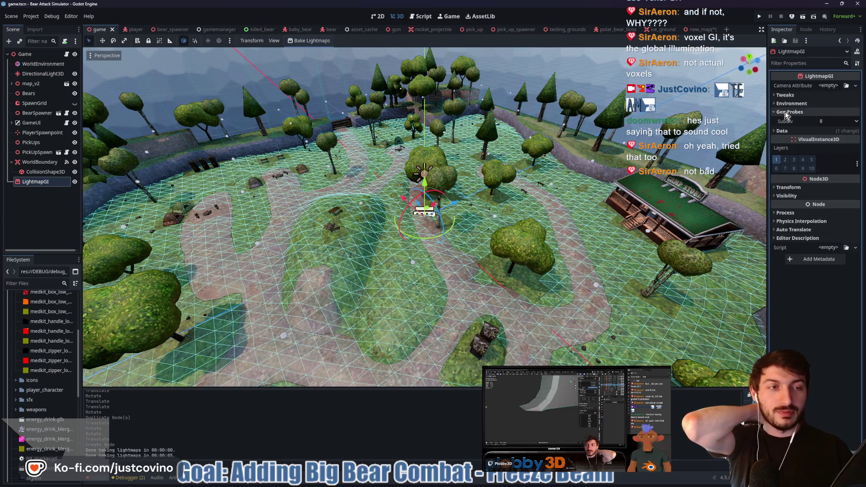
pyautogui.click(787, 113)
pyautogui.click(790, 104)
pyautogui.click(791, 103)
pyautogui.click(790, 103)
pyautogui.click(790, 104)
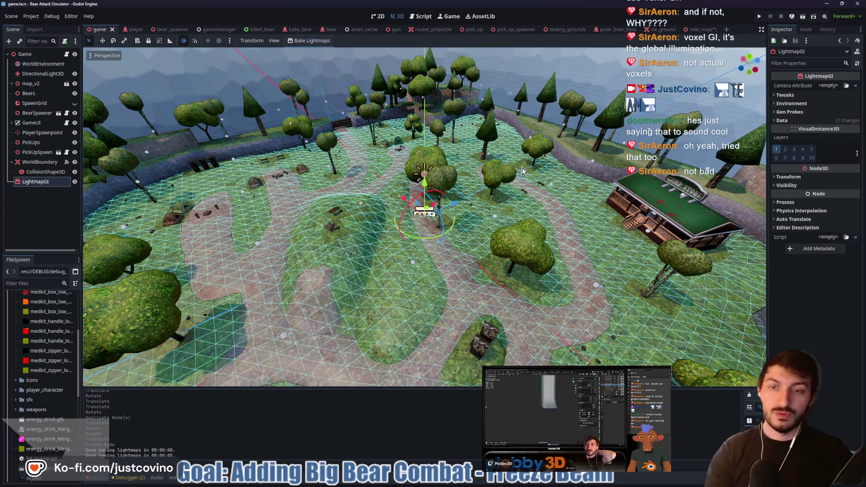
# Save game.tscn again, then switch to the new_map scene and save it too.
pyautogui.hotkey('ctrl', 's')
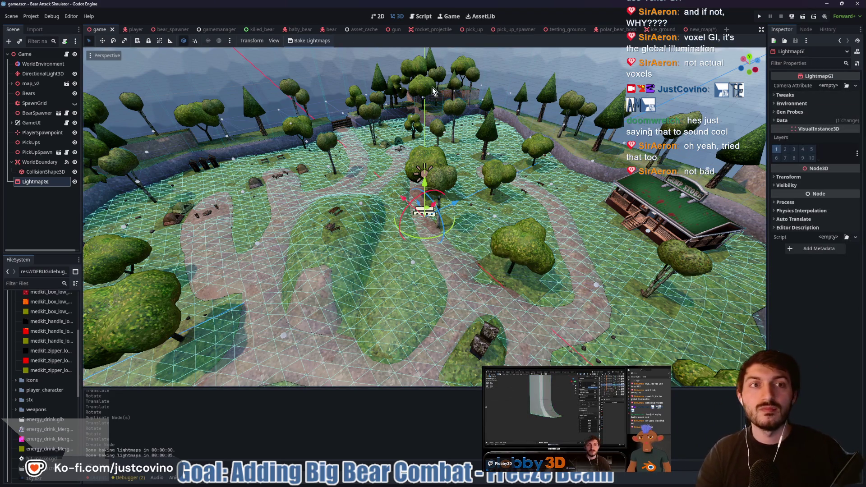
pyautogui.hotkey('ctrl', 'shift', 'Tab')
pyautogui.hotkey('ctrl', 's')
pyautogui.moveTo(450, 179)
pyautogui.mouseDown()
pyautogui.moveTo(474, 191)
pyautogui.moveTo(300, 174)
pyautogui.moveTo(386, 194)
pyautogui.moveTo(443, 161)
pyautogui.moveTo(311, 207)
pyautogui.moveTo(326, 187)
pyautogui.moveTo(345, 217)
pyautogui.mouseUp()
pyautogui.scroll(-2, 375, 181)
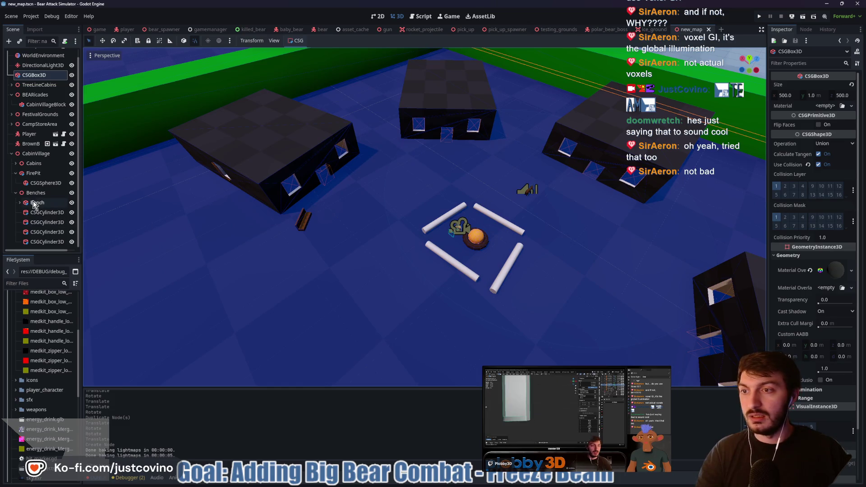
# Rename the four log cylinders to Log.
pyautogui.click(46, 213)
pyautogui.keyDown('shift'); pyautogui.click(44, 242); pyautogui.keyUp('shift')
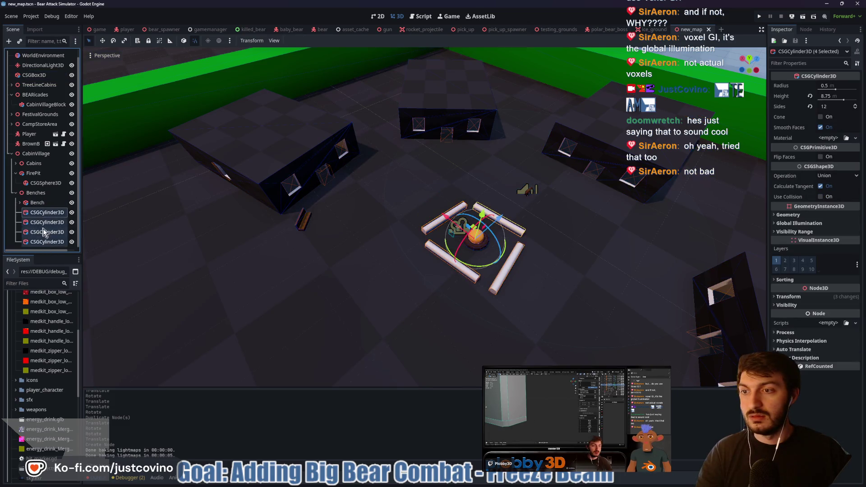
pyautogui.press('F2')
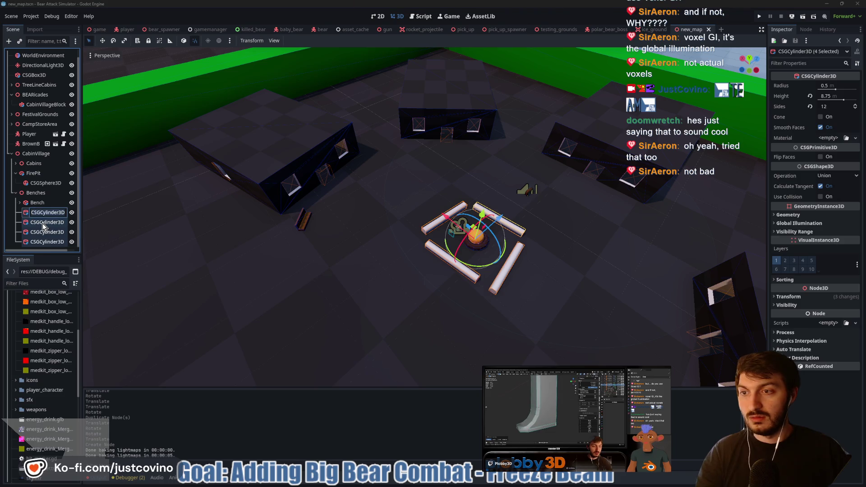
pyautogui.write('Log')
pyautogui.press('Return')
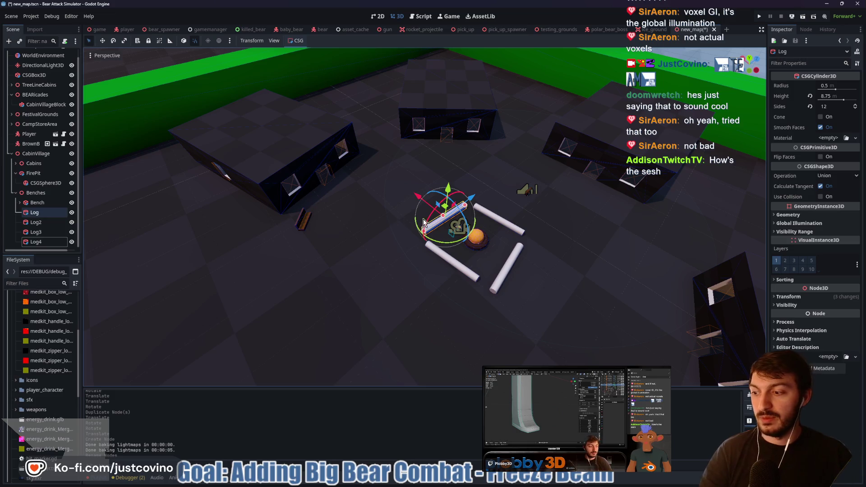
# Give Log a new StandardMaterial3D with a dark brown albedo colour, then deselect.
pyautogui.moveTo(513, 231); pyautogui.dragTo(462, 212)
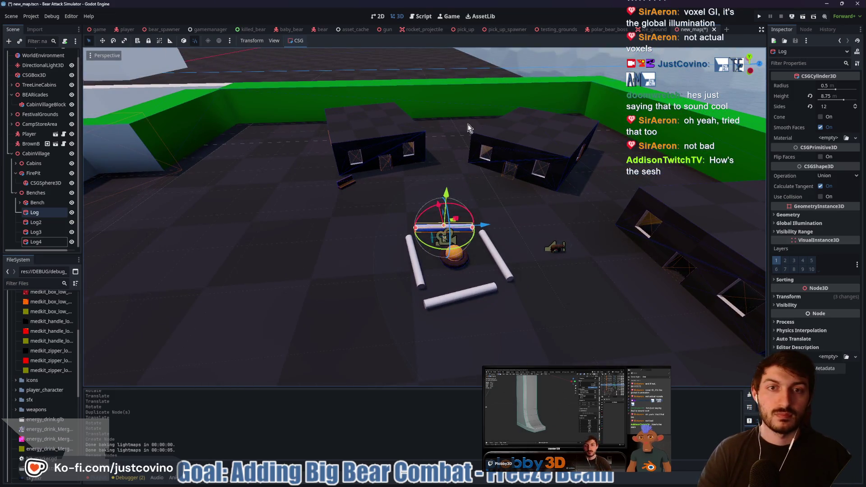
pyautogui.click(830, 138)
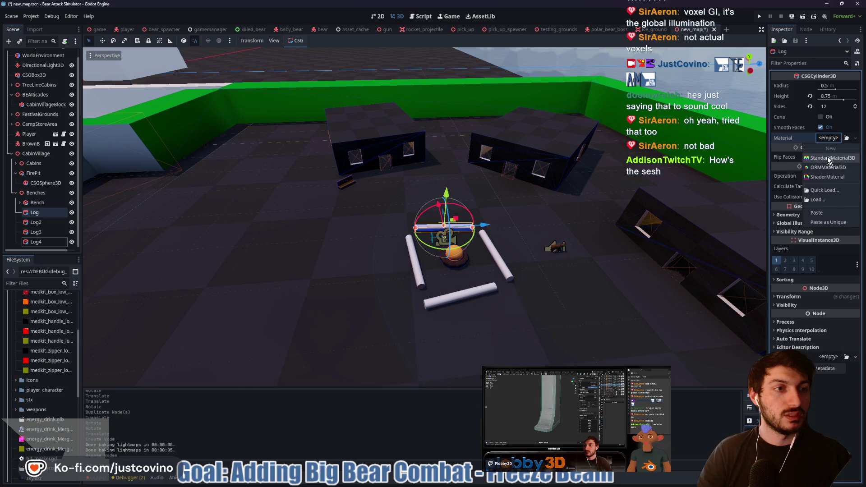
pyautogui.click(828, 159)
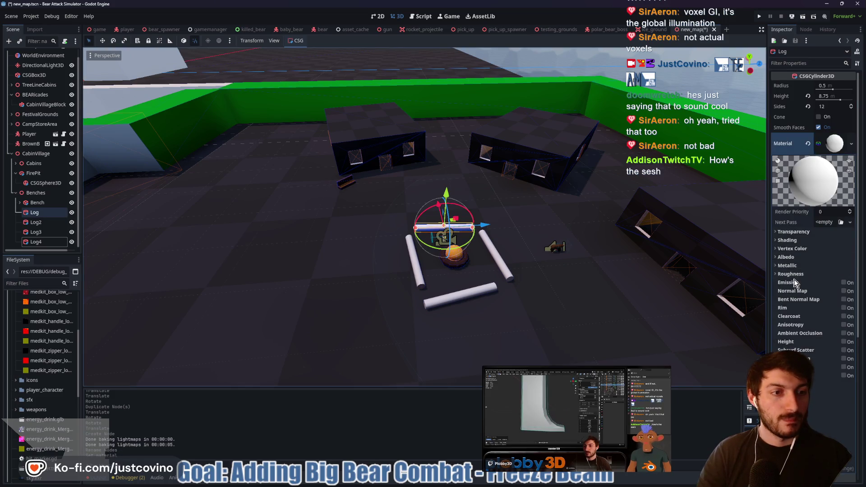
pyautogui.click(786, 257)
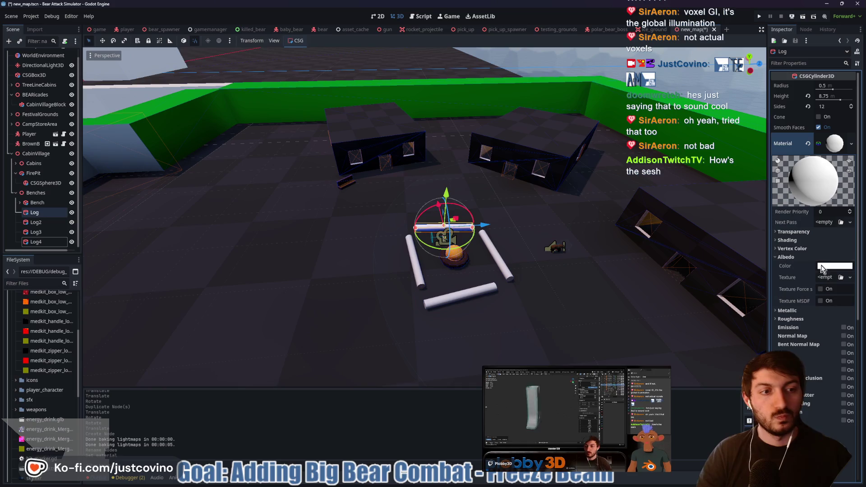
pyautogui.click(832, 266)
pyautogui.moveTo(857, 296); pyautogui.dragTo(857, 290)
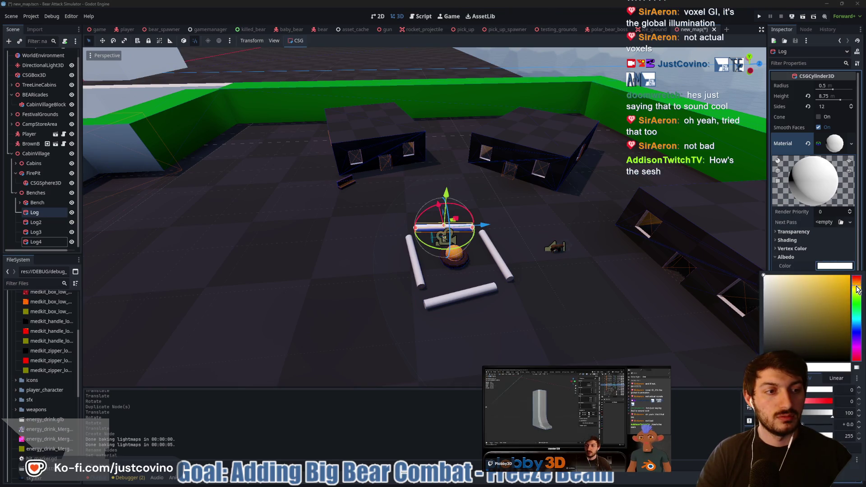
pyautogui.click(844, 337)
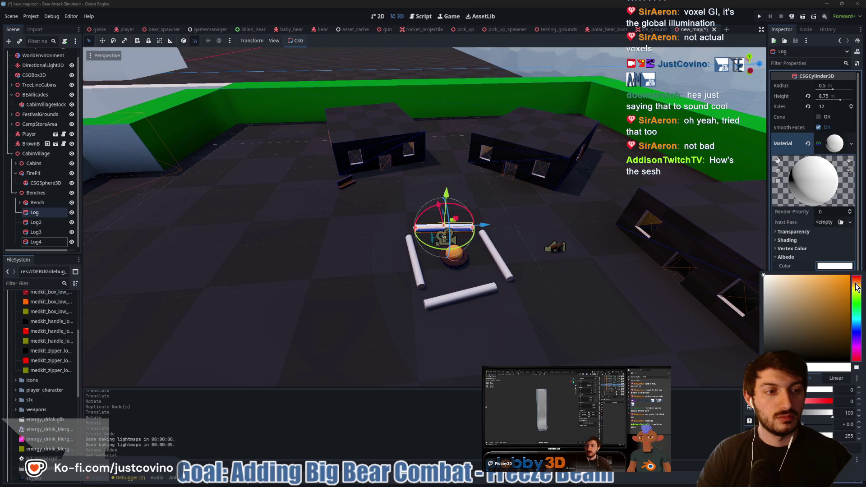
pyautogui.click(825, 270)
pyautogui.click(795, 319)
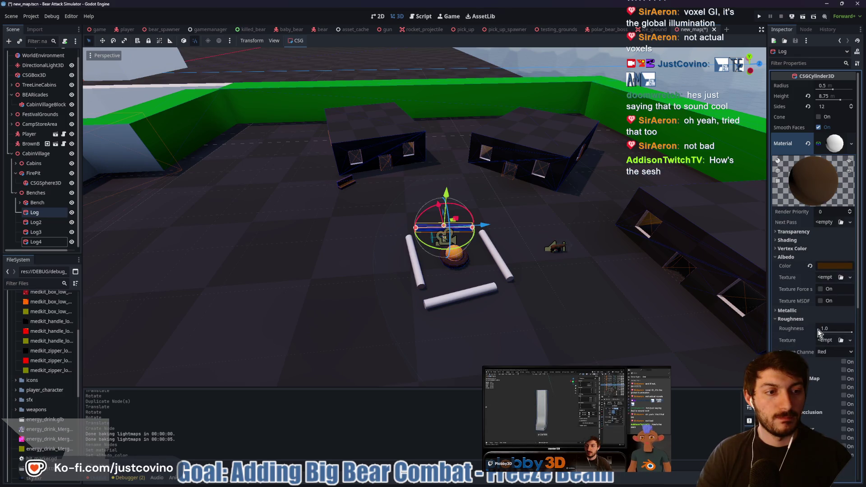
pyautogui.click(790, 319)
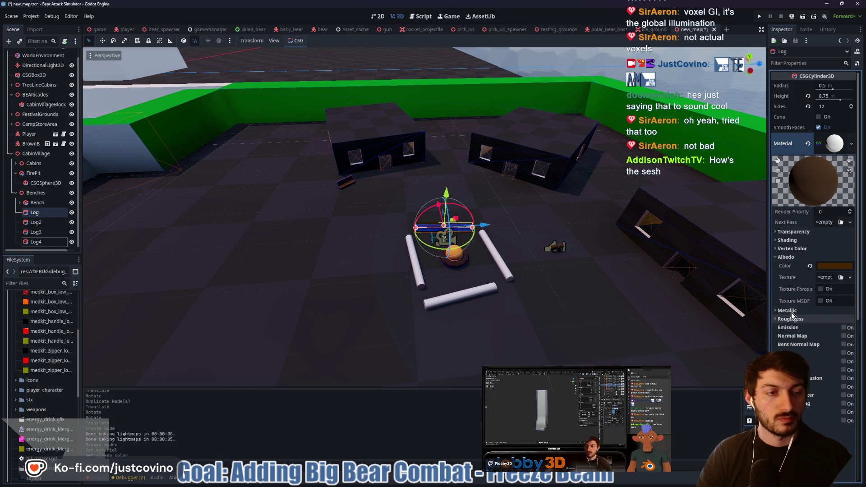
pyautogui.click(582, 220)
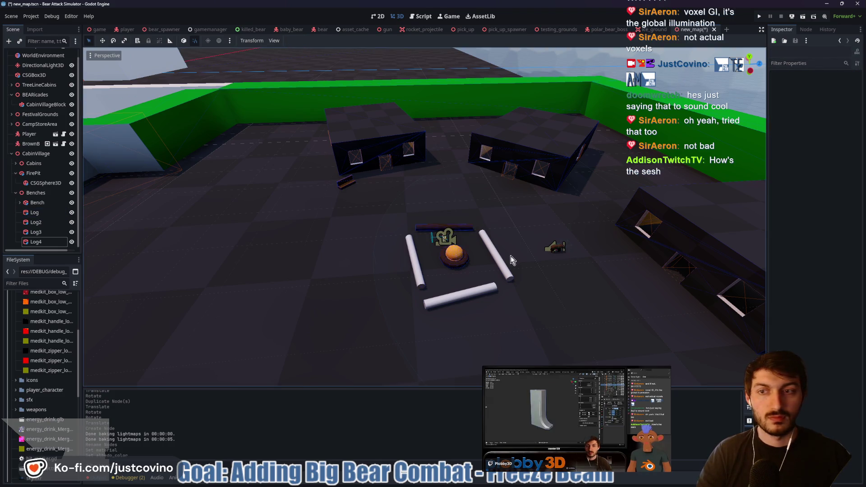
# Copy the brown material from Log and paste it onto Log2.
pyautogui.click(42, 242)
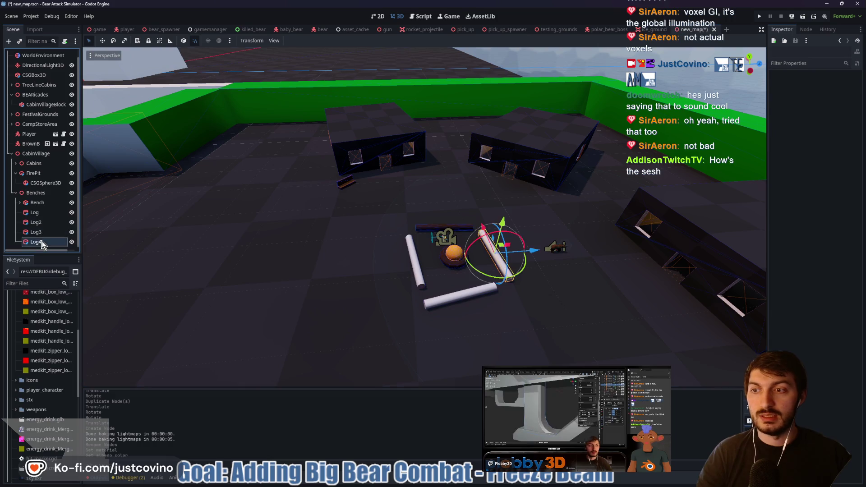
pyautogui.click(43, 213)
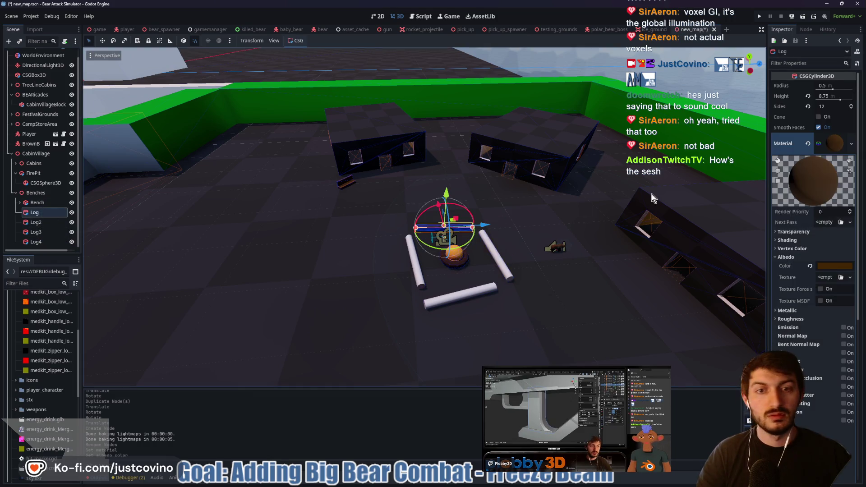
pyautogui.click(833, 147)
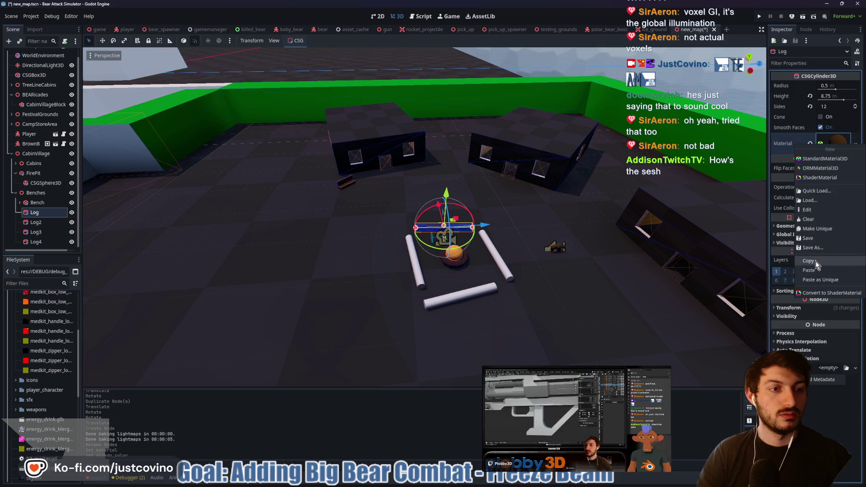
pyautogui.click(37, 222)
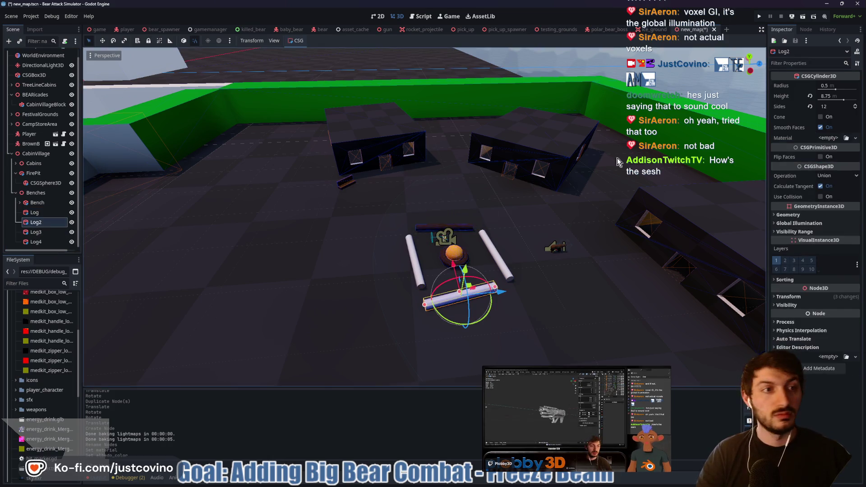
pyautogui.click(832, 141)
pyautogui.click(830, 201)
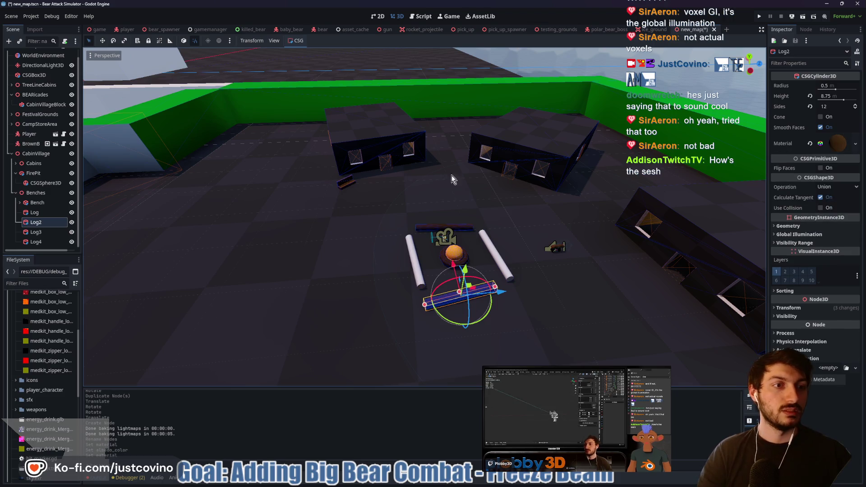
# Paste the same brown material onto Log3 and Log4, then deselect.
pyautogui.click(36, 232)
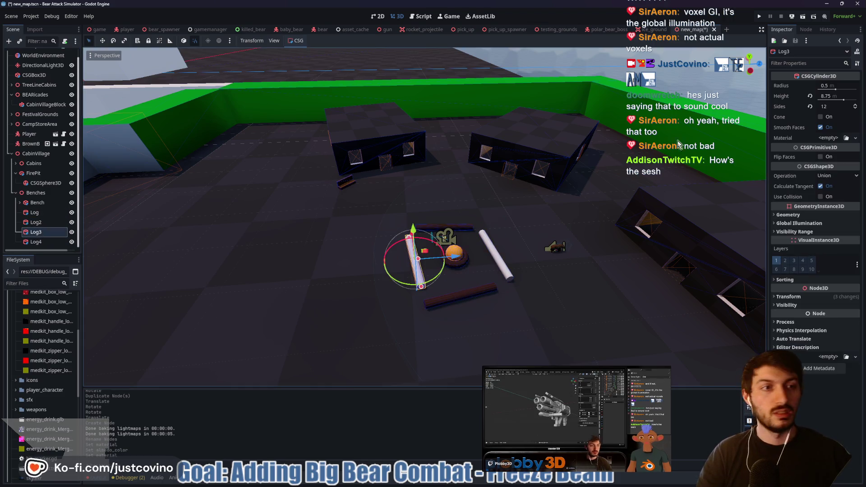
pyautogui.click(829, 140)
pyautogui.click(830, 200)
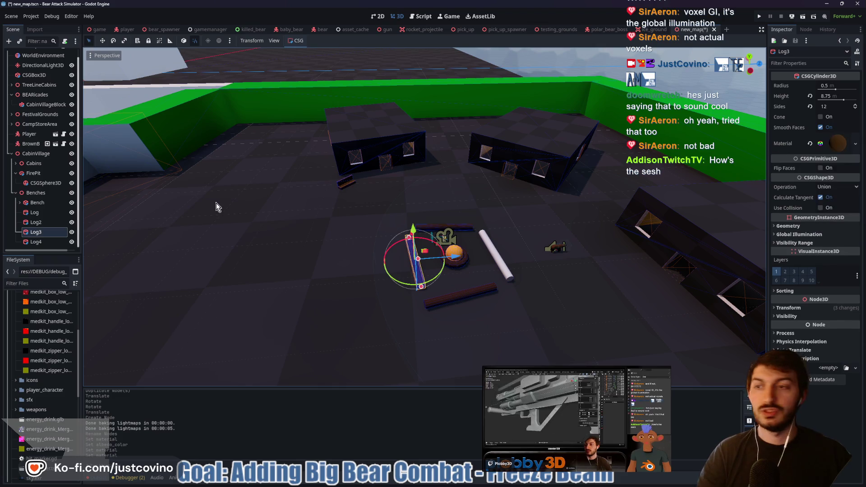
pyautogui.click(37, 243)
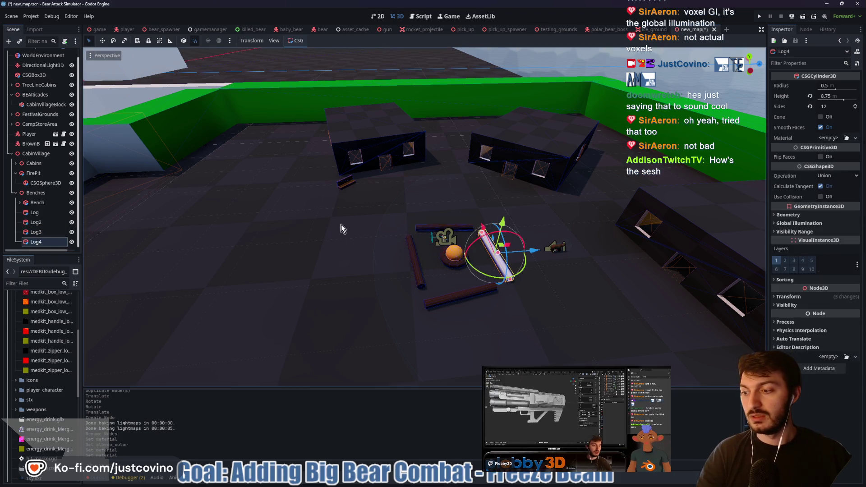
pyautogui.click(829, 139)
pyautogui.click(826, 208)
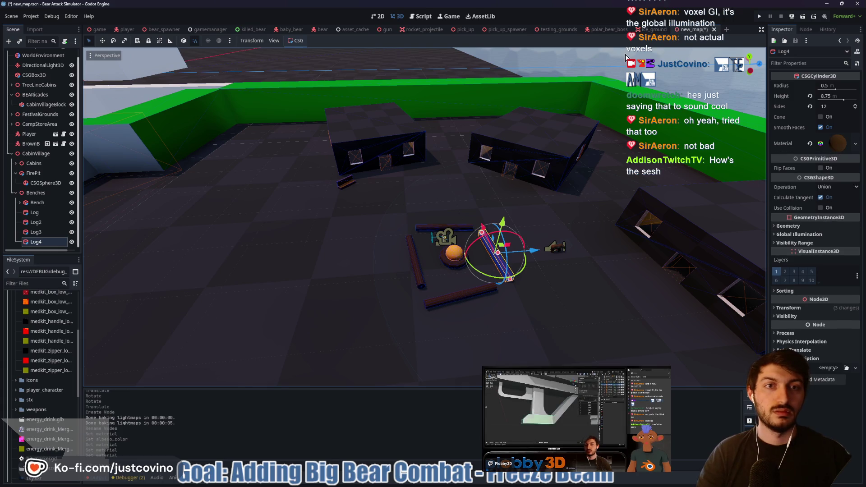
pyautogui.click(622, 73)
pyautogui.moveTo(474, 177)
pyautogui.mouseDown()
pyautogui.moveTo(594, 175)
pyautogui.moveTo(571, 146)
pyautogui.moveTo(504, 194)
pyautogui.moveTo(492, 164)
pyautogui.mouseUp()
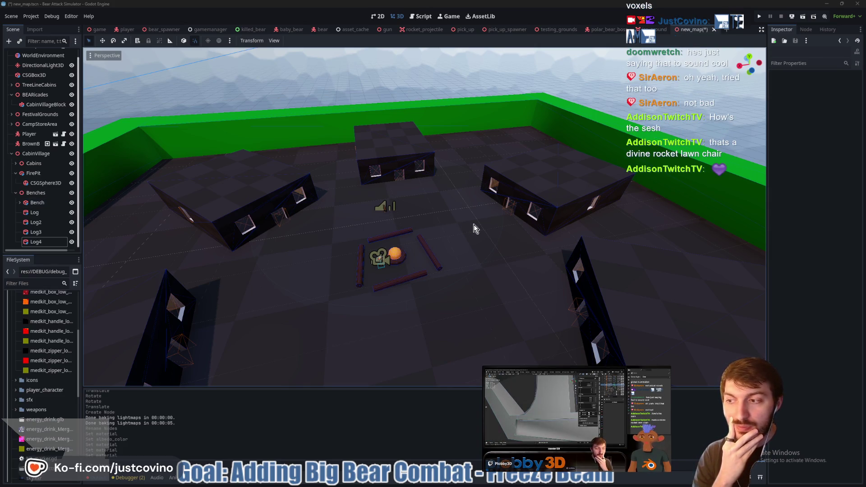
pyautogui.moveTo(475, 229)
pyautogui.mouseDown()
pyautogui.moveTo(368, 232)
pyautogui.moveTo(408, 232)
pyautogui.moveTo(477, 212)
pyautogui.moveTo(475, 172)
pyautogui.moveTo(429, 142)
pyautogui.moveTo(369, 190)
pyautogui.moveTo(343, 238)
pyautogui.moveTo(332, 284)
pyautogui.moveTo(457, 280)
pyautogui.moveTo(510, 237)
pyautogui.moveTo(569, 215)
pyautogui.mouseUp()
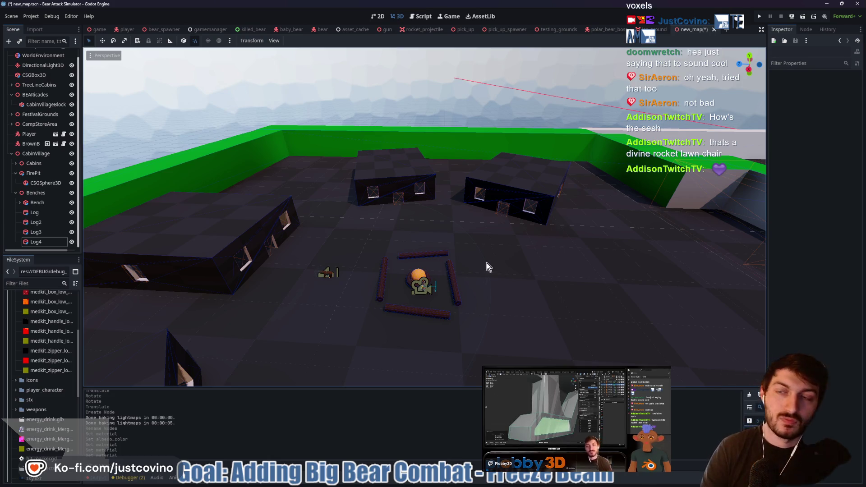
pyautogui.moveTo(481, 229)
pyautogui.mouseDown()
pyautogui.moveTo(571, 237)
pyautogui.moveTo(550, 207)
pyautogui.moveTo(515, 233)
pyautogui.mouseUp()
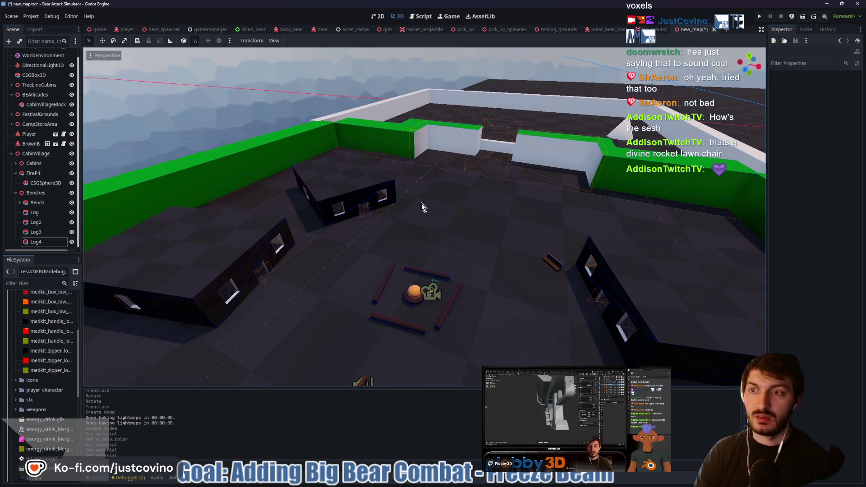
pyautogui.click(553, 263)
pyautogui.moveTo(387, 233); pyautogui.dragTo(406, 245)
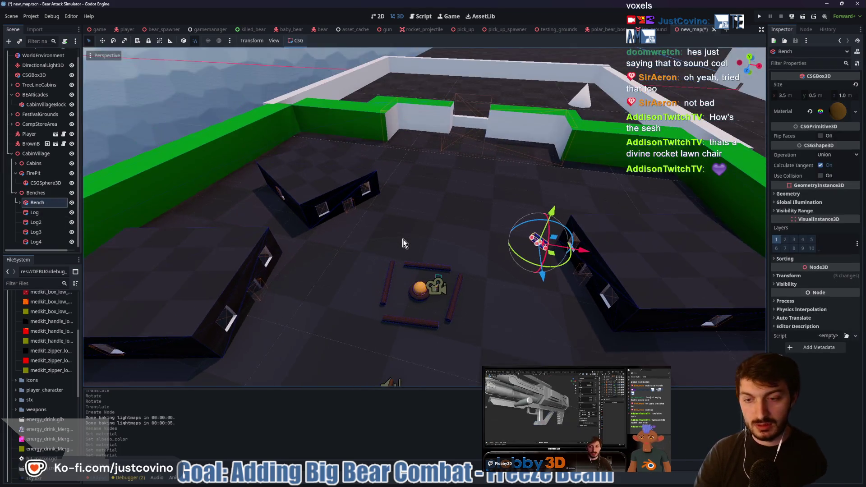
# Duplicate the bench into Bench2, tilted 15° and slid along a cabin wall.
pyautogui.hotkey('ctrl', 'd')
pyautogui.moveTo(562, 266)
pyautogui.mouseDown()
pyautogui.moveTo(361, 237)
pyautogui.moveTo(402, 226)
pyautogui.moveTo(409, 212)
pyautogui.mouseUp()
pyautogui.press('f')
pyautogui.scroll(4, 375, 248)
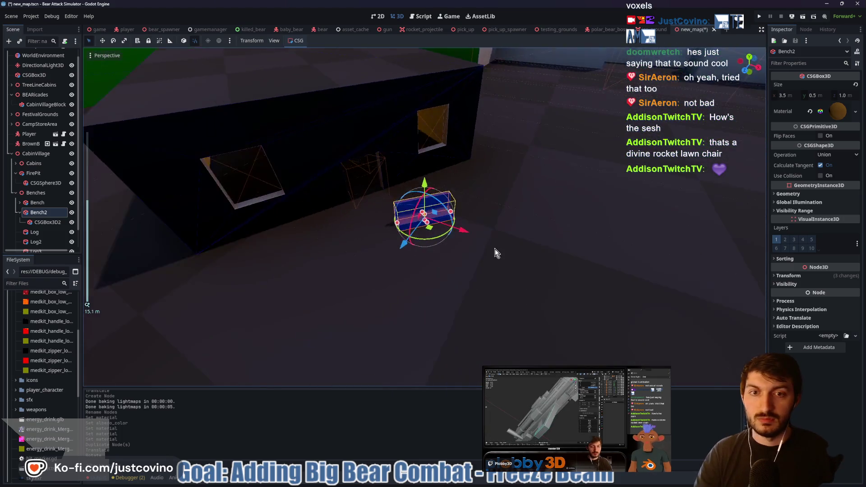
pyautogui.moveTo(429, 241); pyautogui.dragTo(424, 241)
pyautogui.press('t')
pyautogui.moveTo(472, 218)
pyautogui.mouseDown()
pyautogui.moveTo(275, 246)
pyautogui.moveTo(267, 257)
pyautogui.moveTo(271, 239)
pyautogui.moveTo(302, 230)
pyautogui.mouseUp()
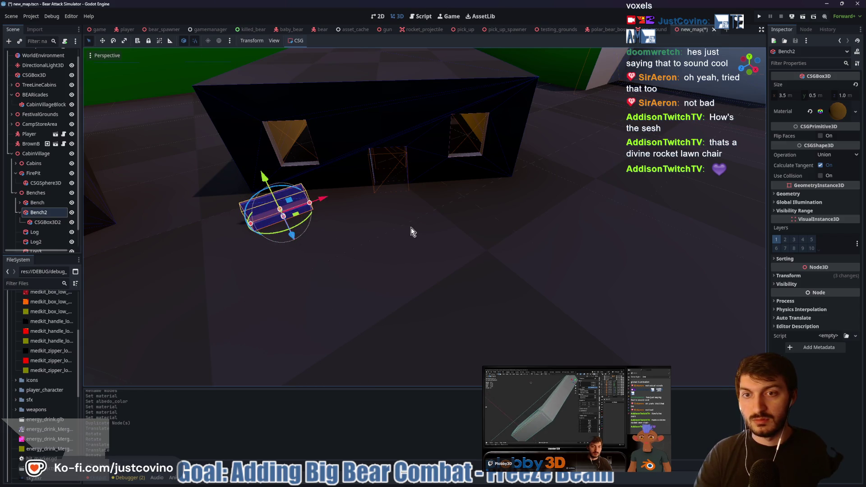
pyautogui.scroll(-3, 413, 231)
pyautogui.scroll(2, 460, 258)
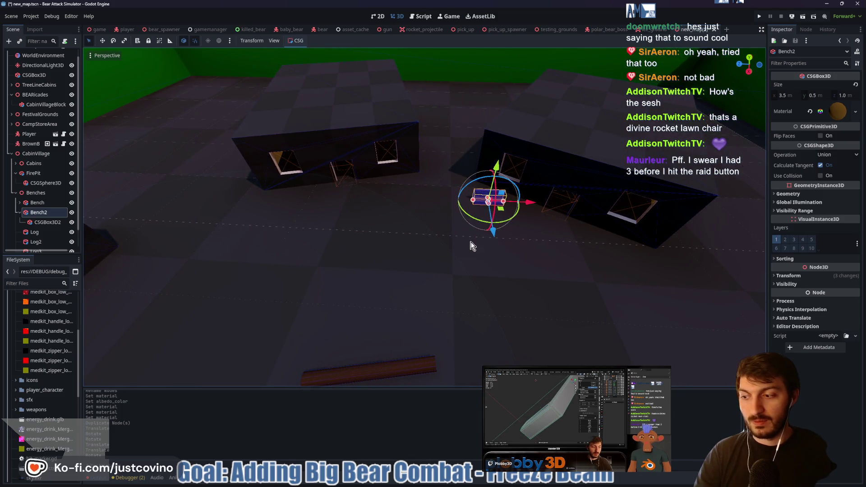
# Make Bench3 angled 15° against another cabin wall, then duplicate Bench4 toward the next cabin.
pyautogui.hotkey('ctrl', 'd')
pyautogui.moveTo(534, 204); pyautogui.dragTo(364, 212)
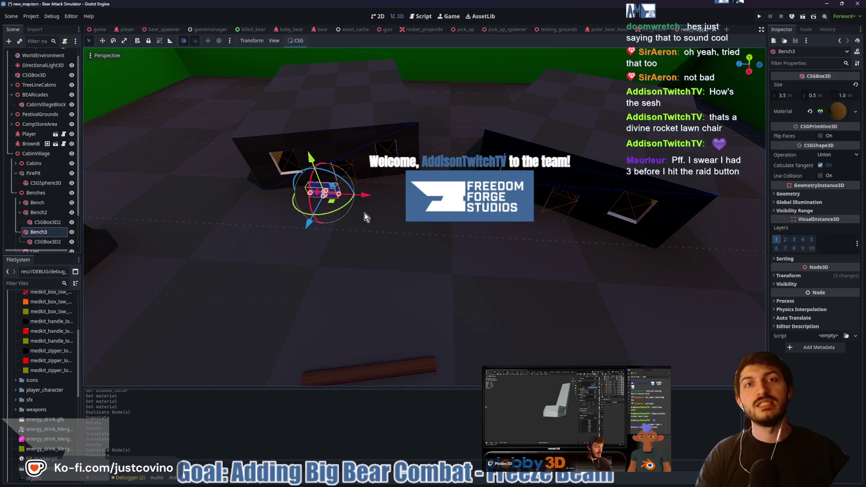
pyautogui.moveTo(352, 218)
pyautogui.mouseDown()
pyautogui.moveTo(348, 209)
pyautogui.moveTo(395, 187)
pyautogui.moveTo(328, 200)
pyautogui.mouseUp()
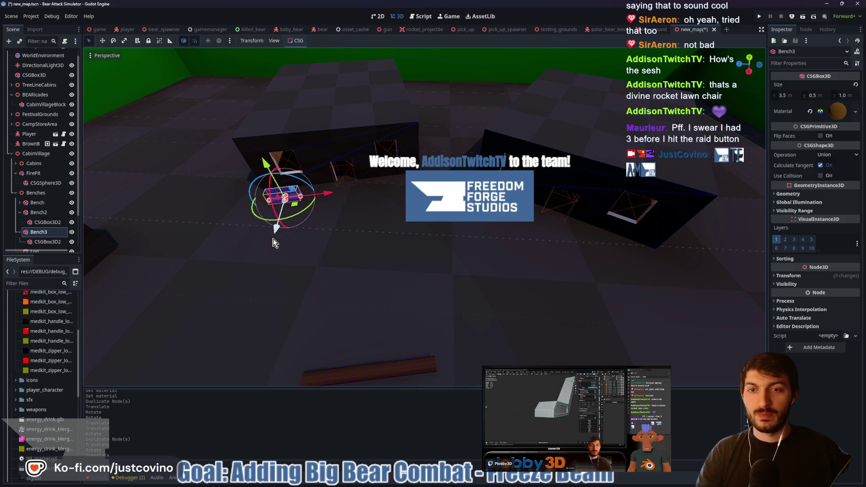
pyautogui.press('f')
pyautogui.scroll(3, 464, 253)
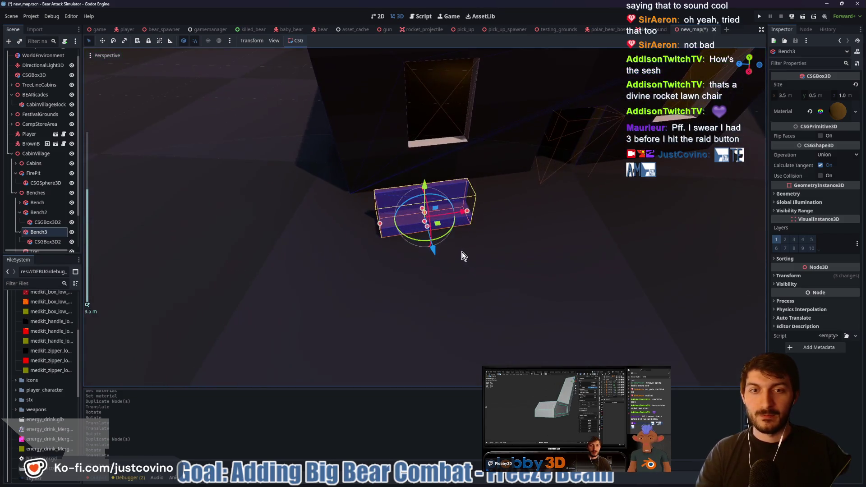
pyautogui.moveTo(433, 255); pyautogui.dragTo(427, 235)
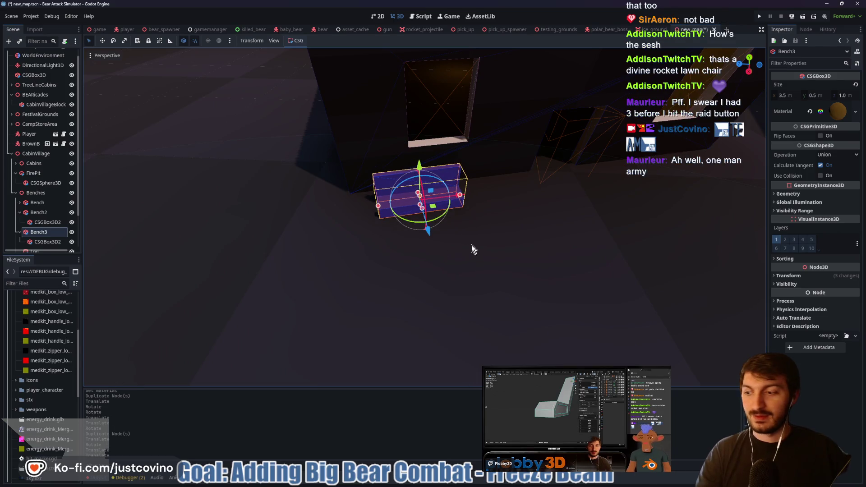
pyautogui.scroll(-5, 386, 251)
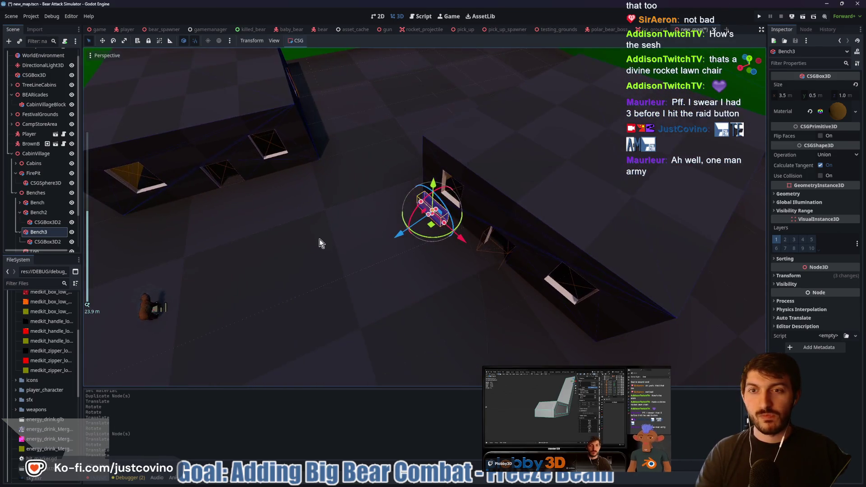
pyautogui.moveTo(311, 240)
pyautogui.mouseDown()
pyautogui.moveTo(340, 235)
pyautogui.moveTo(319, 244)
pyautogui.moveTo(277, 217)
pyautogui.moveTo(409, 225)
pyautogui.mouseUp()
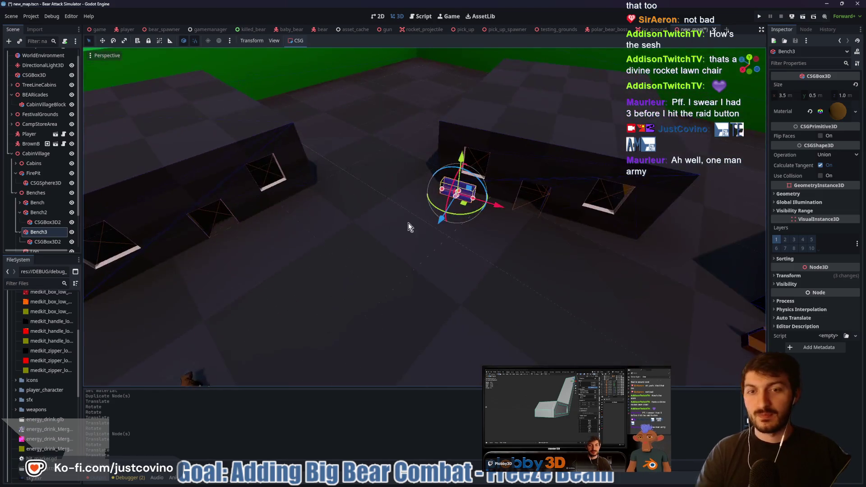
pyautogui.hotkey('ctrl', 'd')
pyautogui.moveTo(502, 212)
pyautogui.mouseDown()
pyautogui.moveTo(334, 194)
pyautogui.moveTo(259, 262)
pyautogui.moveTo(356, 230)
pyautogui.mouseUp()
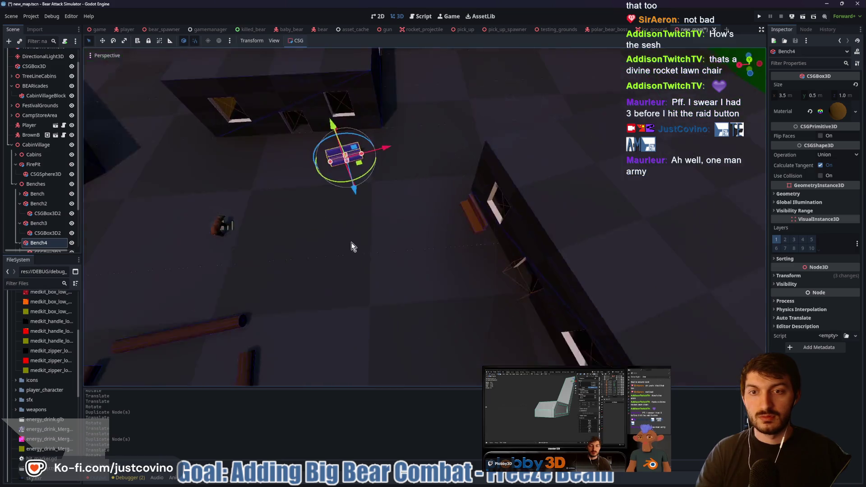
# Set Bench4 against its cabin wall, then duplicate Bench5 and rotate it beside another cabin.
pyautogui.moveTo(402, 154)
pyautogui.mouseDown()
pyautogui.moveTo(340, 151)
pyautogui.moveTo(279, 161)
pyautogui.mouseUp()
pyautogui.moveTo(262, 207); pyautogui.dragTo(262, 165)
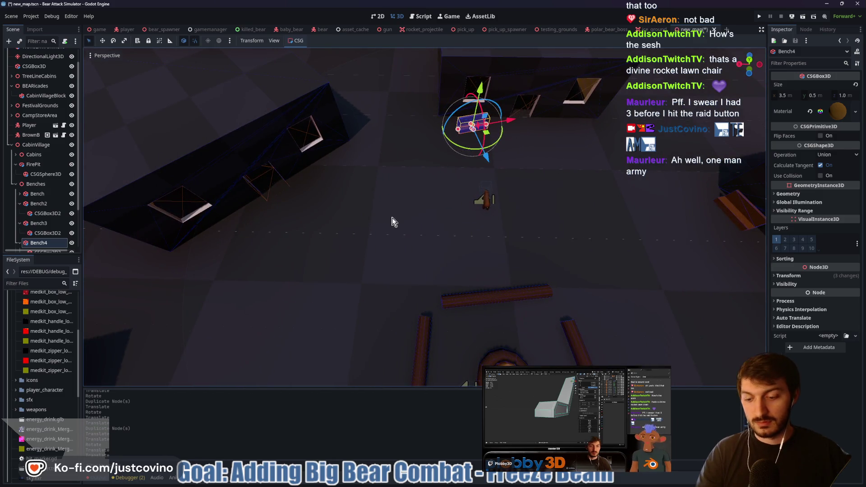
pyautogui.hotkey('ctrl', 'd')
pyautogui.moveTo(512, 120); pyautogui.dragTo(418, 135)
pyautogui.moveTo(391, 168); pyautogui.dragTo(397, 216)
pyautogui.moveTo(448, 208); pyautogui.dragTo(404, 182)
pyautogui.moveTo(438, 147); pyautogui.dragTo(305, 165)
pyautogui.moveTo(253, 209); pyautogui.dragTo(273, 185)
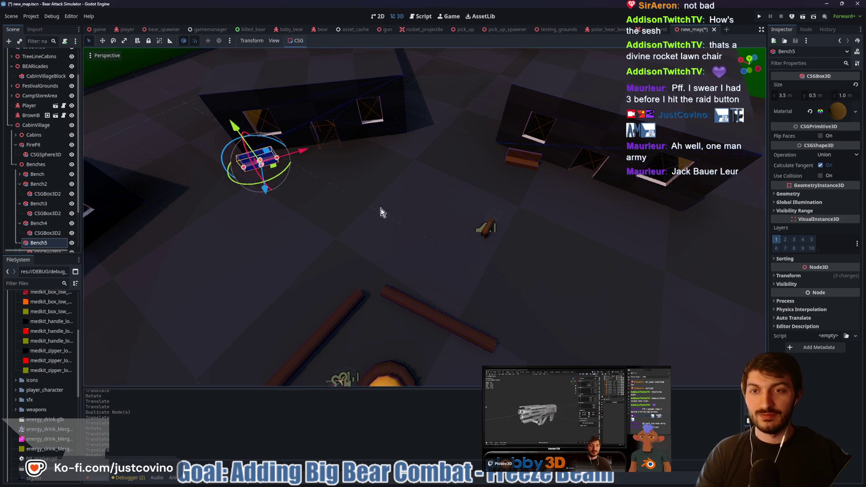
# Pull back to view the fire pit and benches, then deselect.
pyautogui.moveTo(395, 180)
pyautogui.mouseDown()
pyautogui.moveTo(450, 175)
pyautogui.moveTo(287, 178)
pyautogui.moveTo(367, 131)
pyautogui.mouseUp()
pyautogui.moveTo(431, 159)
pyautogui.mouseDown()
pyautogui.moveTo(275, 148)
pyautogui.moveTo(255, 159)
pyautogui.moveTo(446, 151)
pyautogui.moveTo(440, 188)
pyautogui.mouseUp()
pyautogui.scroll(2, 443, 158)
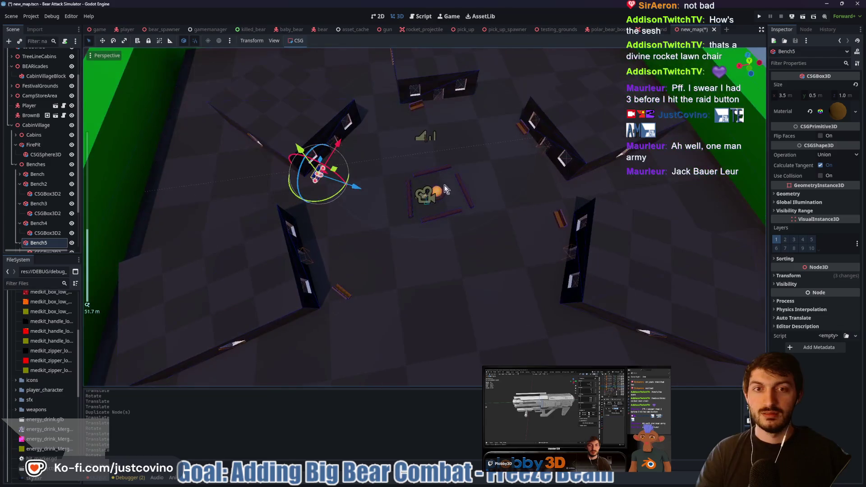
pyautogui.scroll(-3, 477, 166)
pyautogui.click(454, 198)
pyautogui.scroll(9, 454, 198)
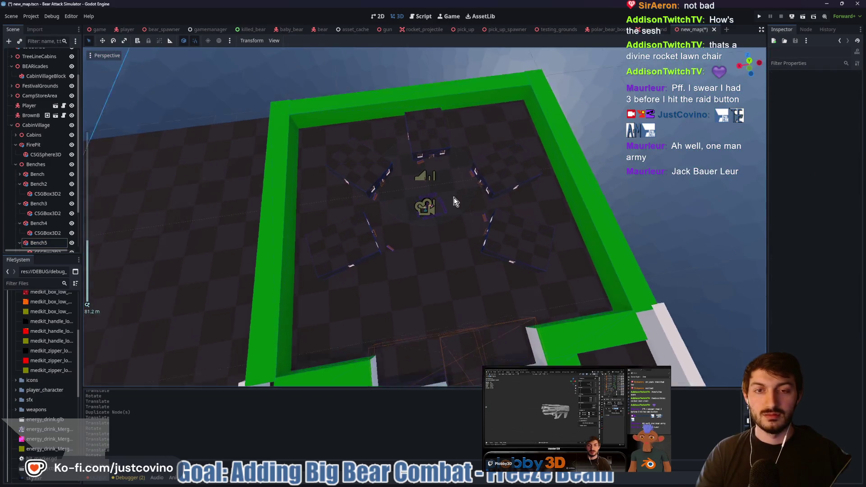
# Save the scene, collapse the Bench5 entry in the Scene dock and select CabinVillage.
pyautogui.moveTo(465, 208); pyautogui.dragTo(461, 205)
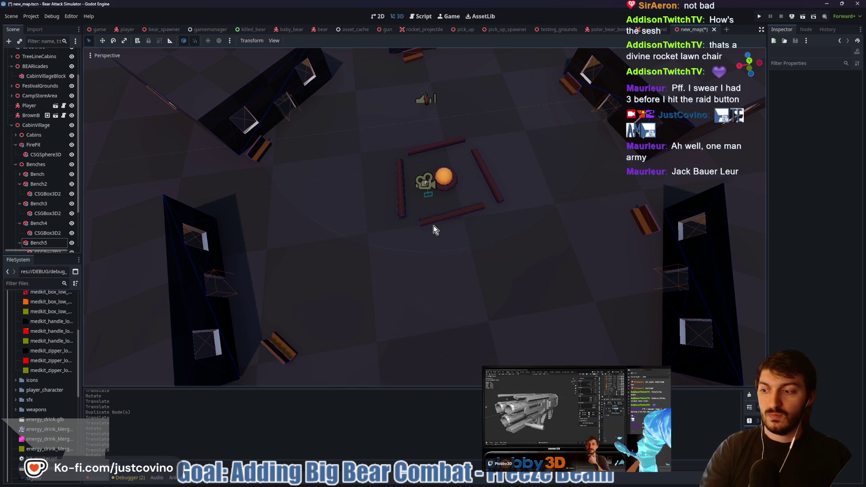
pyautogui.moveTo(421, 213)
pyautogui.mouseDown()
pyautogui.moveTo(426, 167)
pyautogui.moveTo(540, 136)
pyautogui.moveTo(586, 141)
pyautogui.moveTo(449, 155)
pyautogui.moveTo(507, 189)
pyautogui.moveTo(589, 172)
pyautogui.moveTo(462, 204)
pyautogui.mouseUp()
pyautogui.scroll(-3, 448, 155)
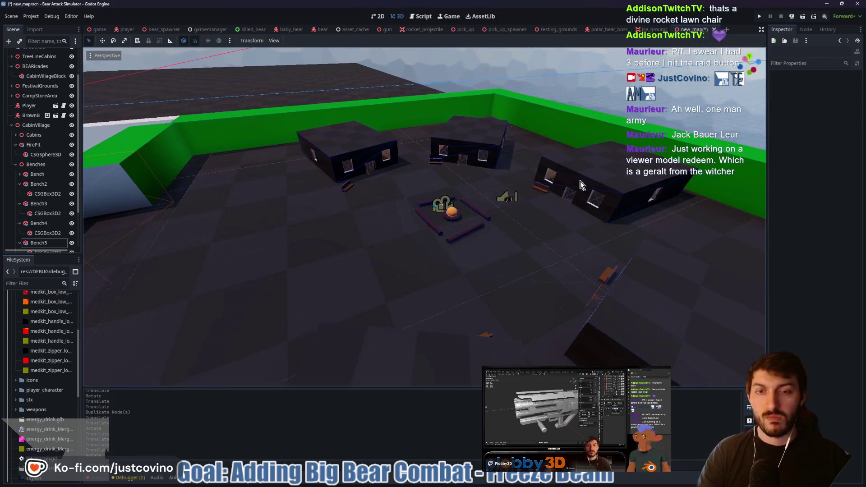
pyautogui.hotkey('ctrl', 's')
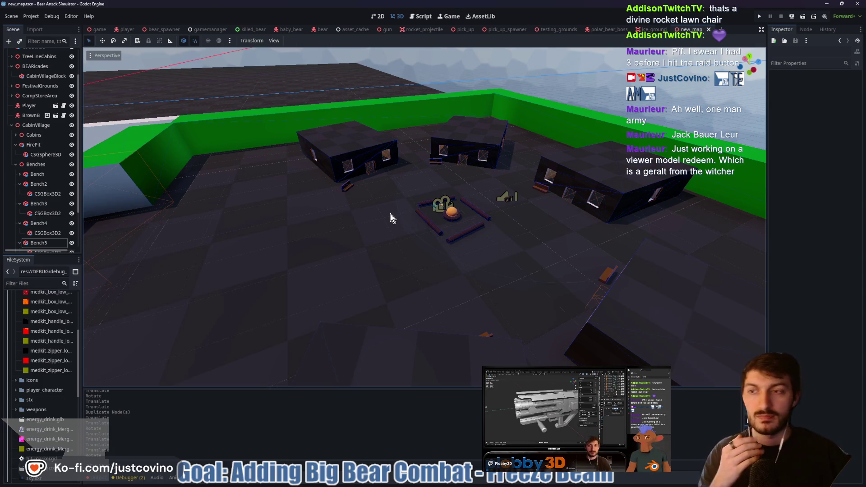
pyautogui.click(20, 243)
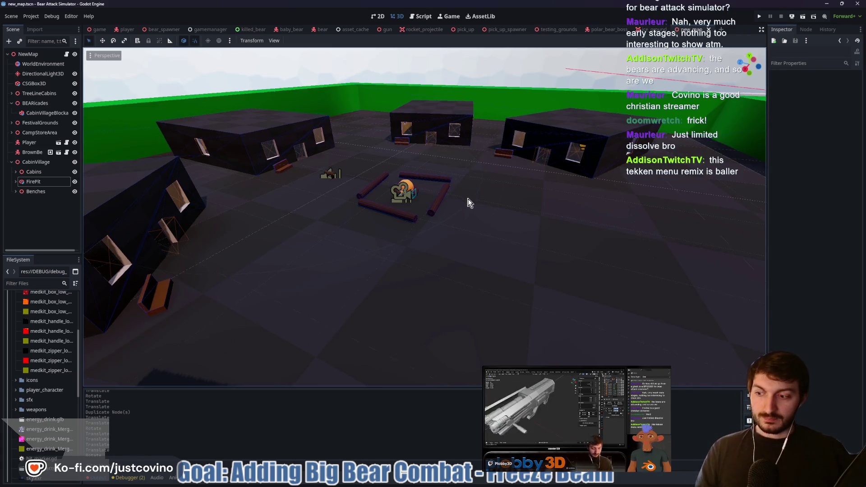
pyautogui.moveTo(469, 203); pyautogui.dragTo(498, 206)
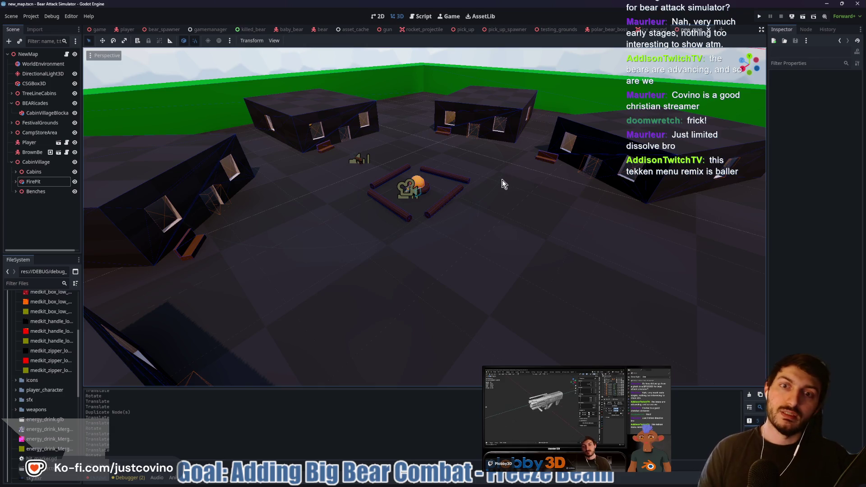
pyautogui.click(35, 162)
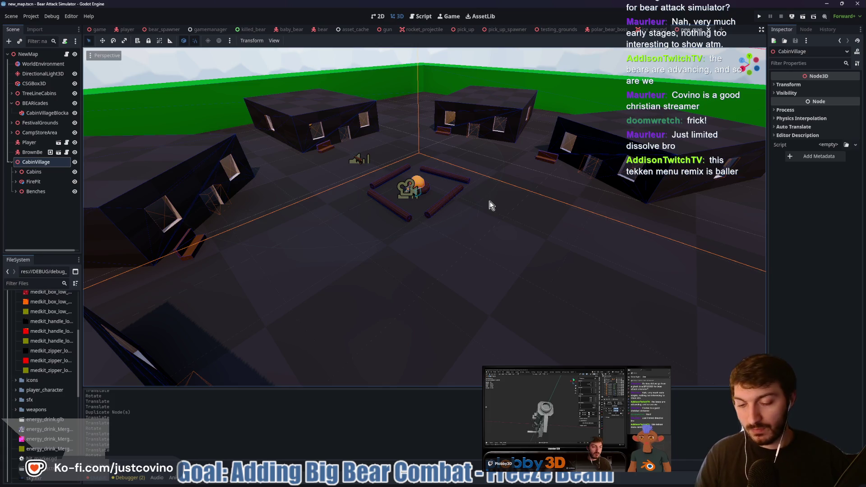
# Add a CSGCylinder3D node under CabinVillage.
pyautogui.hotkey('ctrl', 'a')
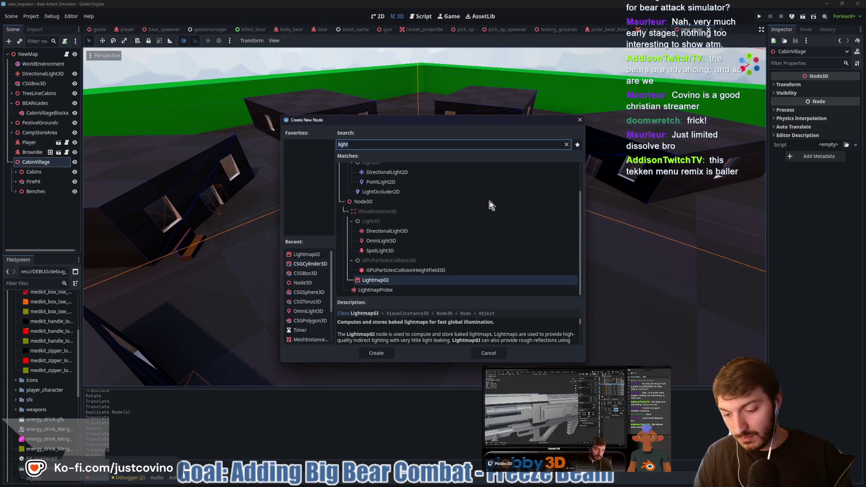
pyautogui.write('csg')
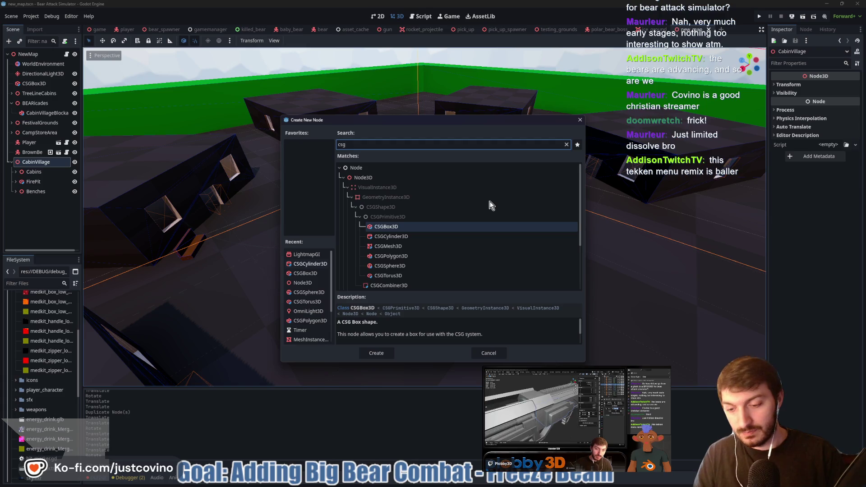
pyautogui.click(397, 236)
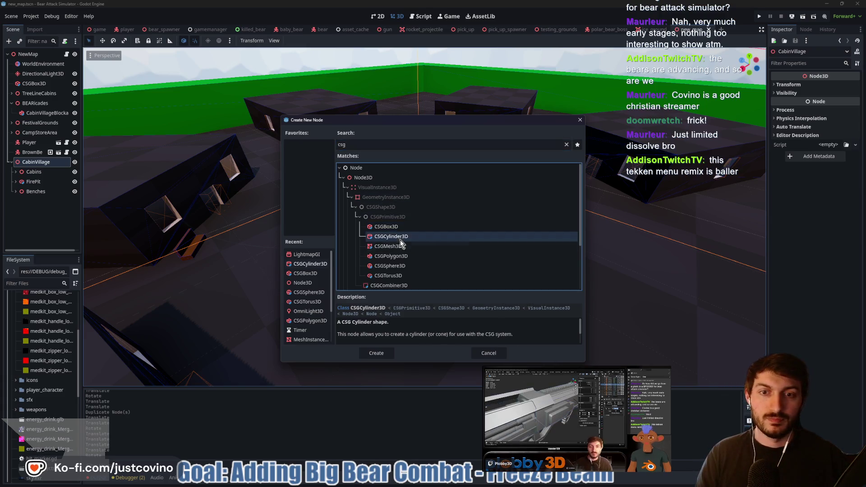
pyautogui.click(376, 353)
# Move the cylinder along the X and Z axes to sit beside a cabin.
pyautogui.press('f')
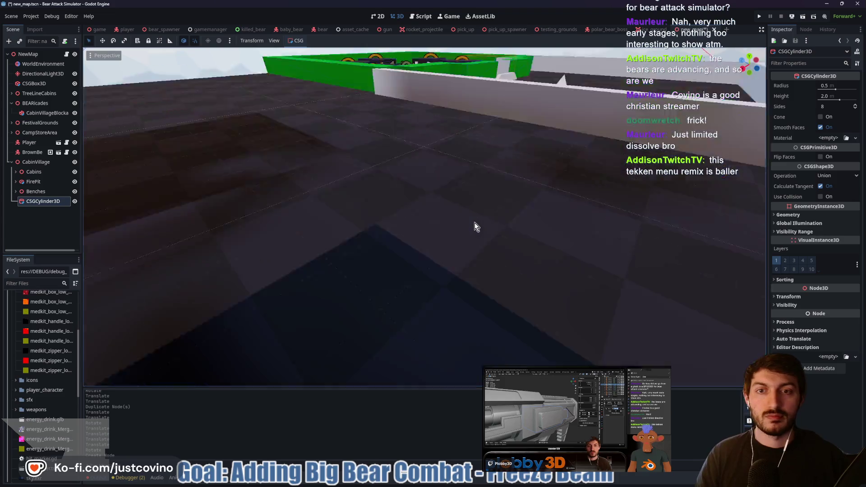
pyautogui.scroll(-3, 479, 223)
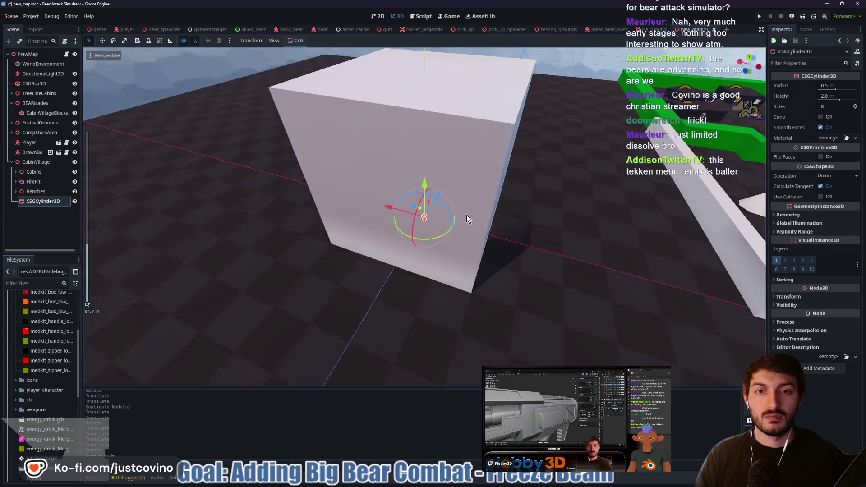
pyautogui.press('g')
pyautogui.press('x')
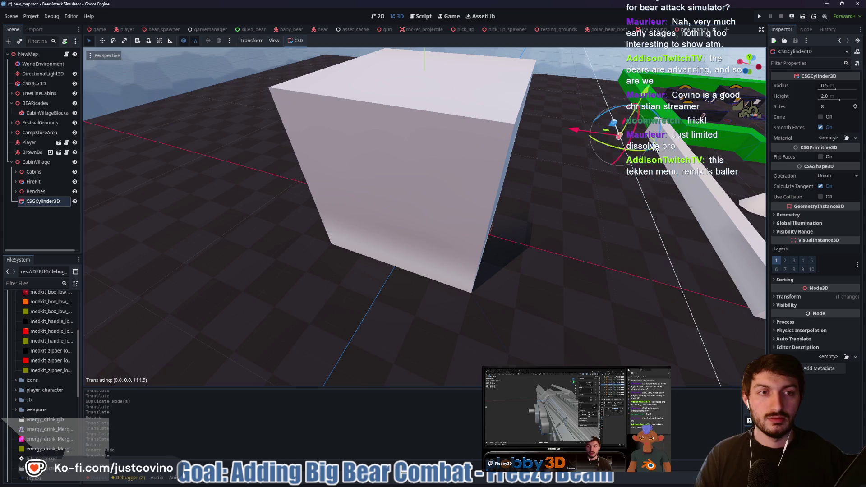
pyautogui.click(650, 149)
pyautogui.scroll(3, 650, 149)
pyautogui.press('f')
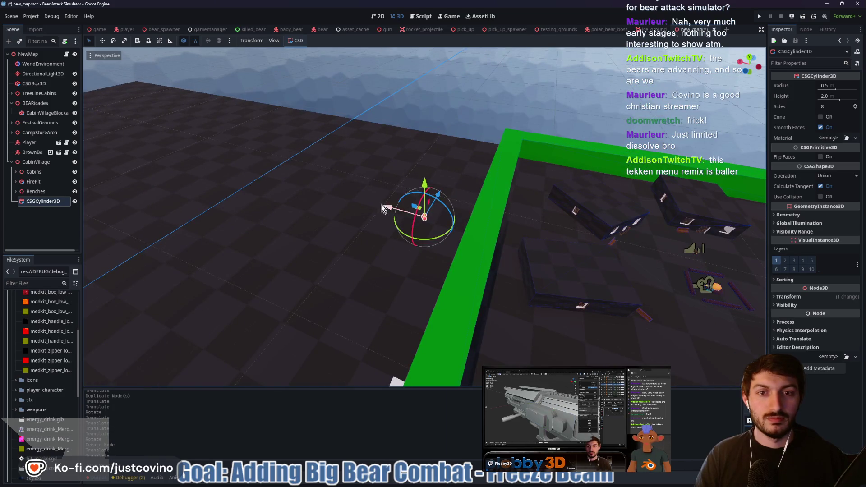
pyautogui.press('g')
pyautogui.press('z')
pyautogui.click(559, 212)
# Raise the cylinder along the Y axis so it stands upright on the ground.
pyautogui.press('f')
pyautogui.scroll(4, 500, 228)
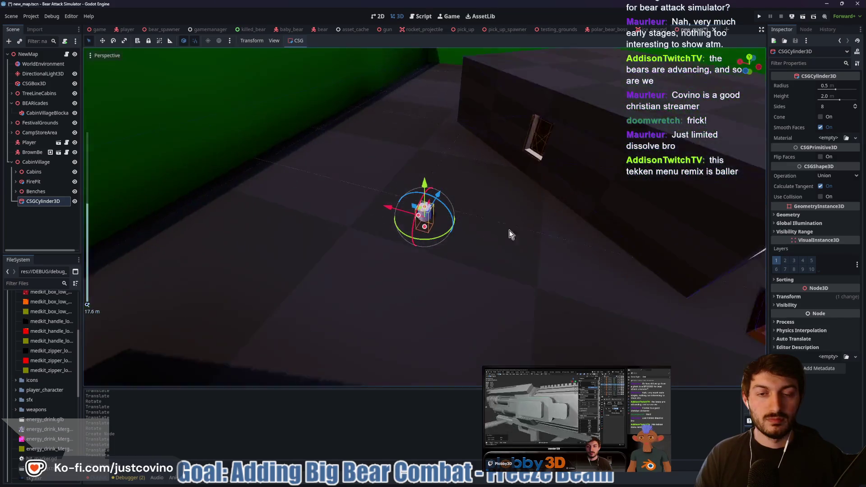
pyautogui.moveTo(553, 234); pyautogui.dragTo(510, 188)
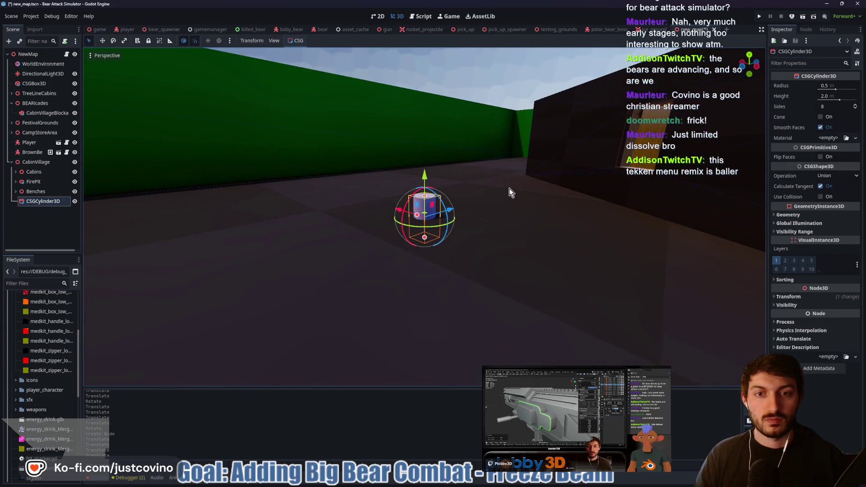
pyautogui.press('g')
pyautogui.press('y')
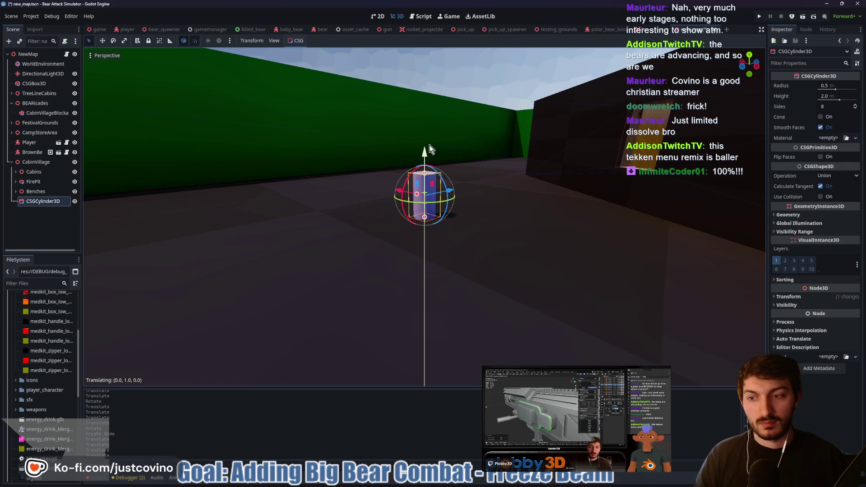
pyautogui.click(430, 145)
pyautogui.moveTo(489, 208); pyautogui.dragTo(556, 219)
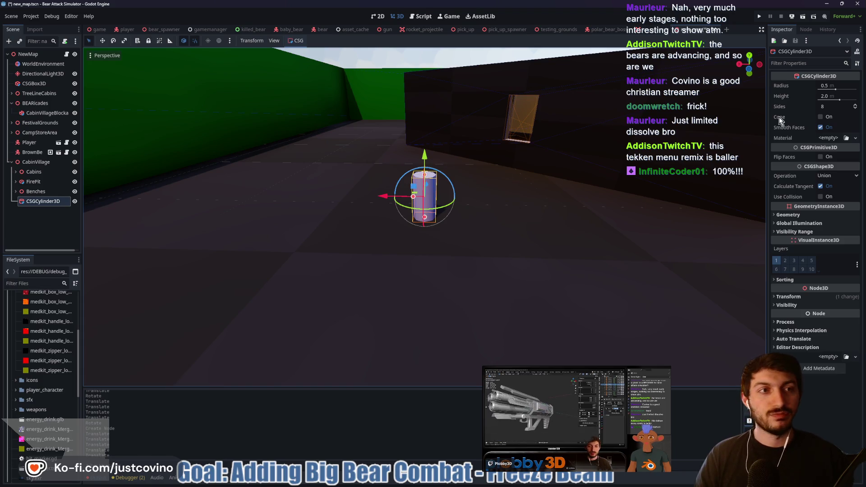
# Set the cylinder's Sides to 12 and Height to 10 m.
pyautogui.click(828, 108)
pyautogui.write('12')
pyautogui.press('Return')
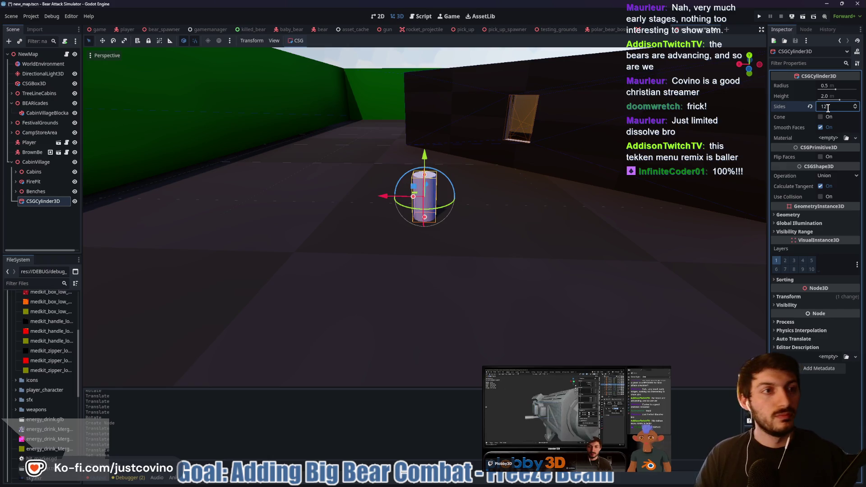
pyautogui.click(832, 95)
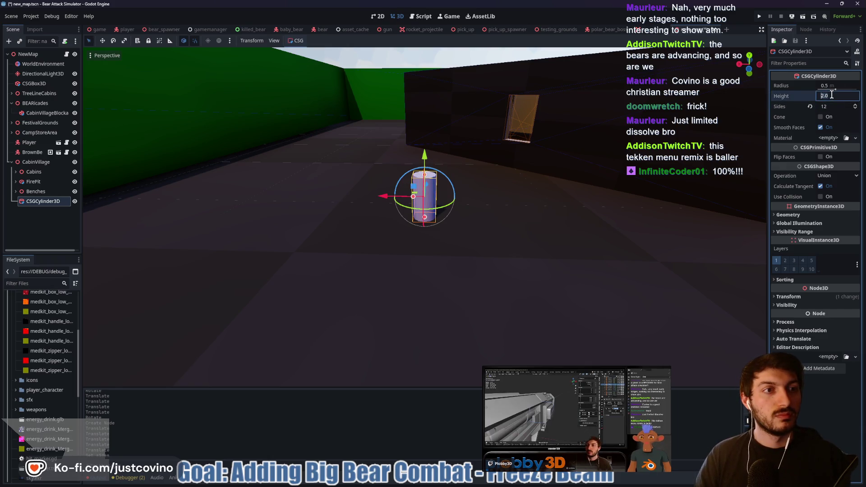
pyautogui.write('10')
pyautogui.press('Return')
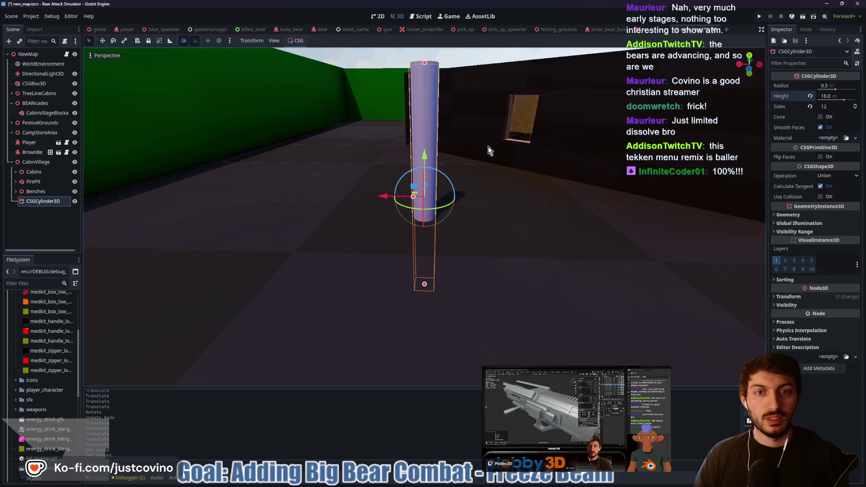
# Raise the cylinder onto the ground with the Y gizmo and change its height to 8 m.
pyautogui.moveTo(424, 226); pyautogui.dragTo(426, 90)
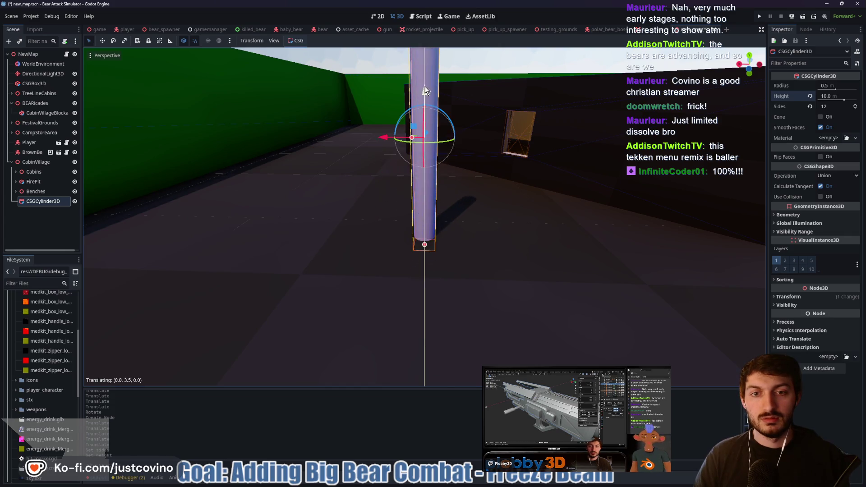
pyautogui.scroll(-5, 498, 142)
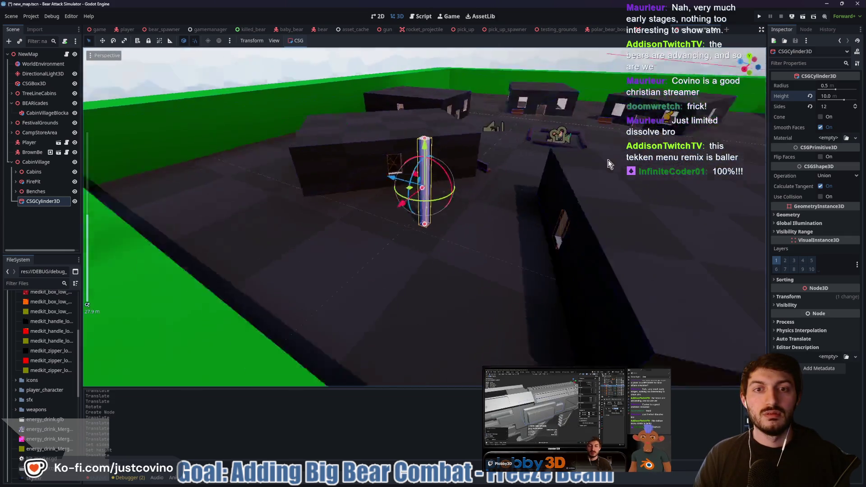
pyautogui.moveTo(603, 163); pyautogui.dragTo(637, 164)
pyautogui.click(835, 96)
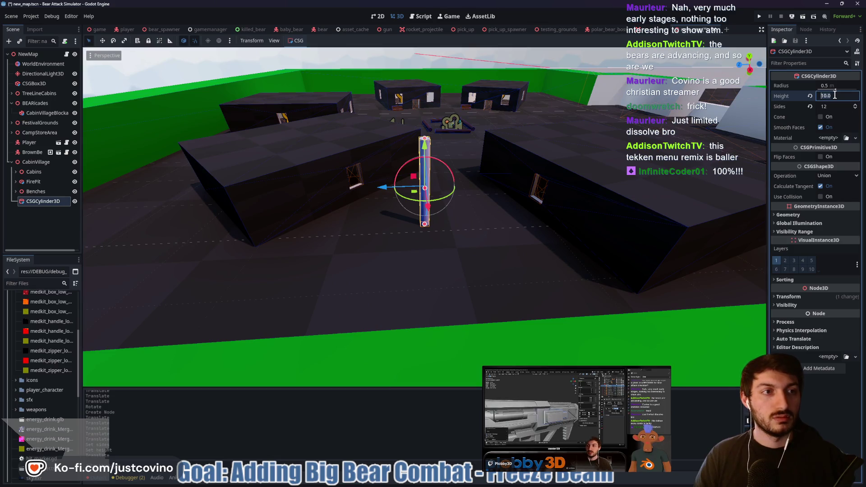
pyautogui.write('8')
pyautogui.press('Return')
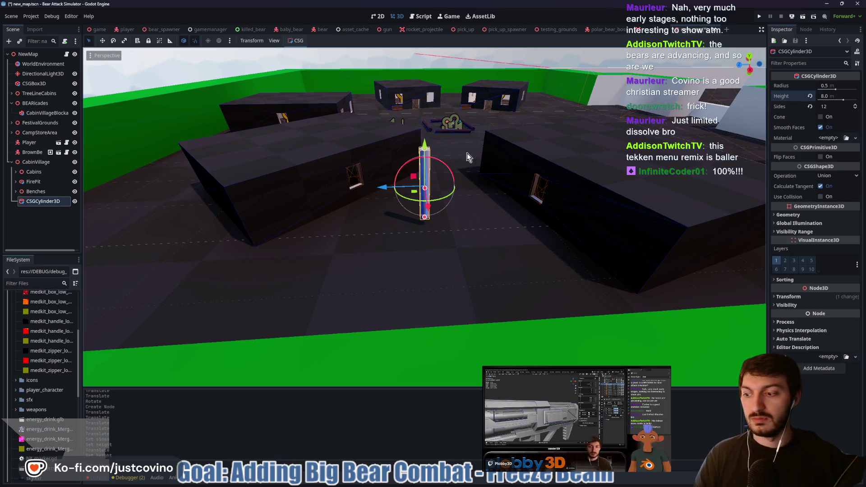
pyautogui.moveTo(478, 149); pyautogui.dragTo(424, 158)
pyautogui.moveTo(491, 201)
pyautogui.mouseDown()
pyautogui.moveTo(497, 170)
pyautogui.moveTo(503, 209)
pyautogui.moveTo(336, 266)
pyautogui.moveTo(416, 219)
pyautogui.mouseUp()
pyautogui.scroll(3, 498, 191)
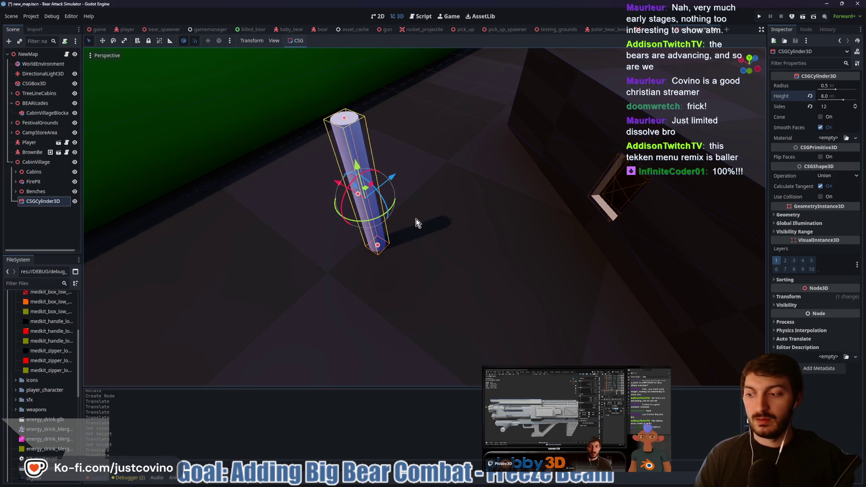
# Rename the cylinder node to 'Tree'.
pyautogui.doubleClick(58, 203)
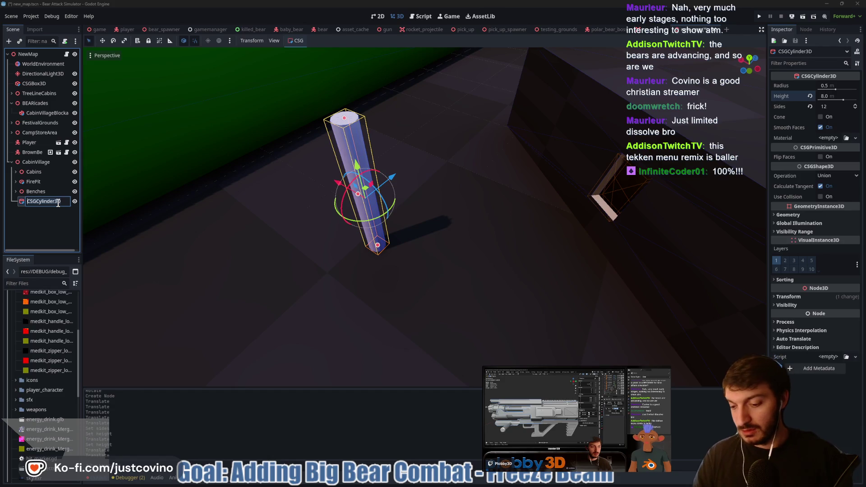
pyautogui.write('Tree')
pyautogui.press('Return')
# Add a CSGSphere3D under Tree, raise it atop the trunk and enlarge it to about 2.147 m radius.
pyautogui.hotkey('ctrl', 'a')
pyautogui.write('csg')
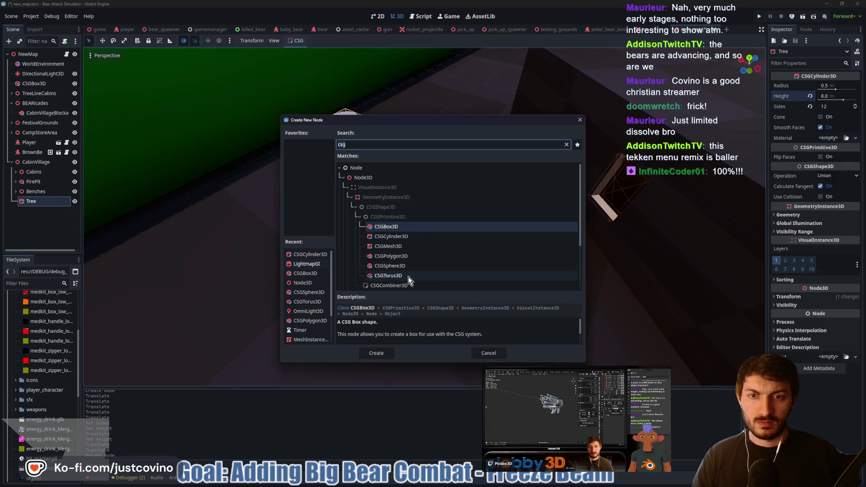
pyautogui.click(397, 266)
pyautogui.click(383, 353)
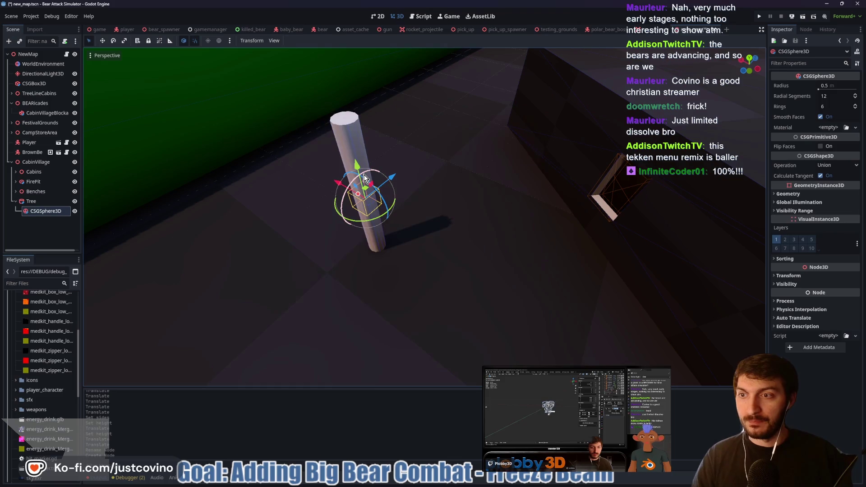
pyautogui.moveTo(356, 164)
pyautogui.mouseDown()
pyautogui.moveTo(352, 115)
pyautogui.moveTo(464, 145)
pyautogui.moveTo(443, 134)
pyautogui.mouseUp()
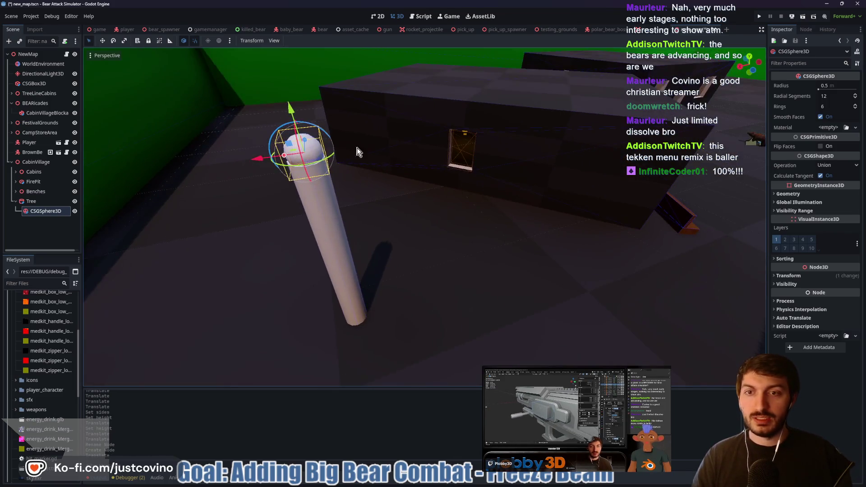
pyautogui.moveTo(284, 159); pyautogui.dragTo(210, 166)
pyautogui.moveTo(484, 169)
pyautogui.mouseDown()
pyautogui.moveTo(427, 152)
pyautogui.moveTo(388, 159)
pyautogui.mouseUp()
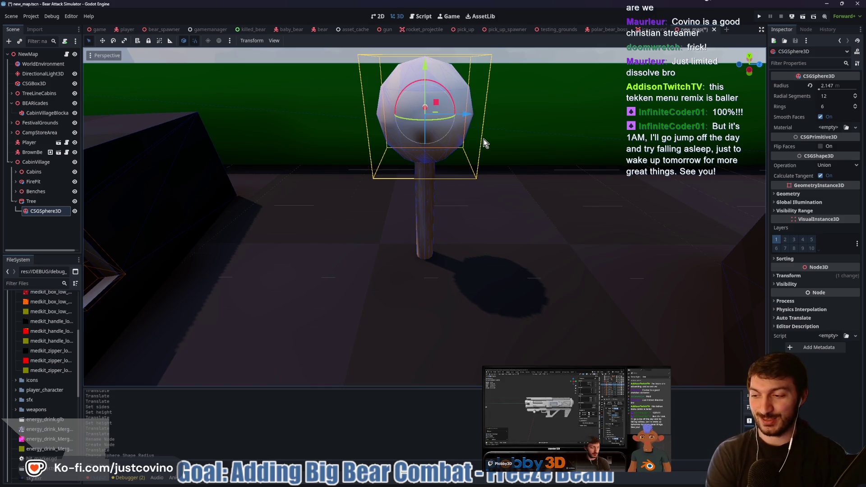
pyautogui.moveTo(513, 135); pyautogui.dragTo(551, 145)
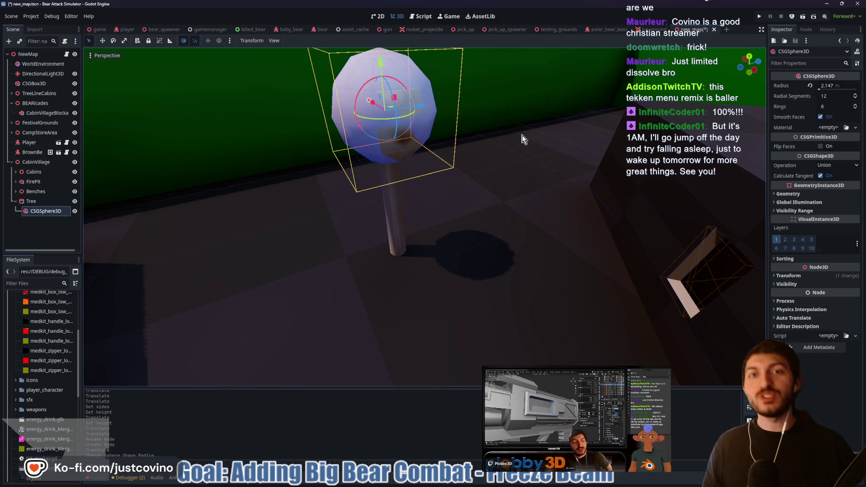
pyautogui.moveTo(526, 106); pyautogui.dragTo(435, 103)
pyautogui.moveTo(422, 187)
pyautogui.mouseDown()
pyautogui.moveTo(515, 228)
pyautogui.moveTo(361, 209)
pyautogui.mouseUp()
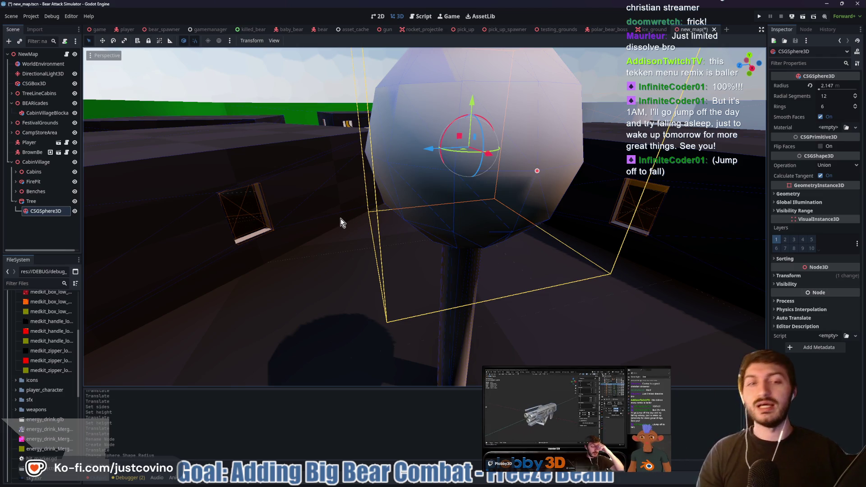
pyautogui.scroll(-8, 475, 261)
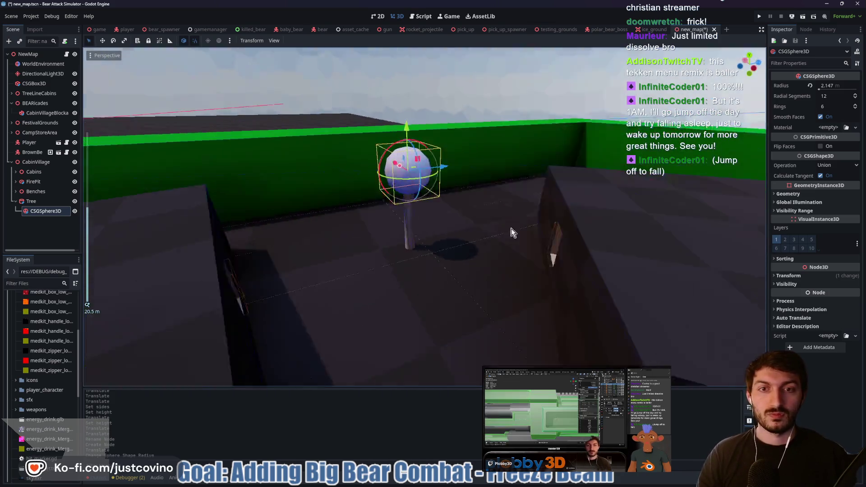
# Give the trunk a new StandardMaterial3D with a brown albedo colour.
pyautogui.moveTo(513, 232); pyautogui.dragTo(523, 230)
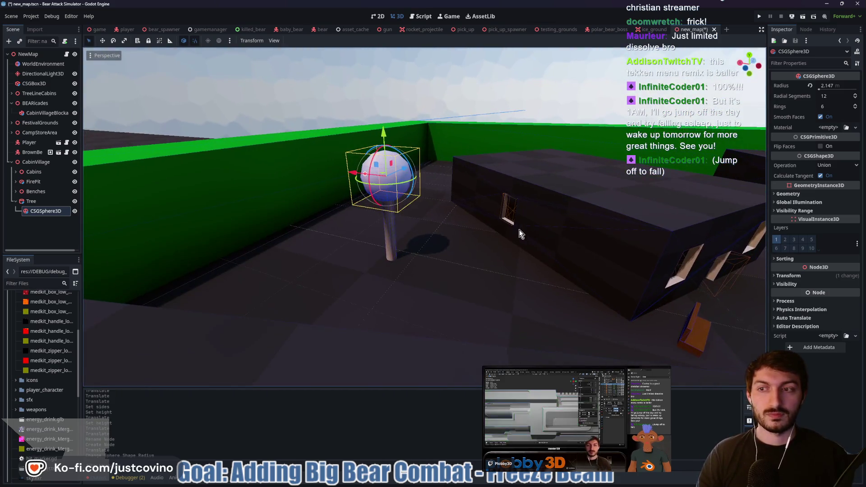
pyautogui.press('Up')
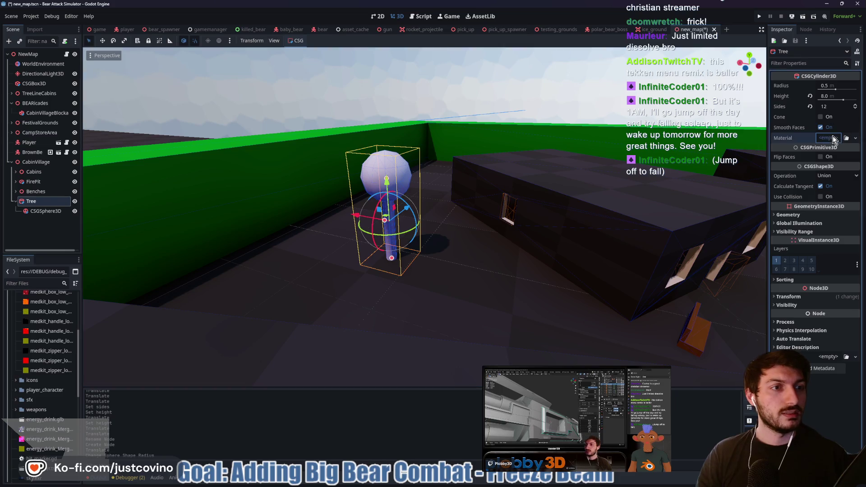
pyautogui.click(832, 138)
pyautogui.click(832, 162)
pyautogui.click(834, 148)
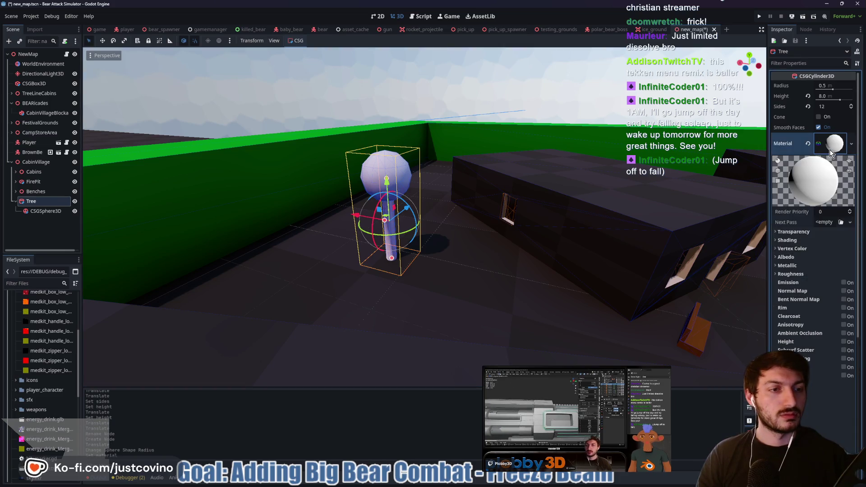
pyautogui.click(788, 257)
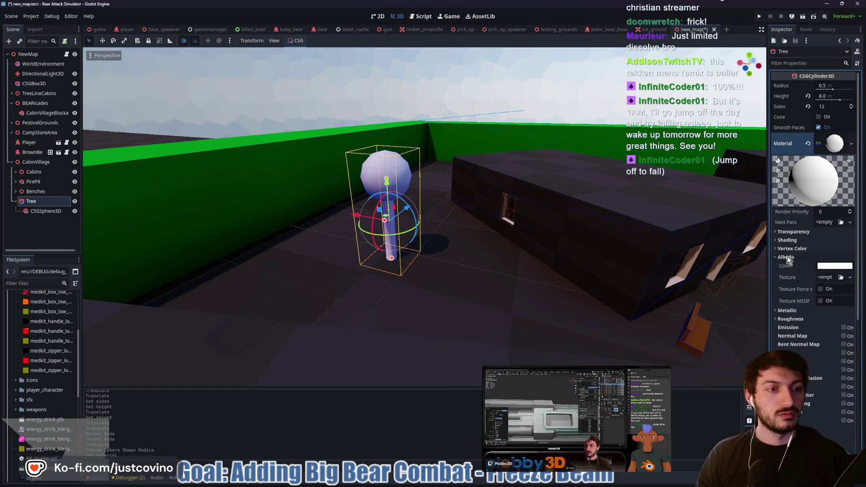
pyautogui.click(833, 266)
pyautogui.moveTo(862, 289); pyautogui.dragTo(860, 285)
pyautogui.click(850, 329)
pyautogui.click(451, 255)
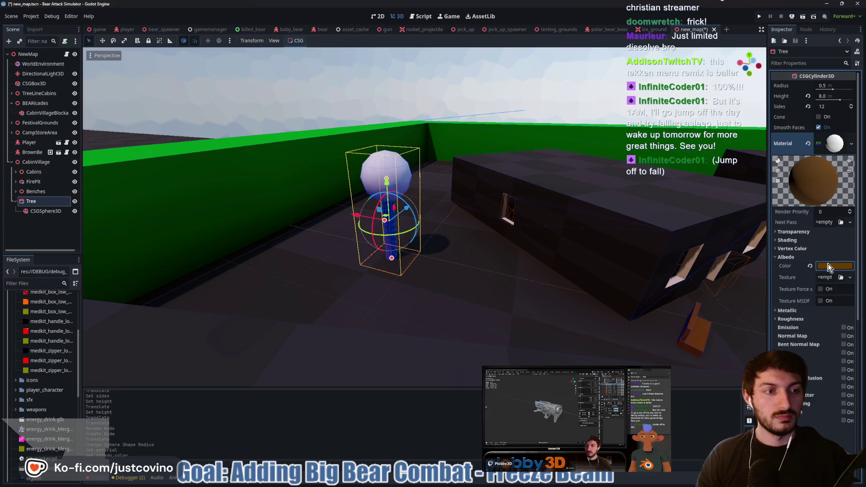
# Give the CSGSphere3D treetop a new material with a dark green albedo colour.
pyautogui.click(38, 211)
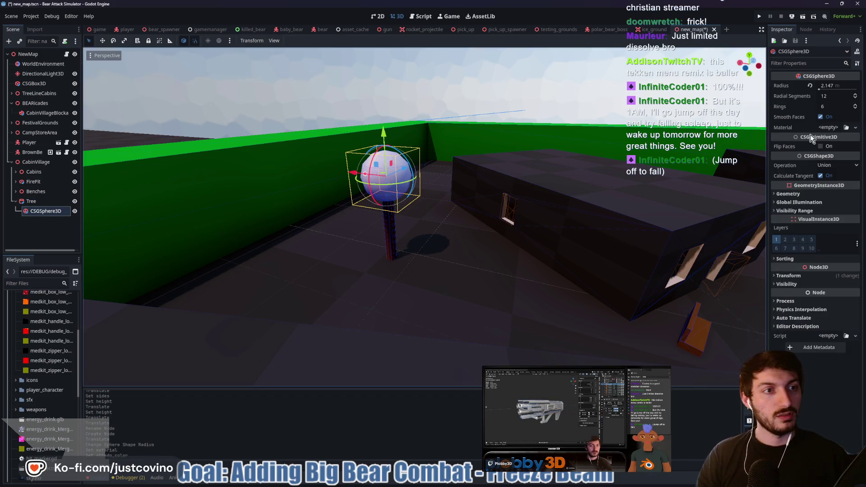
pyautogui.click(832, 128)
pyautogui.click(833, 150)
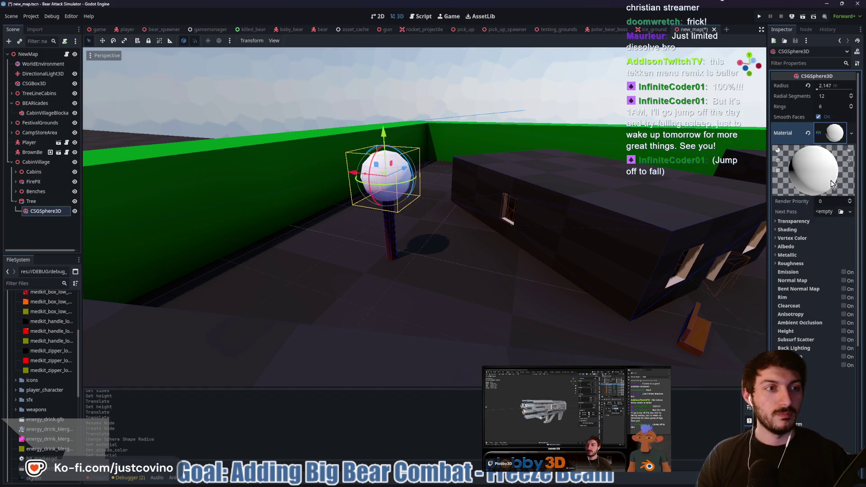
pyautogui.click(786, 247)
pyautogui.click(835, 256)
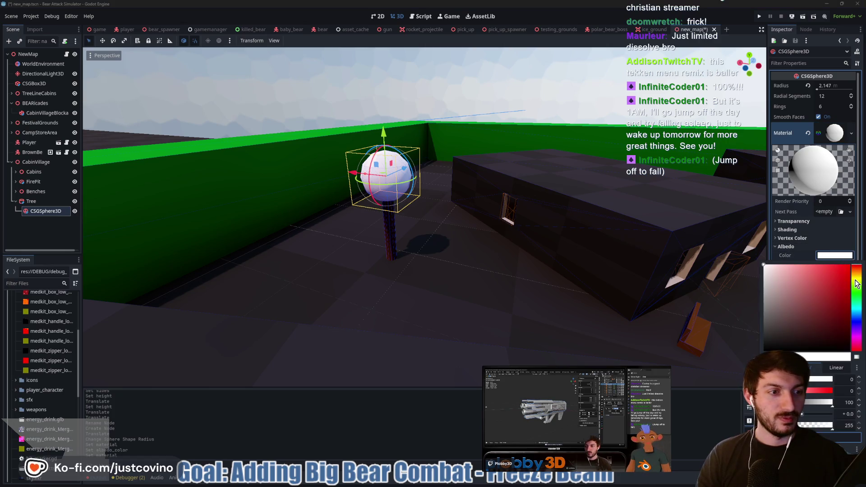
pyautogui.click(856, 291)
pyautogui.moveTo(848, 316); pyautogui.dragTo(857, 325)
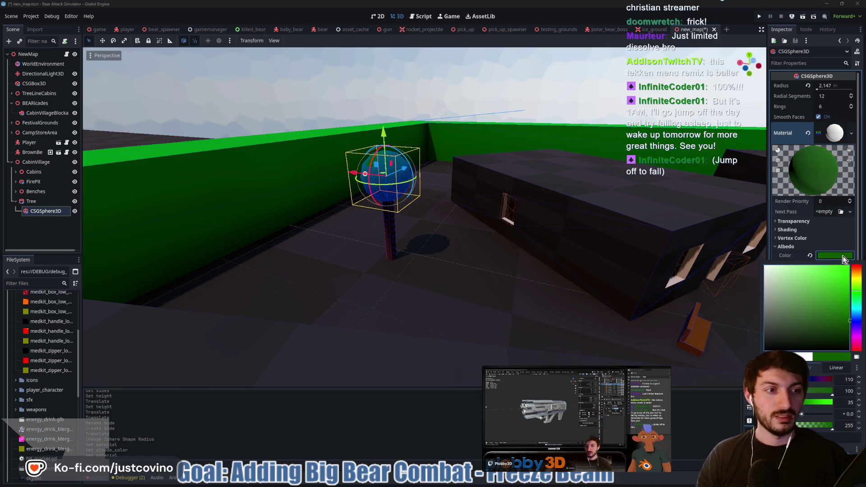
pyautogui.click(480, 148)
pyautogui.click(511, 77)
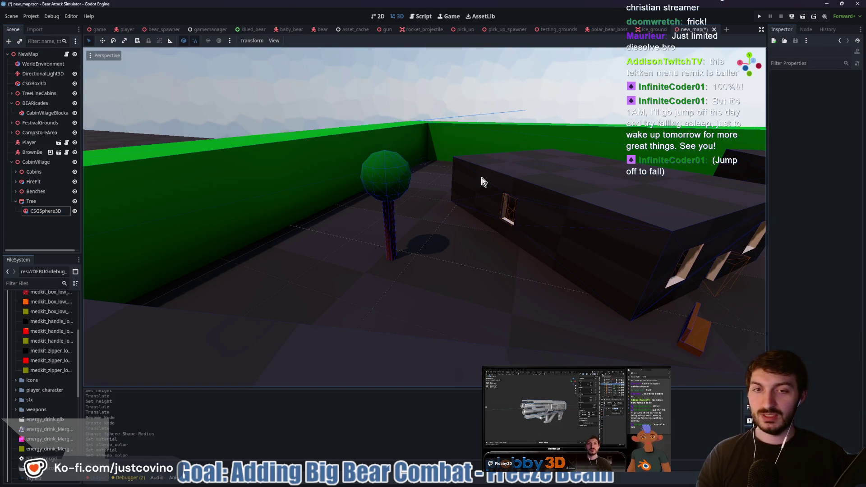
pyautogui.scroll(3, 482, 177)
pyautogui.scroll(-5, 480, 177)
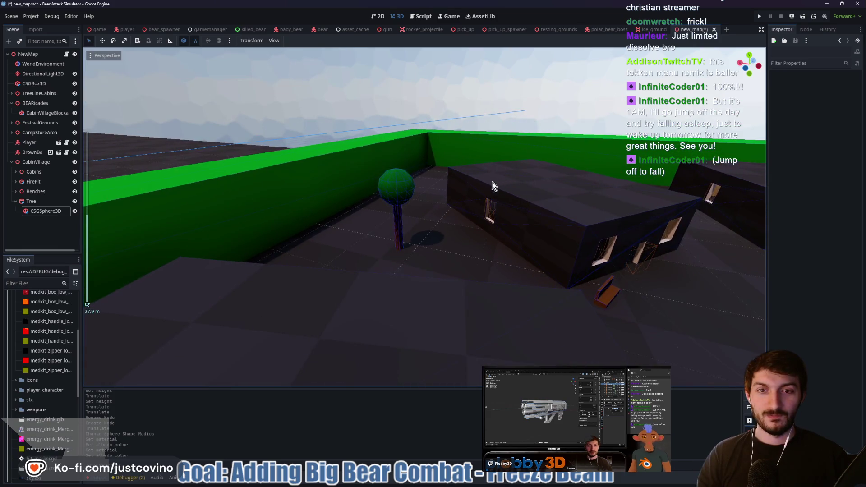
pyautogui.scroll(10, 487, 182)
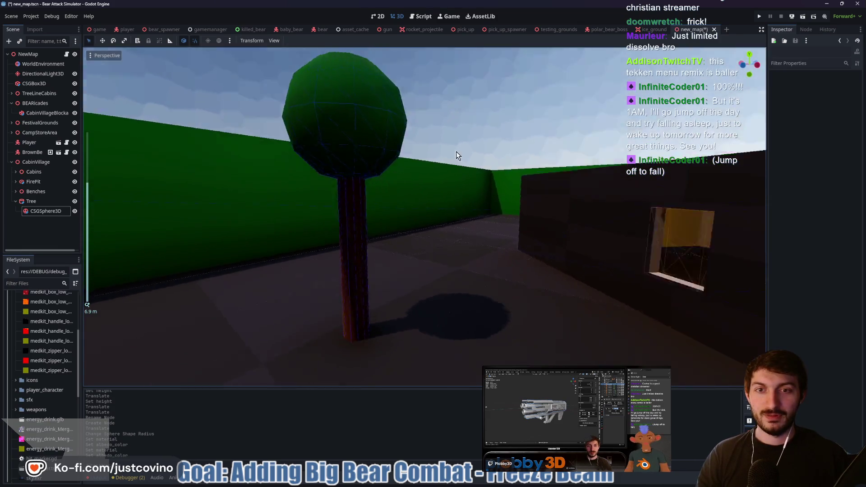
pyautogui.moveTo(448, 158); pyautogui.dragTo(508, 162)
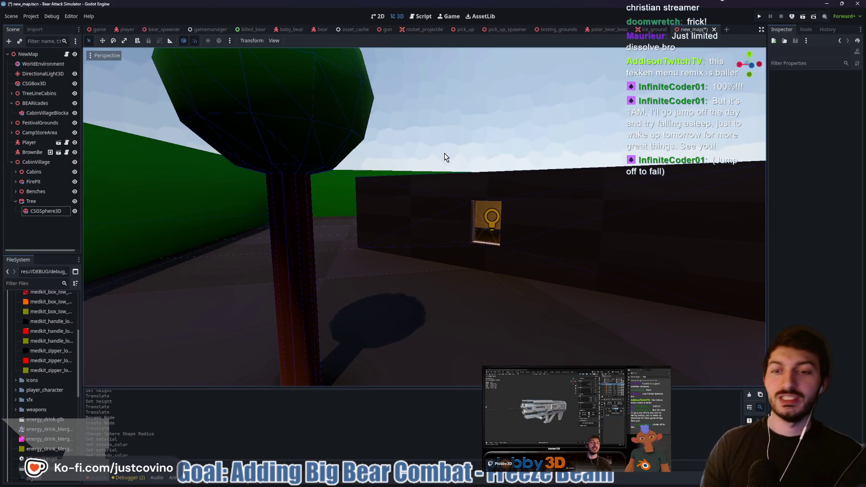
pyautogui.scroll(-3, 416, 163)
pyautogui.moveTo(447, 198)
pyautogui.mouseDown()
pyautogui.moveTo(515, 191)
pyautogui.moveTo(431, 212)
pyautogui.mouseUp()
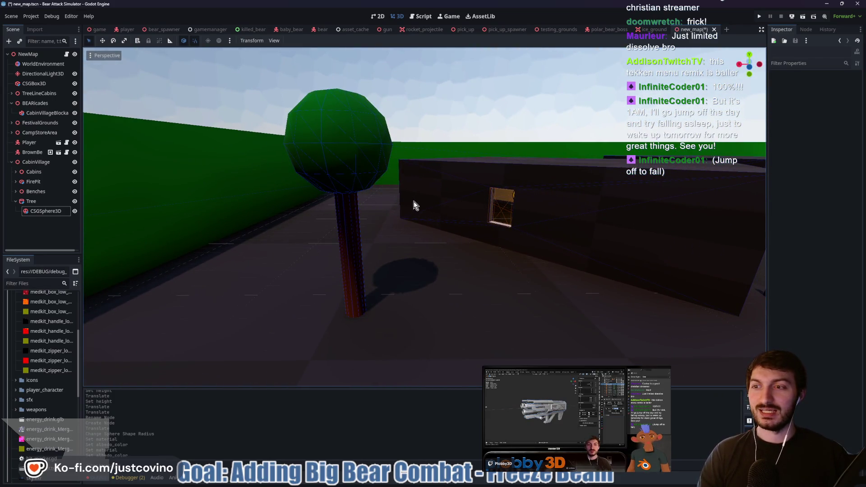
pyautogui.moveTo(382, 190)
pyautogui.mouseDown()
pyautogui.moveTo(422, 184)
pyautogui.moveTo(341, 190)
pyautogui.moveTo(402, 192)
pyautogui.mouseUp()
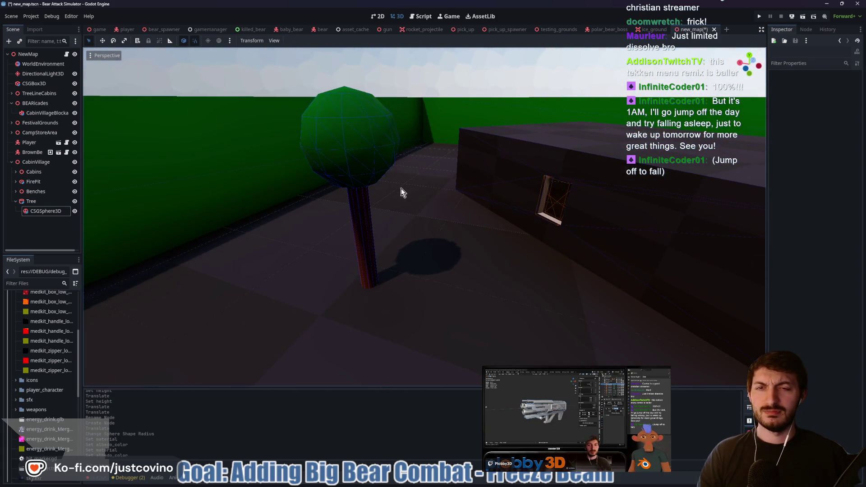
pyautogui.scroll(3, 364, 208)
pyautogui.scroll(-5, 365, 212)
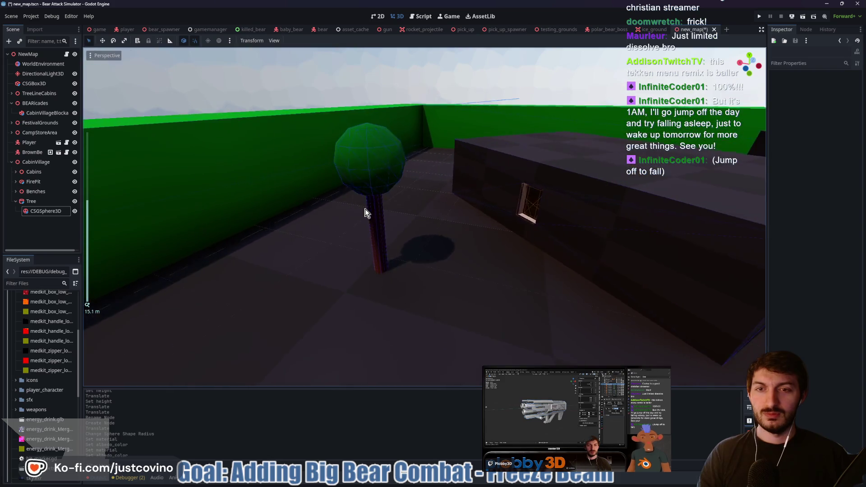
pyautogui.click(44, 202)
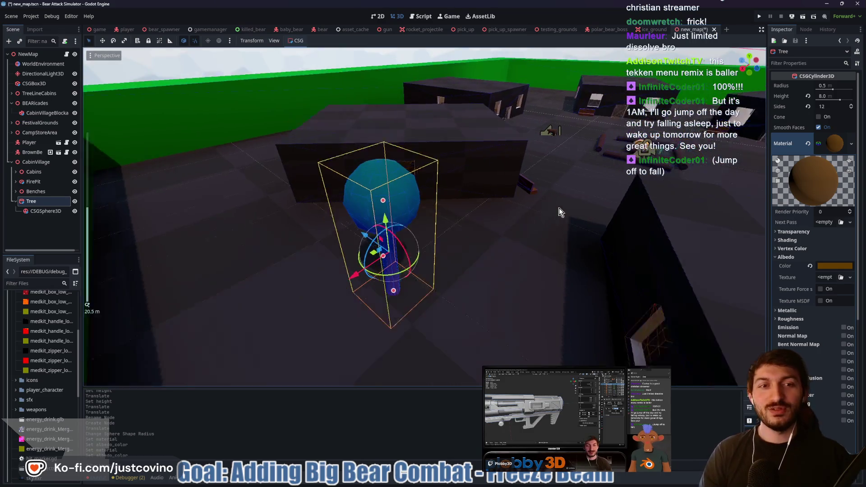
# Duplicate the tree as Tree2 and slide it along the X axis.
pyautogui.scroll(-5, 456, 203)
pyautogui.scroll(4, 450, 213)
pyautogui.moveTo(451, 211); pyautogui.dragTo(422, 214)
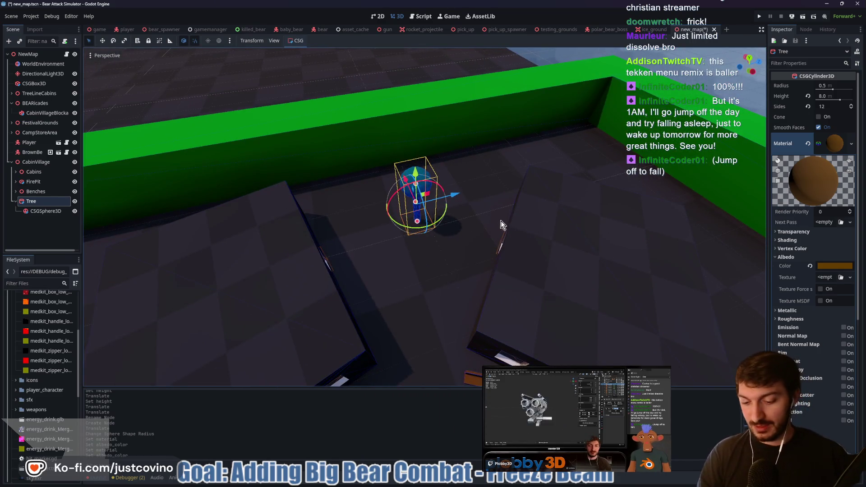
pyautogui.hotkey('ctrl', 'd')
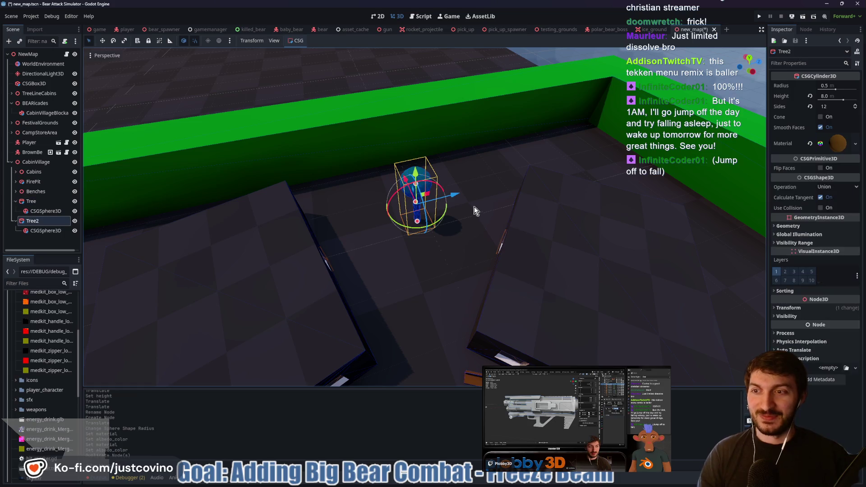
pyautogui.moveTo(459, 193)
pyautogui.mouseDown()
pyautogui.moveTo(625, 179)
pyautogui.moveTo(641, 169)
pyautogui.moveTo(691, 246)
pyautogui.mouseUp()
pyautogui.press('f')
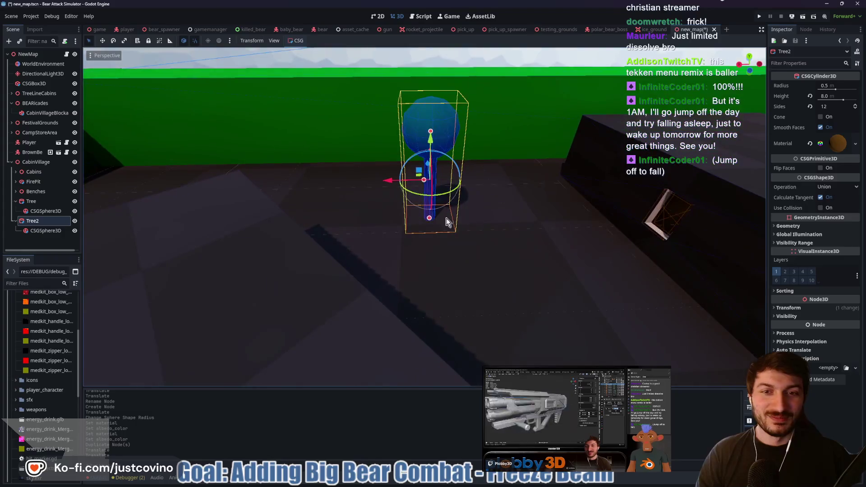
pyautogui.scroll(-5, 387, 183)
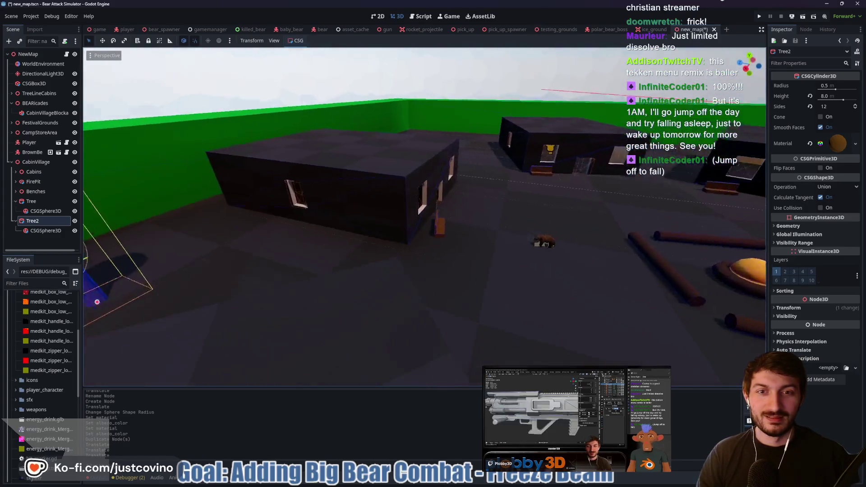
pyautogui.moveTo(391, 212); pyautogui.dragTo(392, 213)
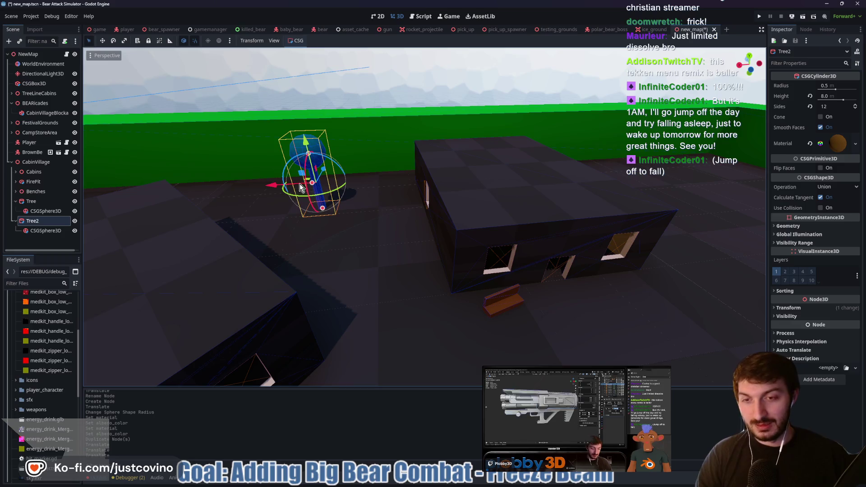
# Duplicate Tree2 as Tree3 and place it elsewhere in the village.
pyautogui.hotkey('ctrl', 'd')
pyautogui.moveTo(300, 188); pyautogui.dragTo(602, 179)
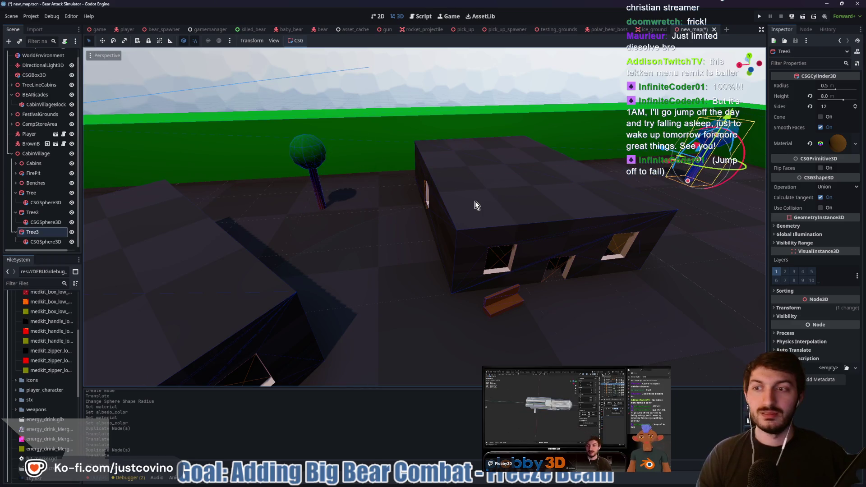
pyautogui.scroll(-5, 475, 201)
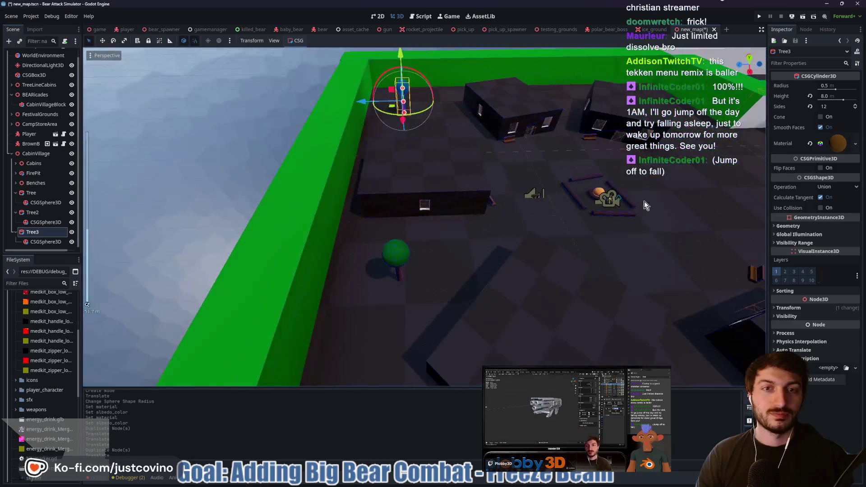
pyautogui.moveTo(548, 152); pyautogui.dragTo(459, 277)
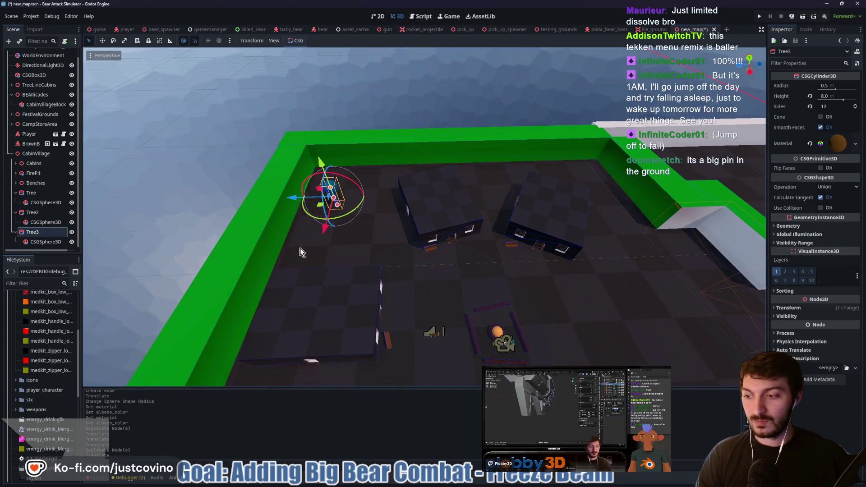
pyautogui.moveTo(296, 201)
pyautogui.mouseDown()
pyautogui.moveTo(291, 220)
pyautogui.moveTo(445, 221)
pyautogui.mouseUp()
# Add Tree4 and Tree5 copies, position them among the cabins, and collapse Tree2's children.
pyautogui.hotkey('ctrl', 'd')
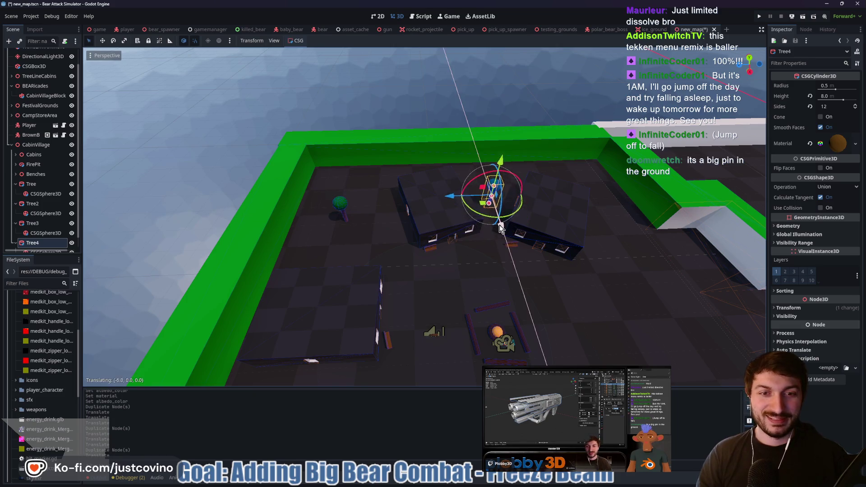
pyautogui.moveTo(502, 237)
pyautogui.mouseDown()
pyautogui.moveTo(482, 207)
pyautogui.moveTo(494, 229)
pyautogui.mouseUp()
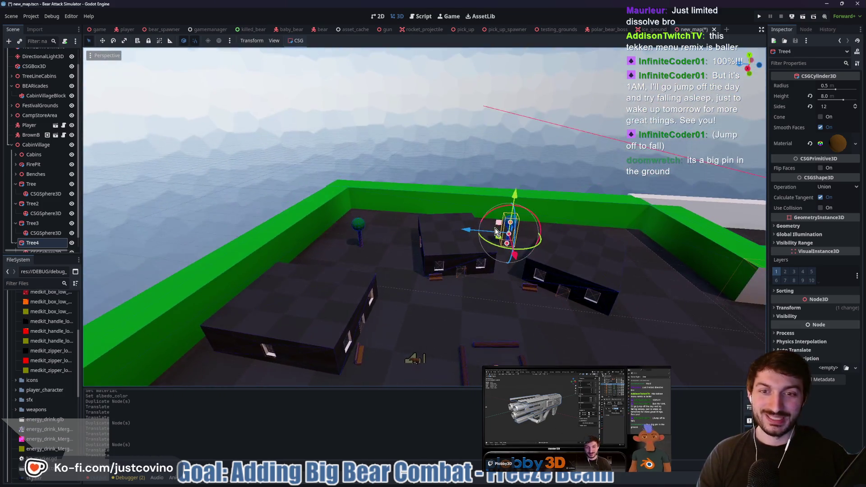
pyautogui.moveTo(571, 258)
pyautogui.mouseDown()
pyautogui.moveTo(432, 272)
pyautogui.moveTo(356, 266)
pyautogui.moveTo(469, 273)
pyautogui.mouseUp()
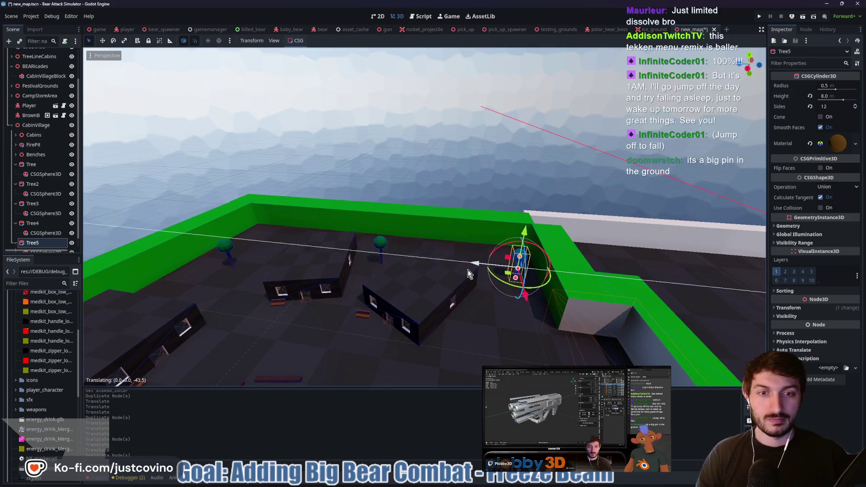
pyautogui.moveTo(527, 299)
pyautogui.mouseDown()
pyautogui.moveTo(526, 334)
pyautogui.moveTo(431, 336)
pyautogui.moveTo(540, 290)
pyautogui.moveTo(649, 321)
pyautogui.moveTo(615, 294)
pyautogui.mouseUp()
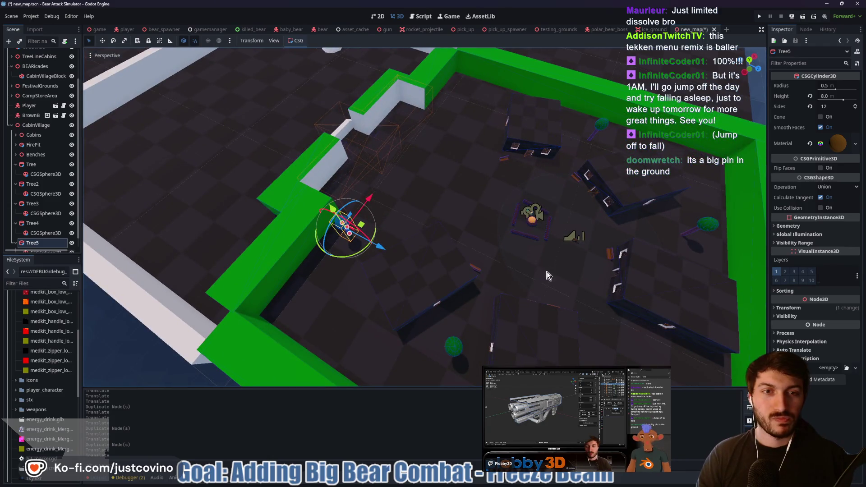
pyautogui.moveTo(496, 235)
pyautogui.mouseDown()
pyautogui.moveTo(655, 240)
pyautogui.moveTo(642, 226)
pyautogui.mouseUp()
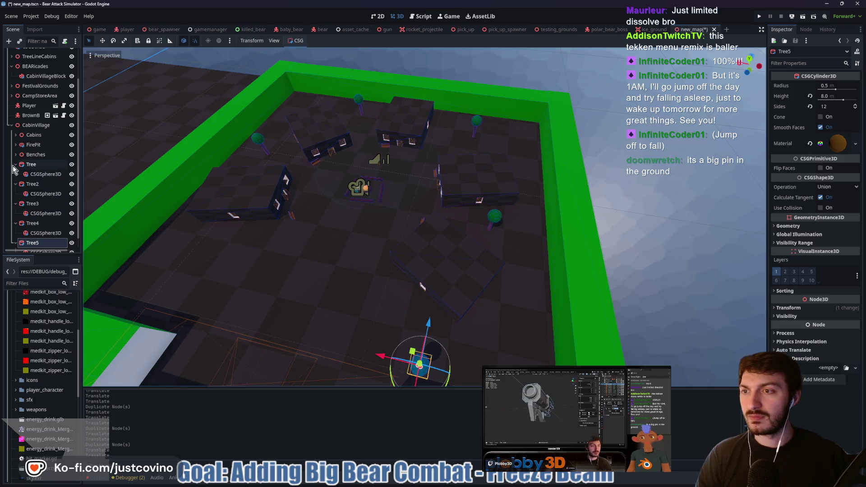
pyautogui.click(16, 184)
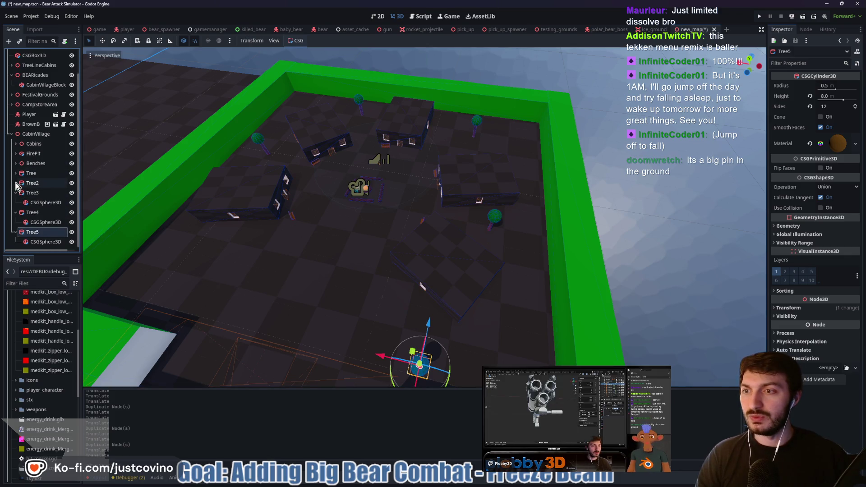
# Collapse the remaining tree nodes and add a new Node3D under CabinVillage.
pyautogui.click(16, 213)
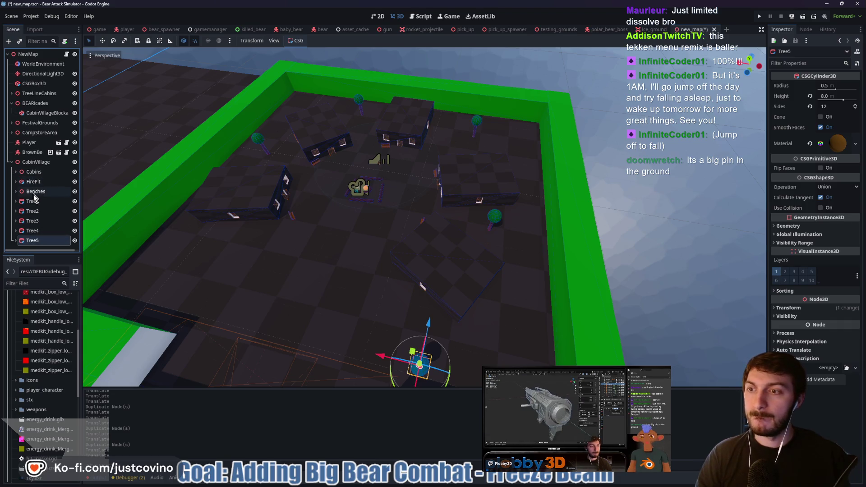
pyautogui.click(31, 163)
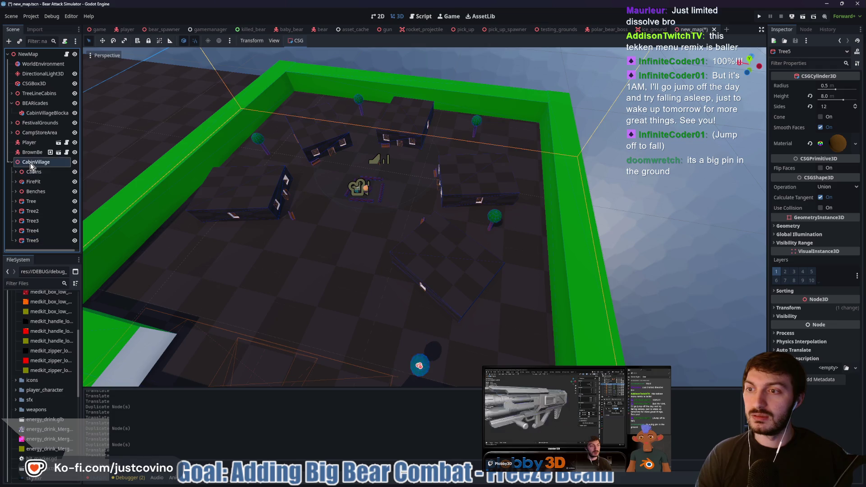
pyautogui.hotkey('ctrl', 'a')
pyautogui.write('csg')
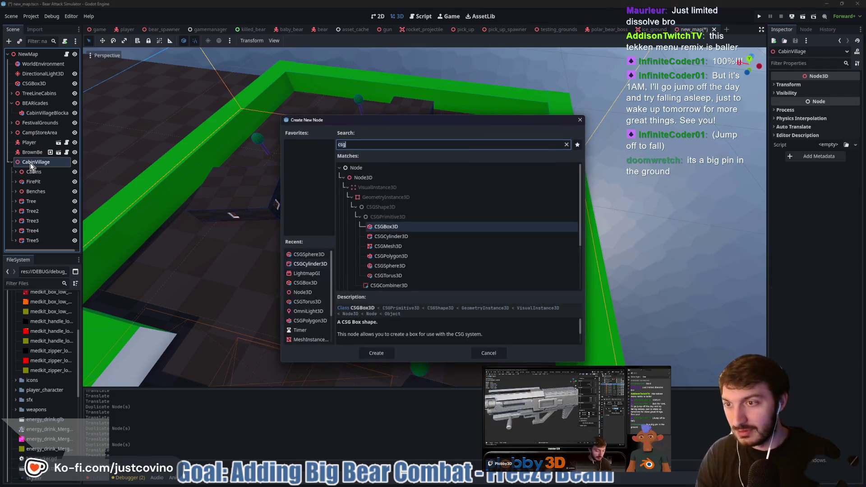
pyautogui.hotkey('ctrl', 'a')
pyautogui.write('node3d')
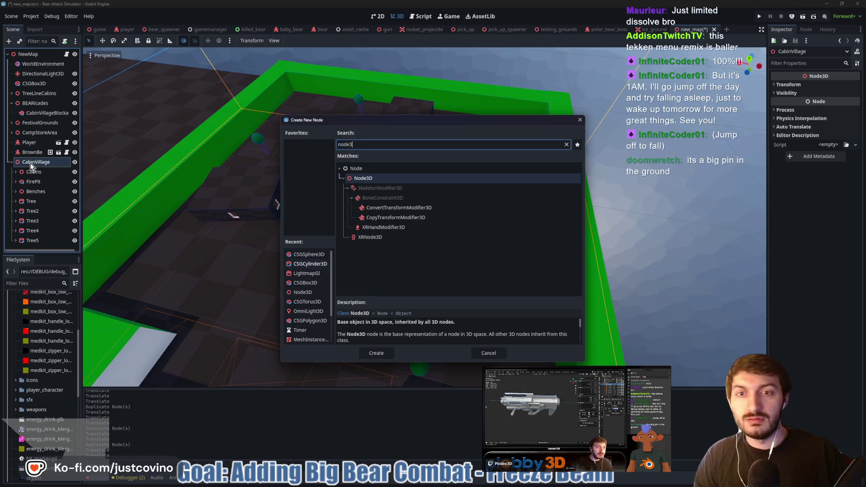
pyautogui.press('Return')
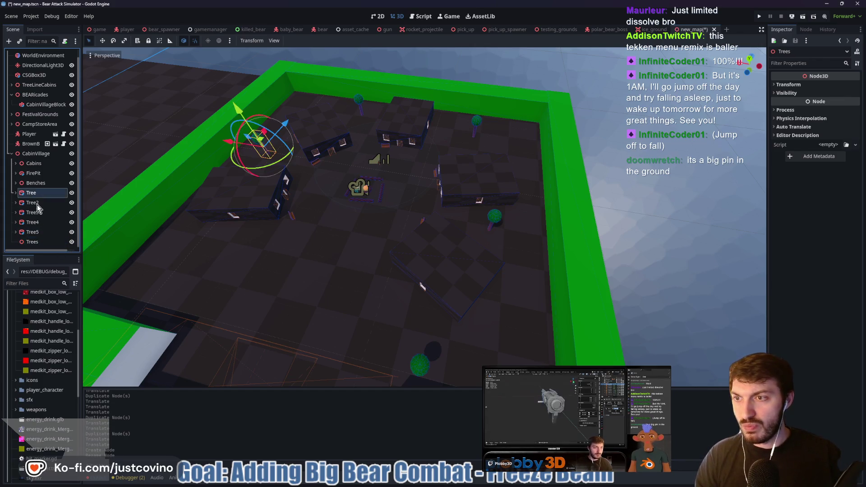
# Move Tree through Tree5 under the Trees node, collapse it, and bring up the browser.
pyautogui.keyDown('shift'); pyautogui.click(38, 232); pyautogui.keyUp('shift')
pyautogui.moveTo(36, 245); pyautogui.dragTo(37, 243)
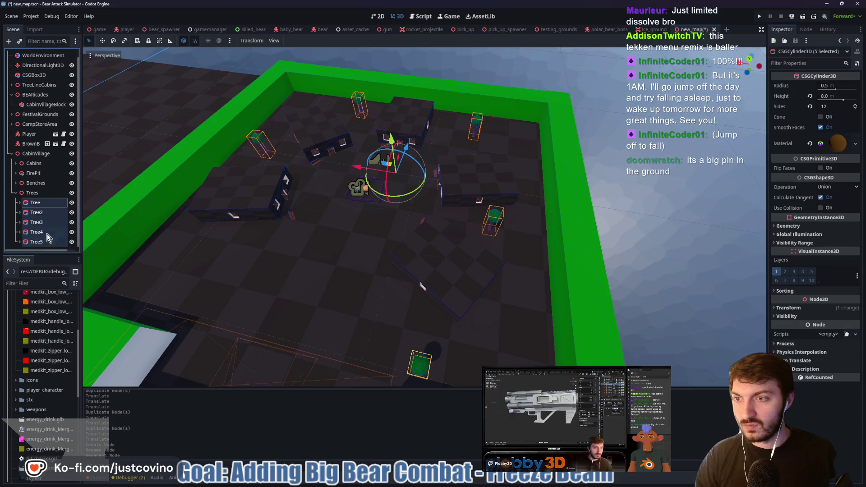
pyautogui.click(18, 193)
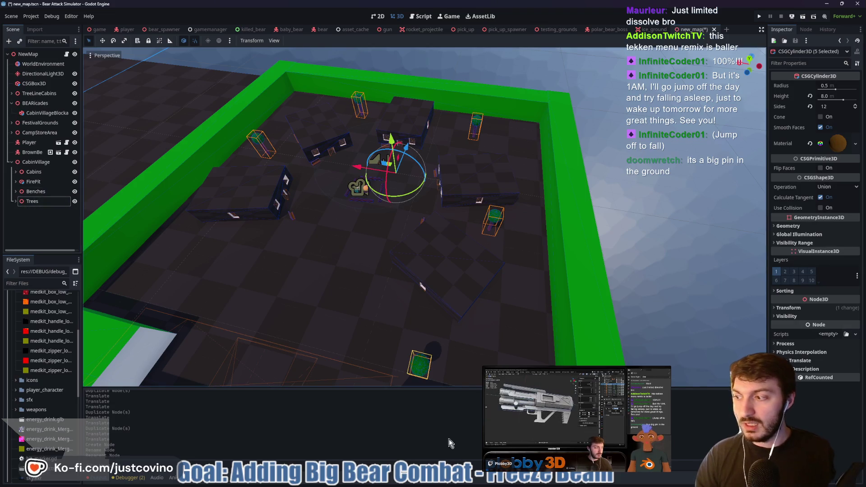
pyautogui.click(479, 480)
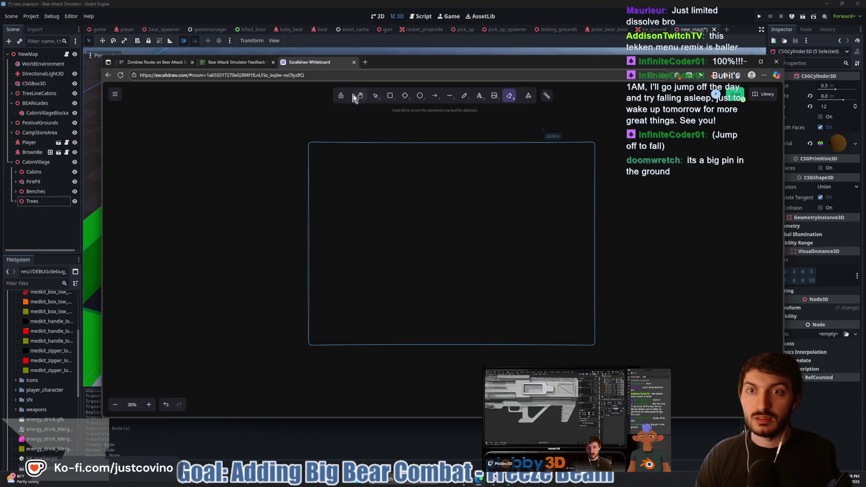
# Open twitch.tv in a new tab, browse the followed channels, then return to the Godot editor.
pyautogui.click(364, 66)
pyautogui.write('twitch.tv')
pyautogui.press('Return')
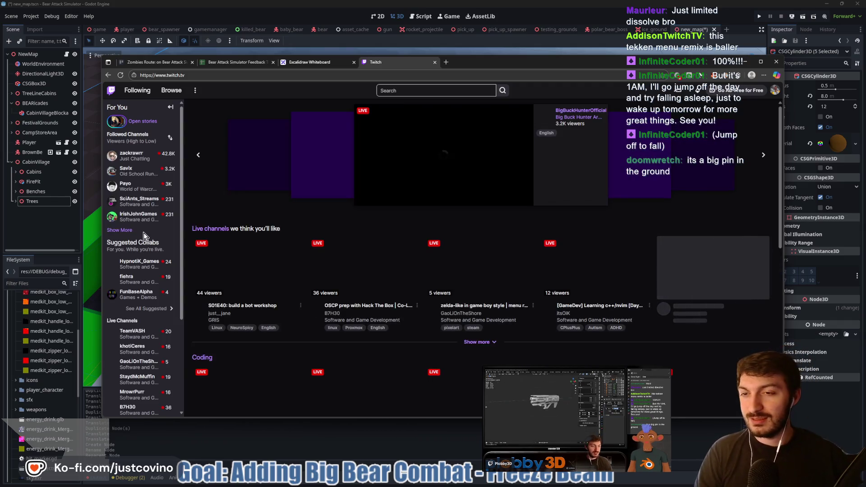
pyautogui.click(123, 231)
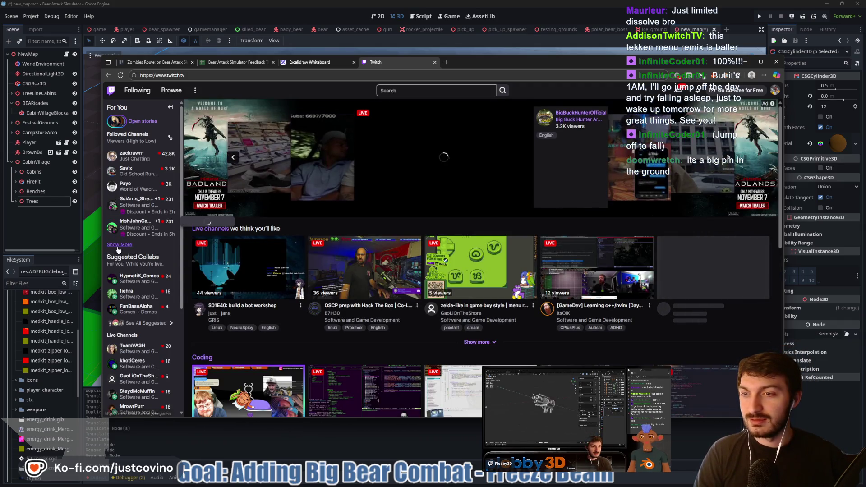
pyautogui.scroll(-1, 136, 275)
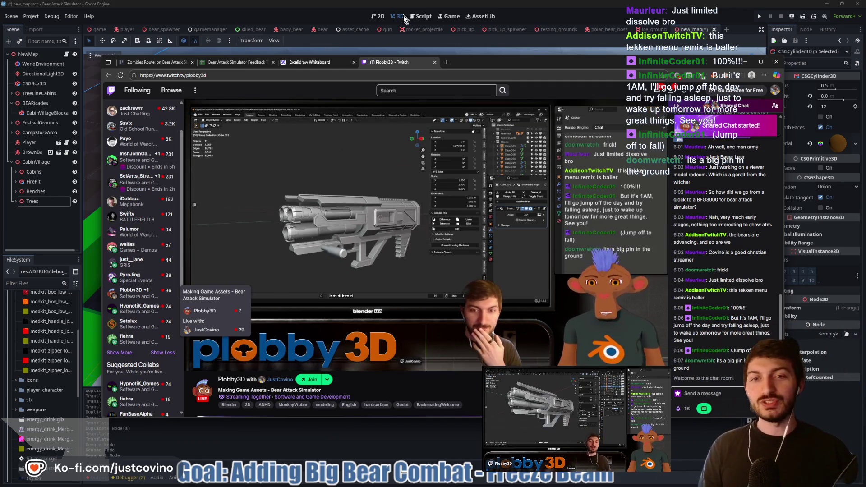
pyautogui.click(554, 19)
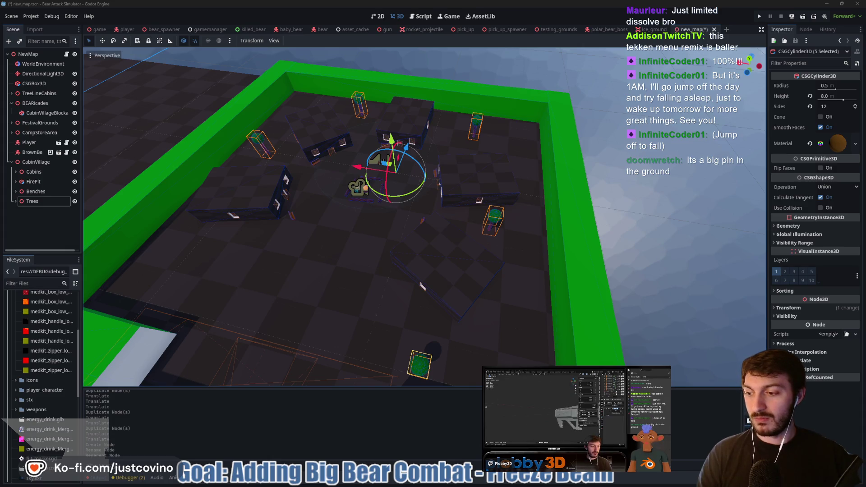
# Save and run the game with F5, then look around at the bear, log pile, walls, cabins and fire pit.
pyautogui.moveTo(419, 200)
pyautogui.mouseDown()
pyautogui.moveTo(361, 187)
pyautogui.moveTo(364, 161)
pyautogui.moveTo(420, 161)
pyautogui.mouseUp()
pyautogui.press('F5')
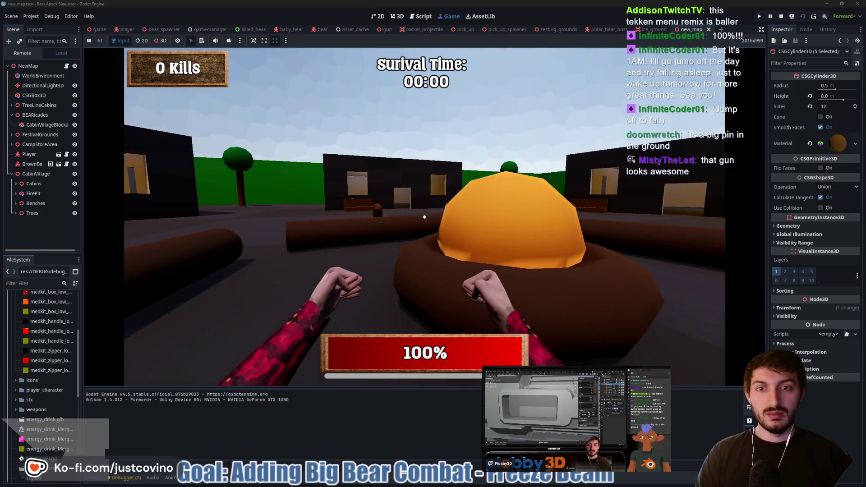
pyautogui.click(424, 217)
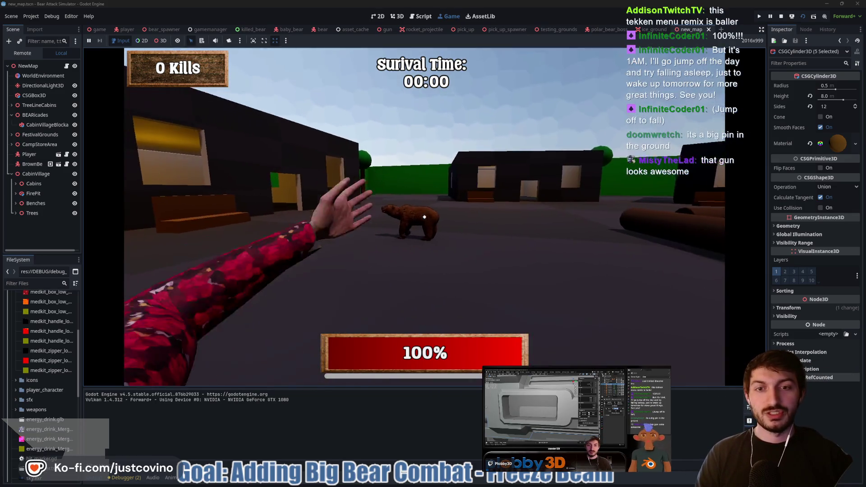
pyautogui.click(424, 217)
pyautogui.click(424, 217)
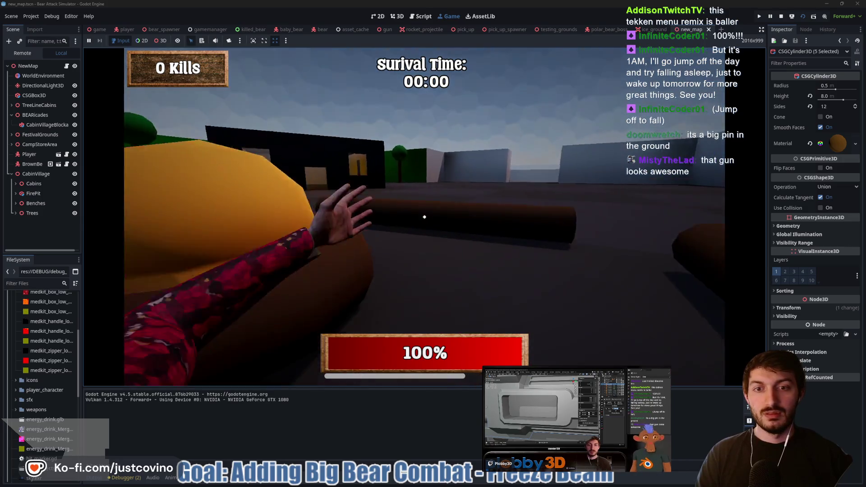
pyautogui.click(424, 217)
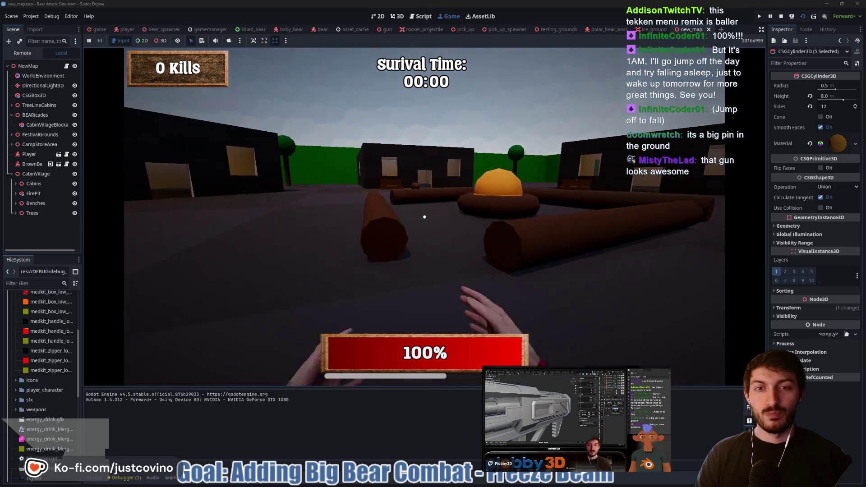
pyautogui.click(424, 217)
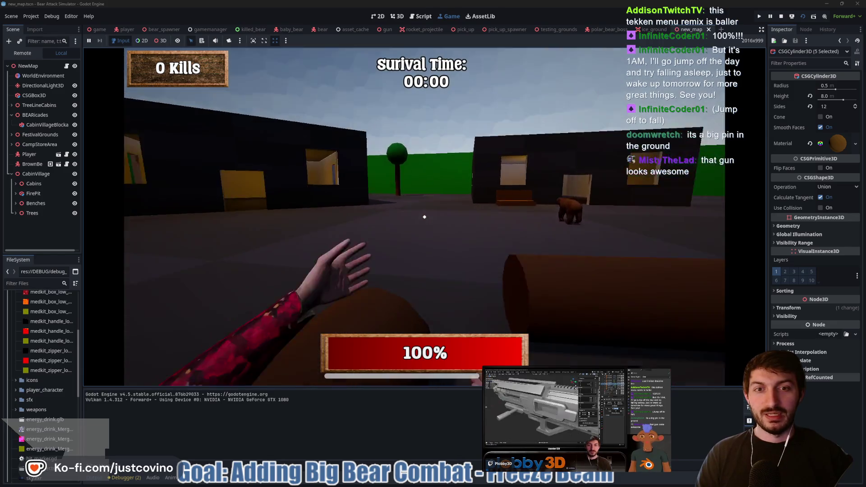
pyautogui.click(424, 217)
# Walk into a lit cabin, look at its window wall, and walk back out the door.
pyautogui.press('w')
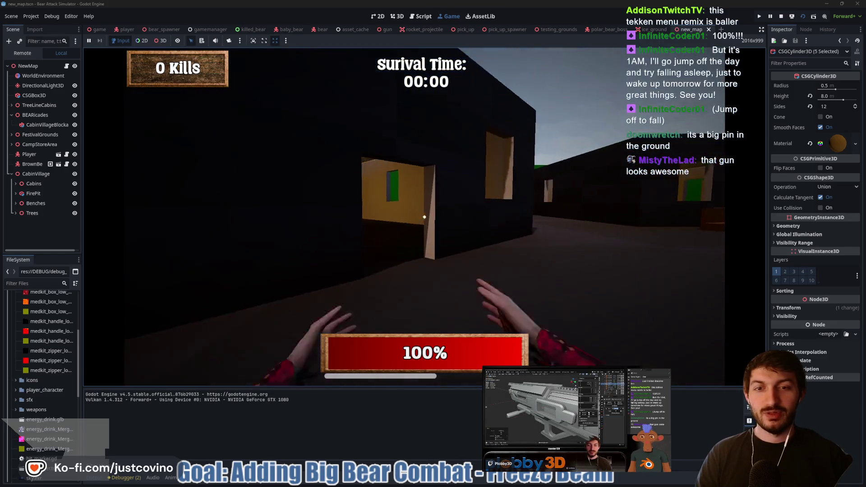
pyautogui.click(424, 217)
pyautogui.click(425, 217)
pyautogui.click(424, 217)
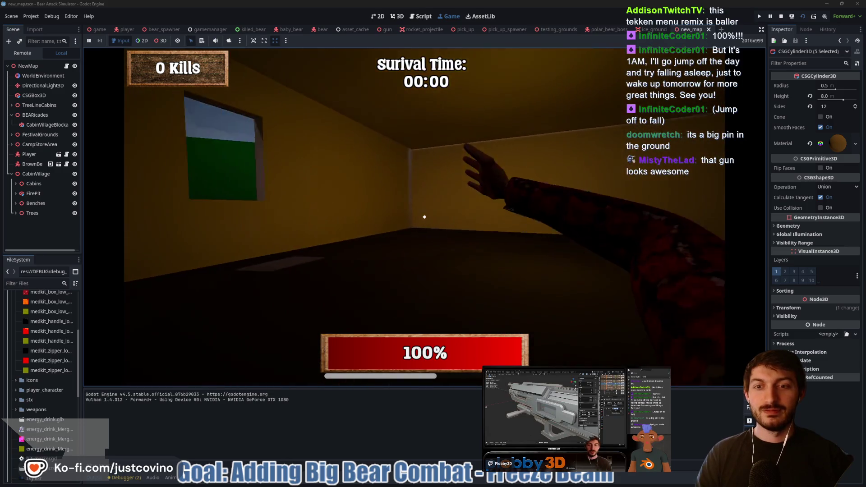
pyautogui.click(424, 217)
pyautogui.press('w')
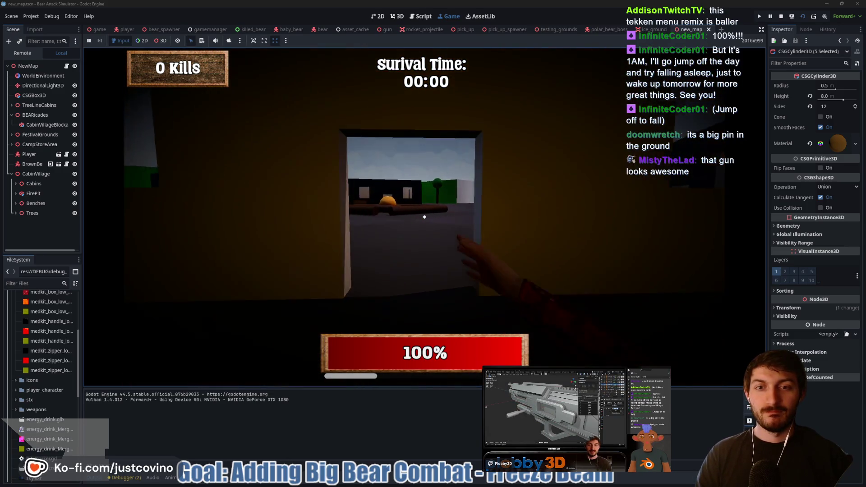
pyautogui.click(424, 217)
# Walk along the cabin wall to a tree, then look over the village centre, cabin doorway and sky.
pyautogui.press('w')
pyautogui.click(424, 217)
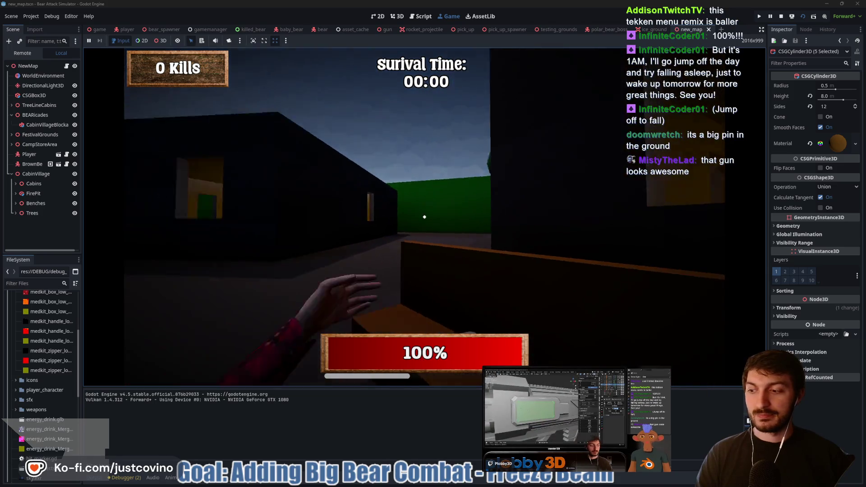
pyautogui.click(424, 217)
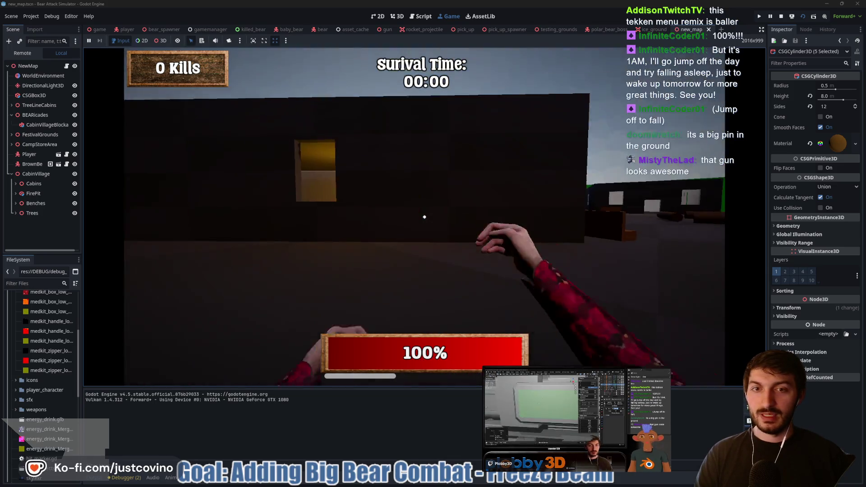
pyautogui.click(424, 217)
pyautogui.click(424, 217)
pyautogui.click(424, 217)
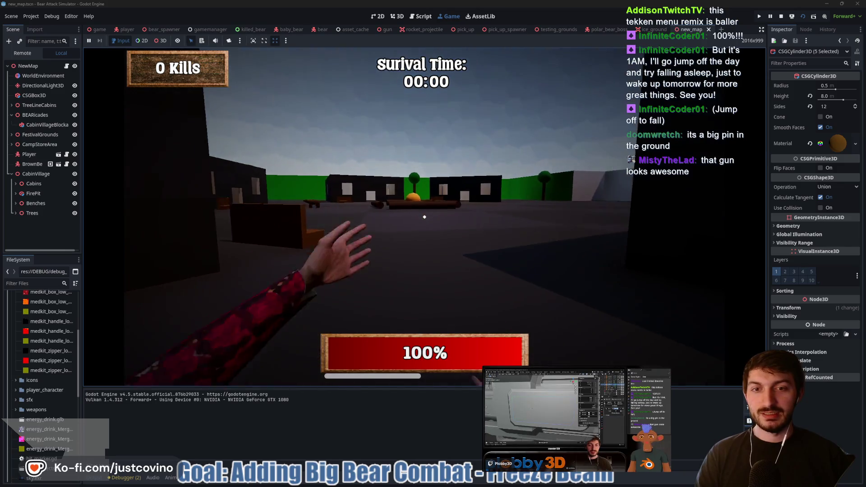
pyautogui.click(424, 217)
pyautogui.click(424, 217)
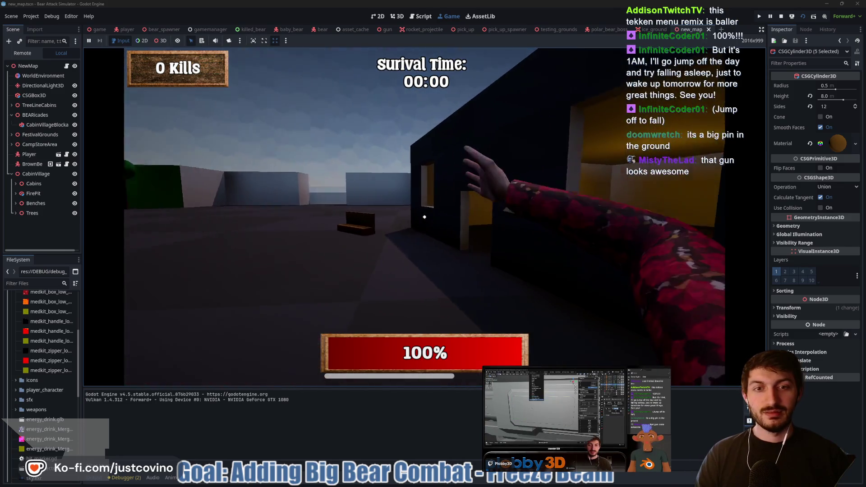
pyautogui.click(425, 217)
pyautogui.click(424, 217)
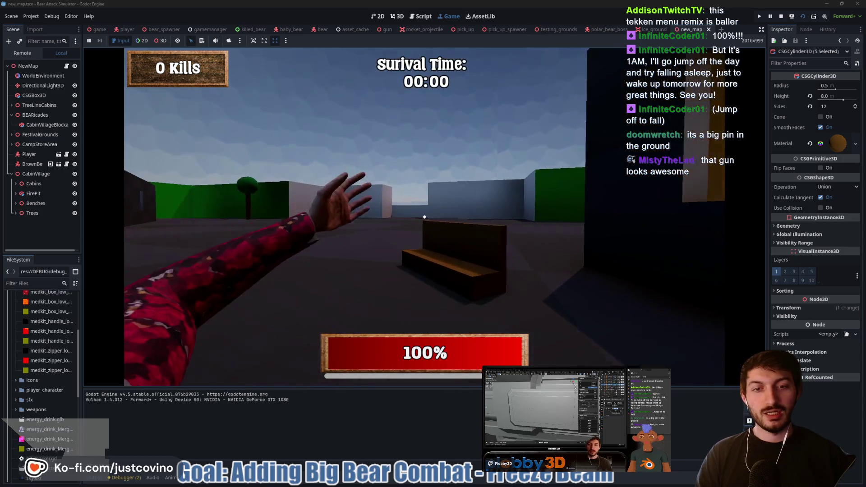
pyautogui.click(424, 217)
# Face the campfire, pan across the cabins, and walk past a bench toward the open tree area.
pyautogui.click(424, 217)
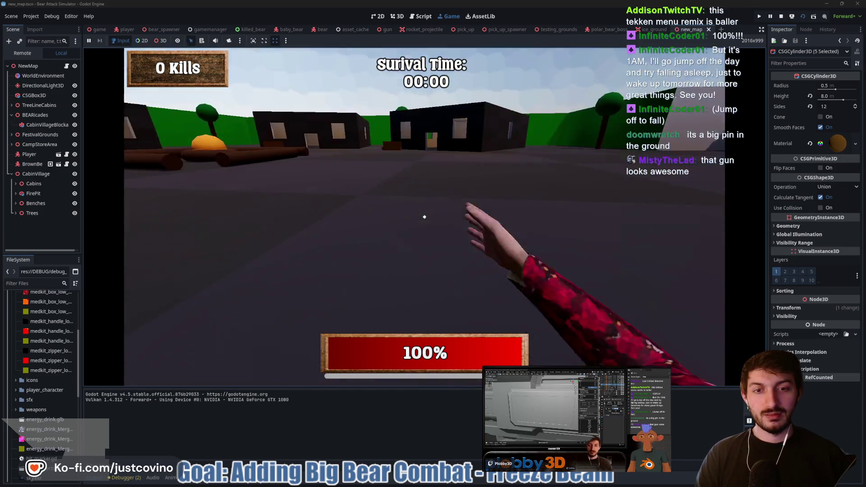
pyautogui.click(424, 217)
pyautogui.click(425, 217)
pyautogui.click(424, 217)
pyautogui.click(424, 217)
pyautogui.click(424, 217)
pyautogui.click(424, 217)
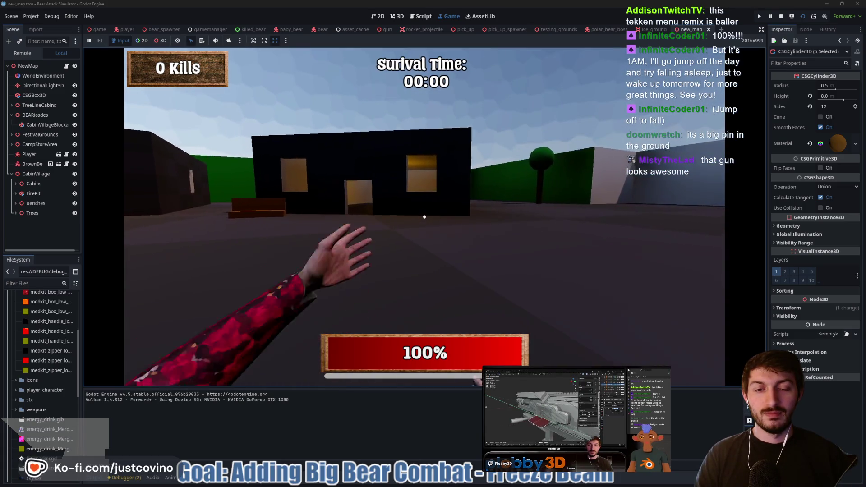
pyautogui.click(424, 217)
pyautogui.press('w')
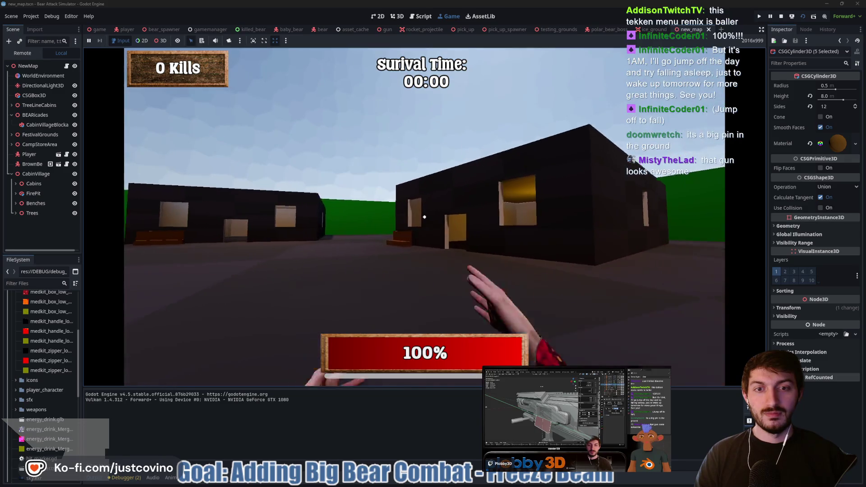
pyautogui.click(425, 217)
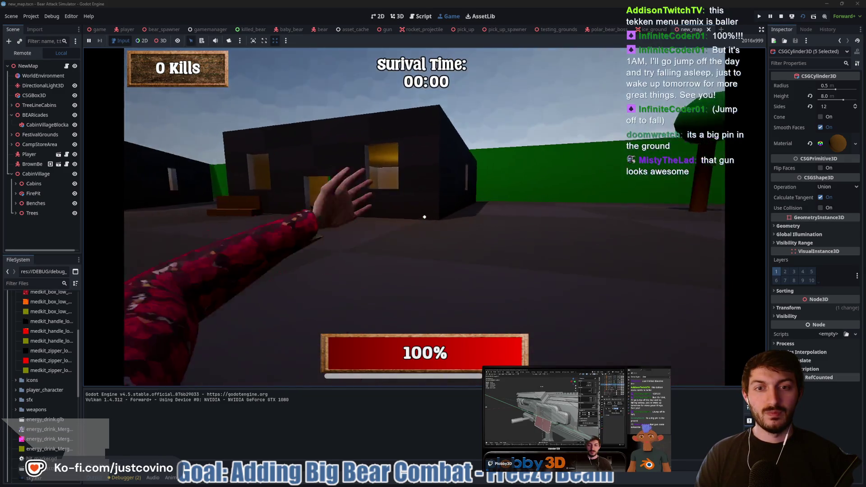
pyautogui.press('w')
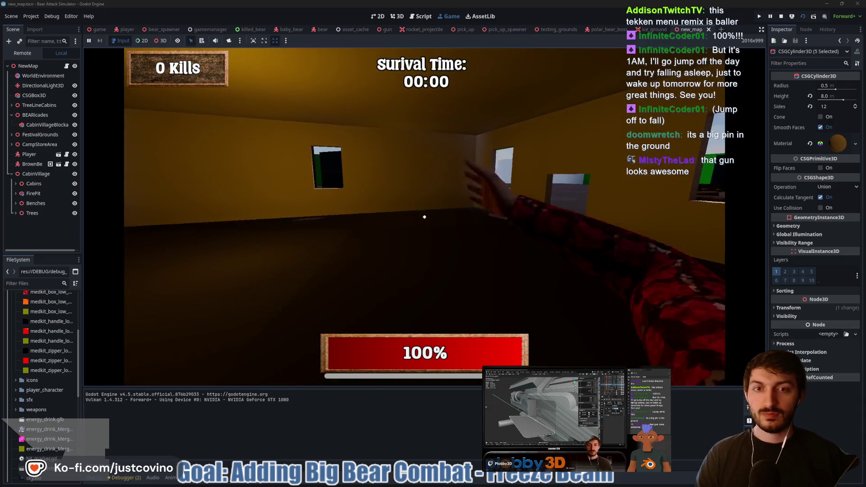
# Walk out past the bench, back into the lit cabin and out toward the campfire, then stop with F8.
pyautogui.press('w')
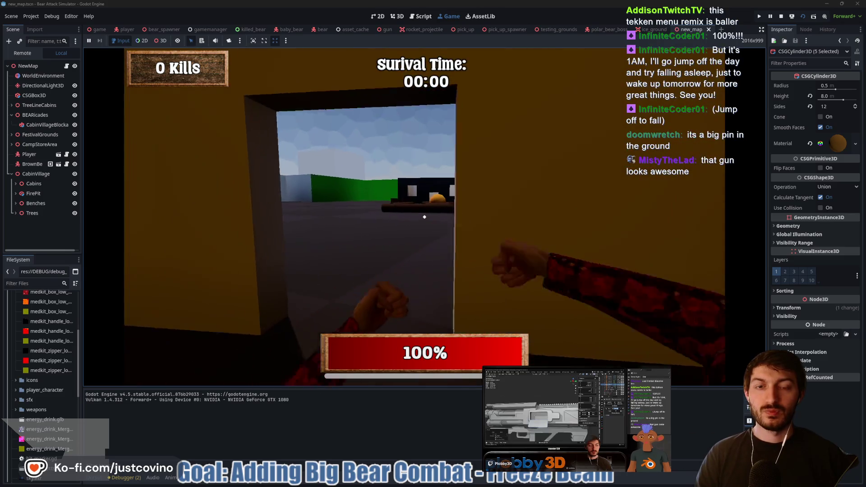
pyautogui.press('w')
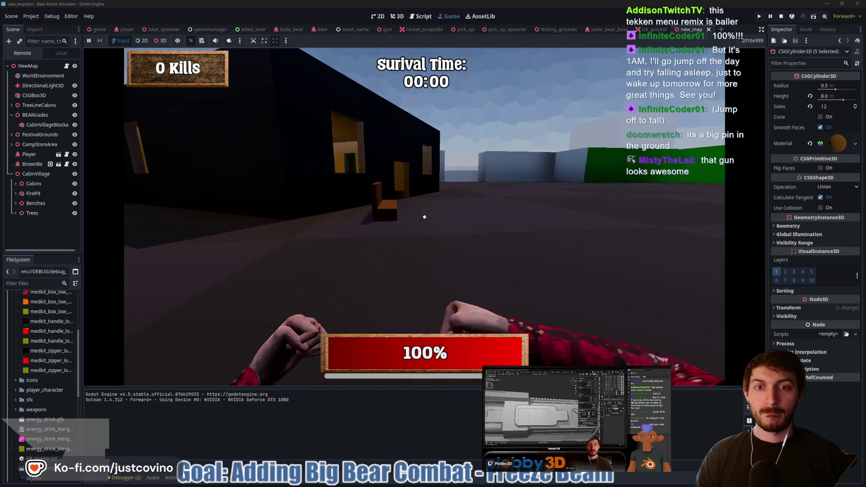
pyautogui.press('w')
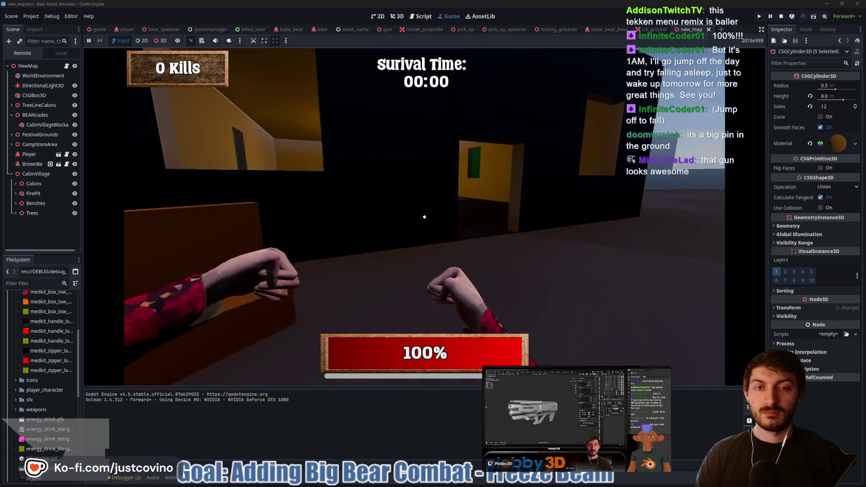
pyautogui.press('w')
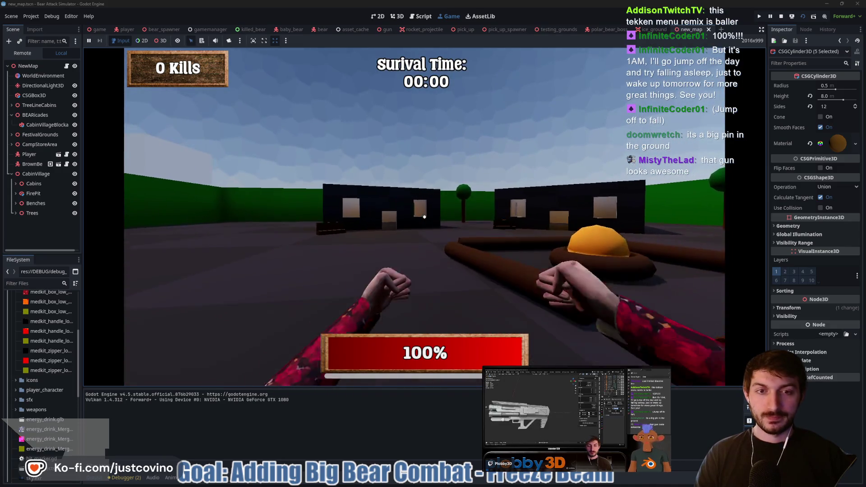
pyautogui.press('F8')
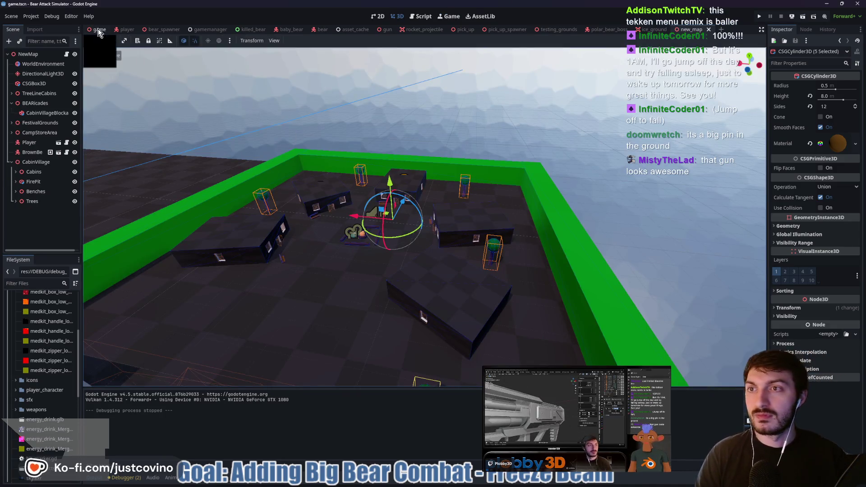
# Run the main game scene, lower the Music slider, and start a new round.
pyautogui.click(98, 29)
pyautogui.press('F5')
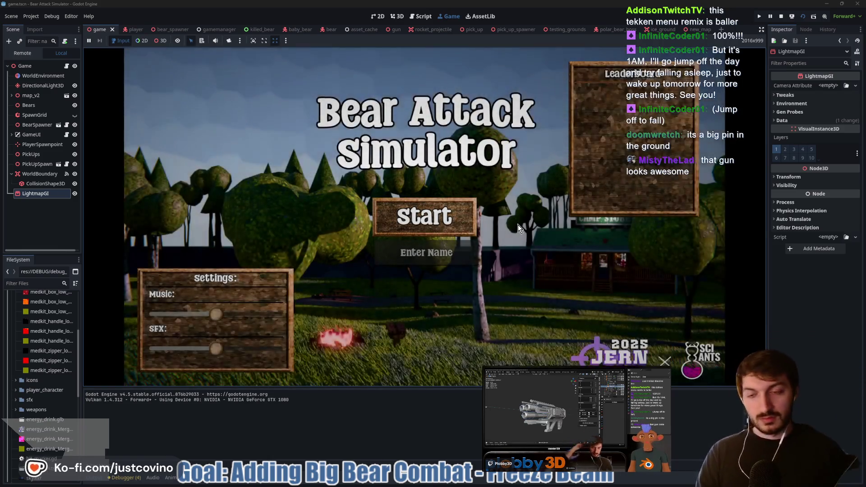
pyautogui.moveTo(201, 314); pyautogui.dragTo(171, 314)
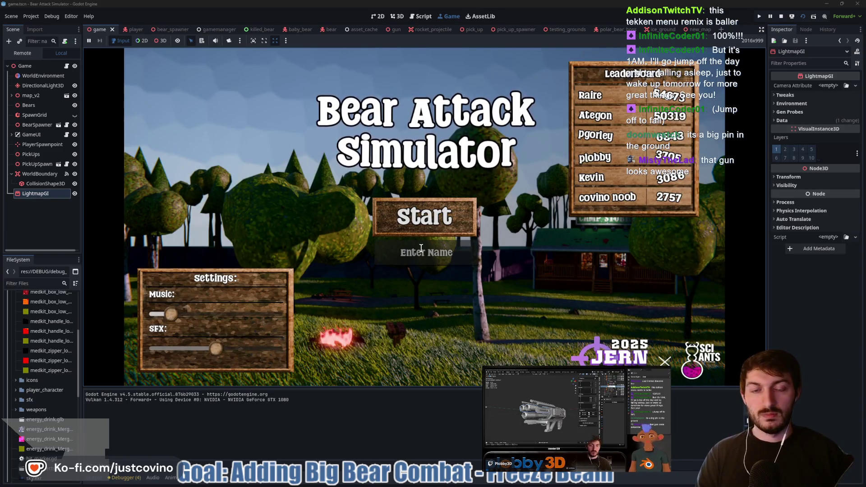
pyautogui.click(432, 221)
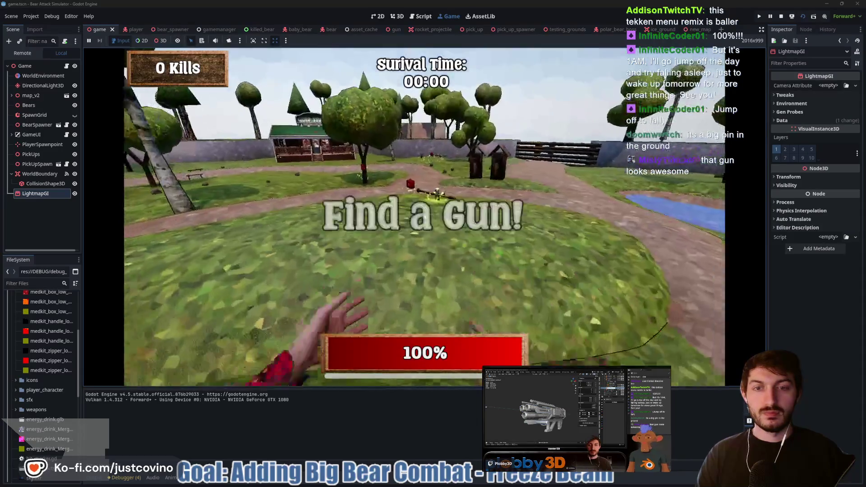
# Pick up the RPG and fire rockets around until a bear is killed.
pyautogui.press('w')
pyautogui.press('e')
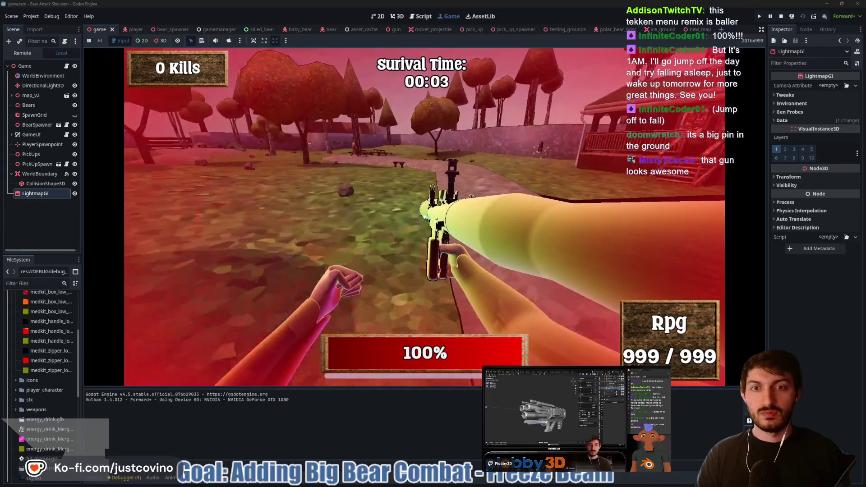
pyautogui.click(424, 217)
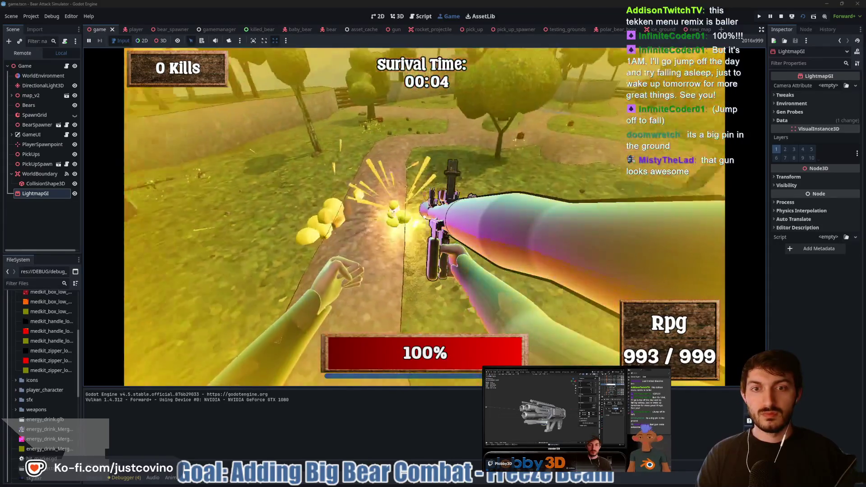
pyautogui.click(424, 217)
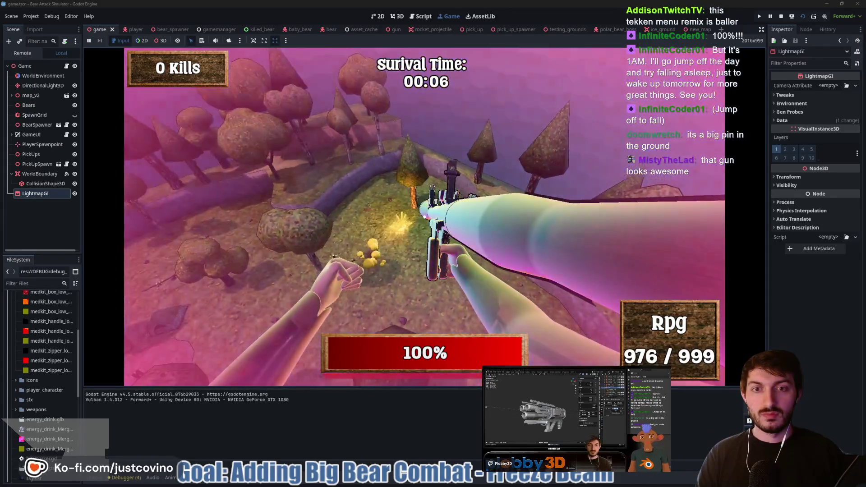
pyautogui.click(424, 218)
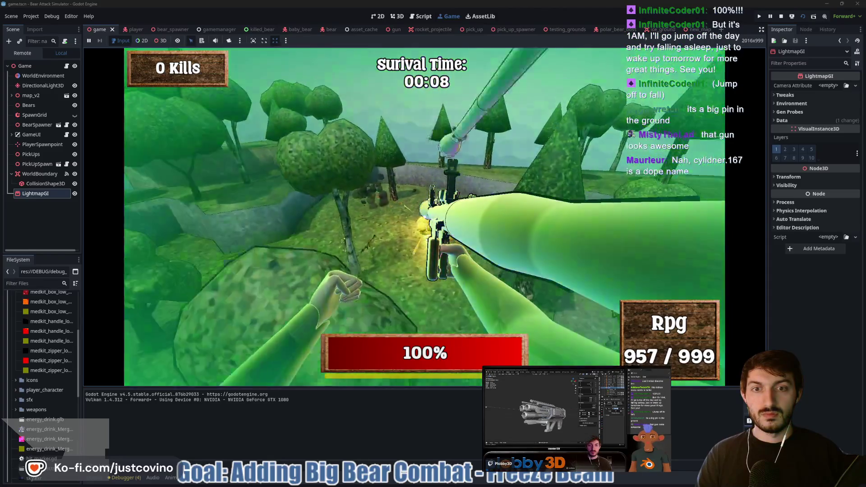
pyautogui.click(424, 218)
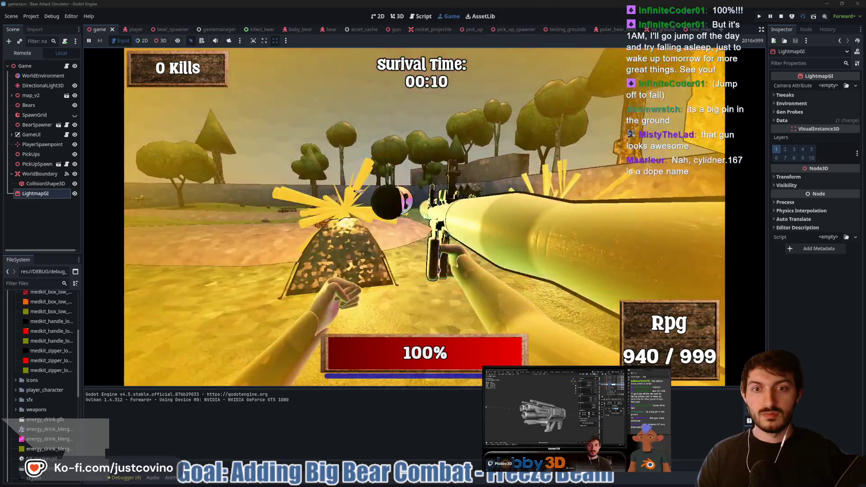
pyautogui.click(424, 217)
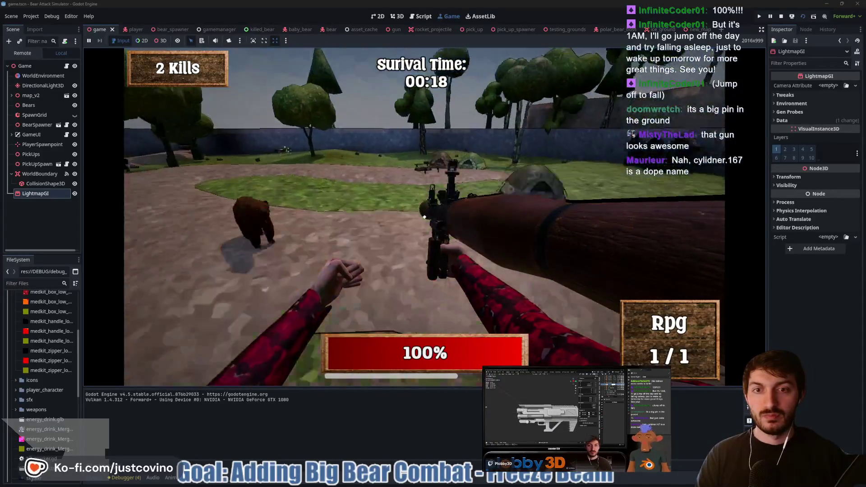
# Grab the ammo power-up and fire the last RPG rockets toward the trees and house.
pyautogui.press('w')
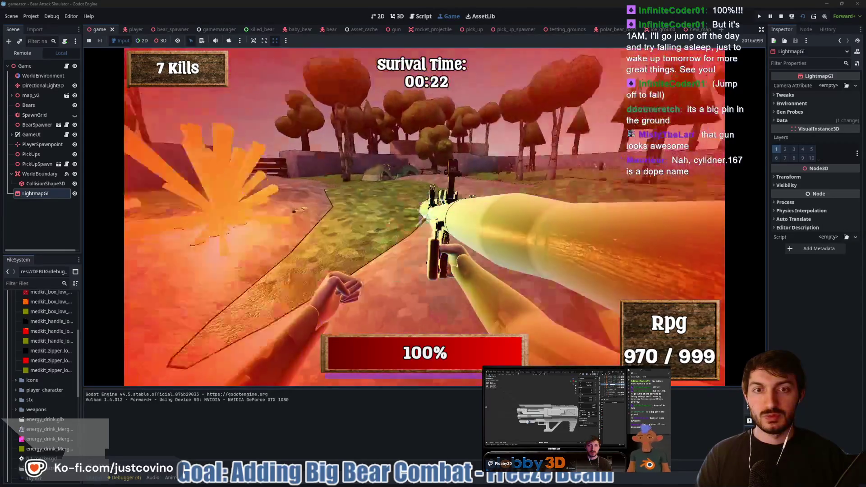
pyautogui.click(424, 216)
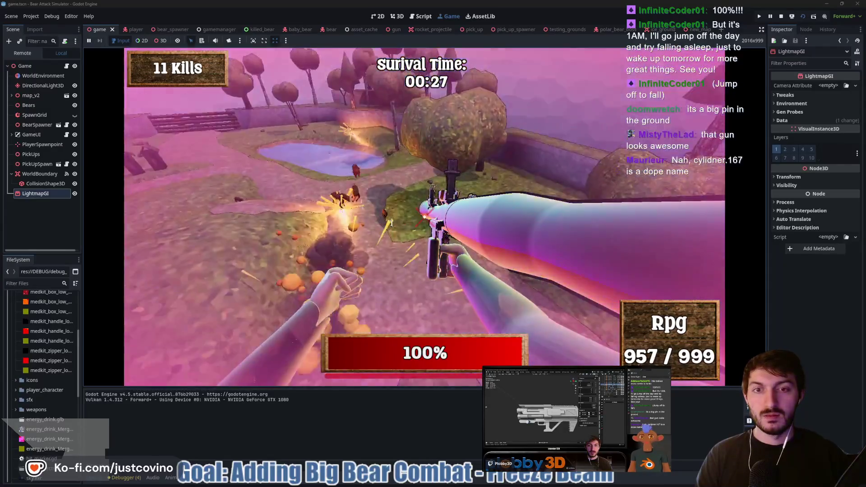
pyautogui.click(424, 216)
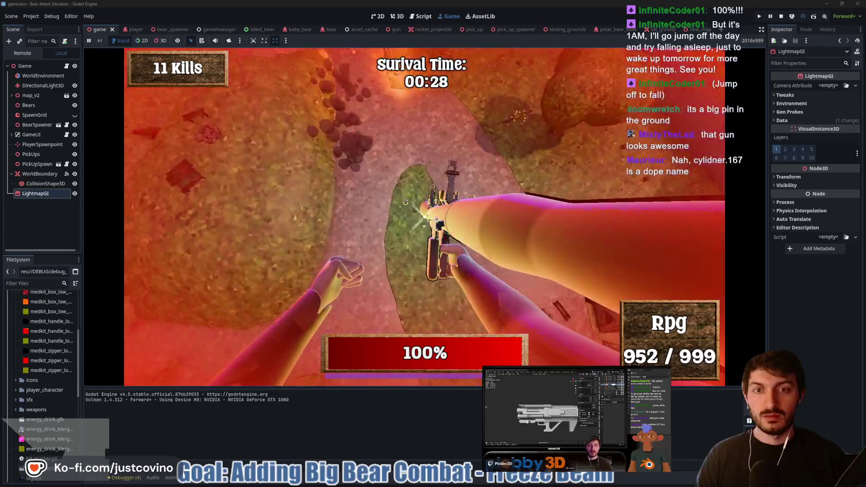
pyautogui.press('1')
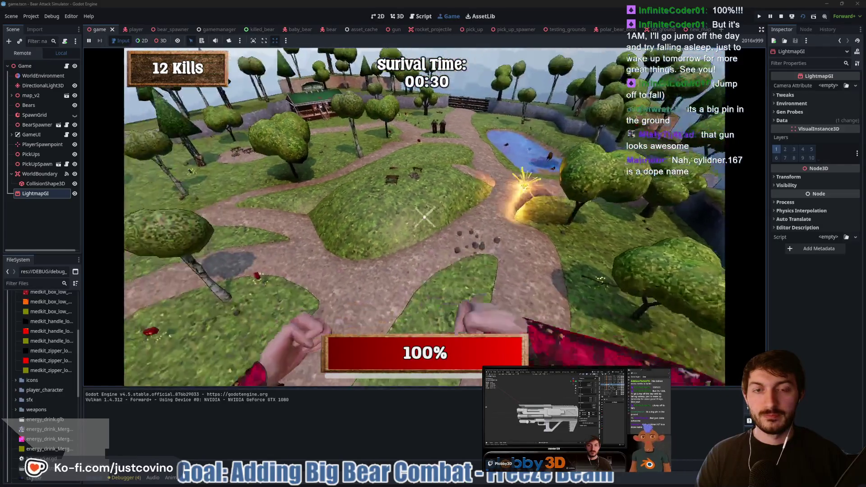
# Pick up the revolver and medkit, then shoot an approaching bear until it dies.
pyautogui.press('2')
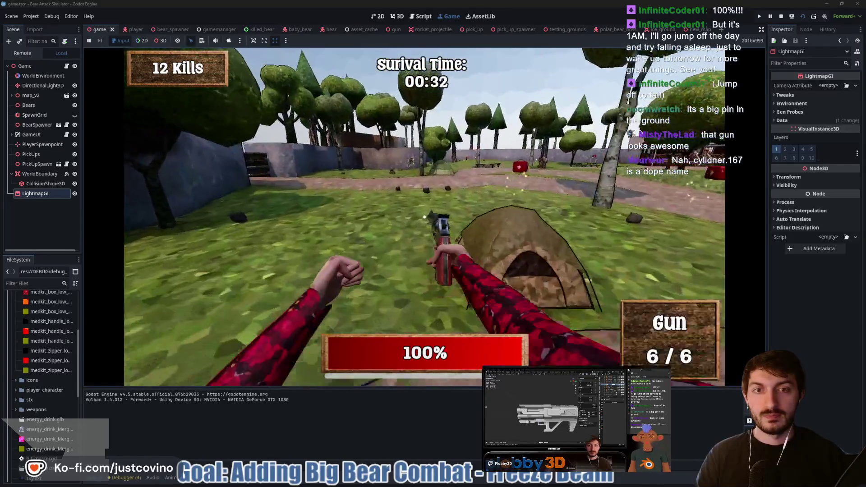
pyautogui.press('e')
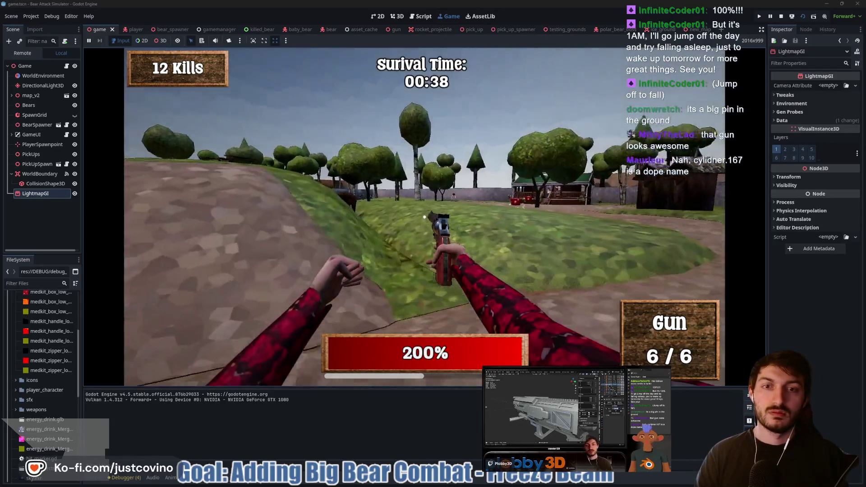
pyautogui.click(425, 217)
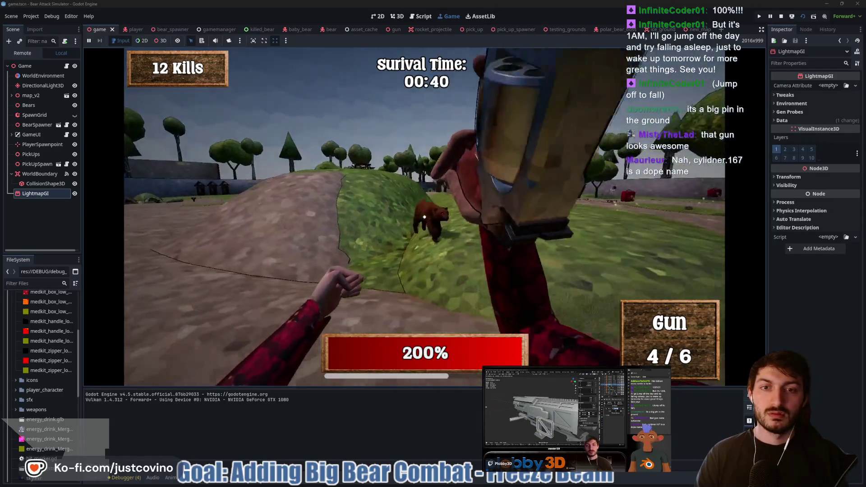
pyautogui.click(425, 217)
pyautogui.click(425, 217)
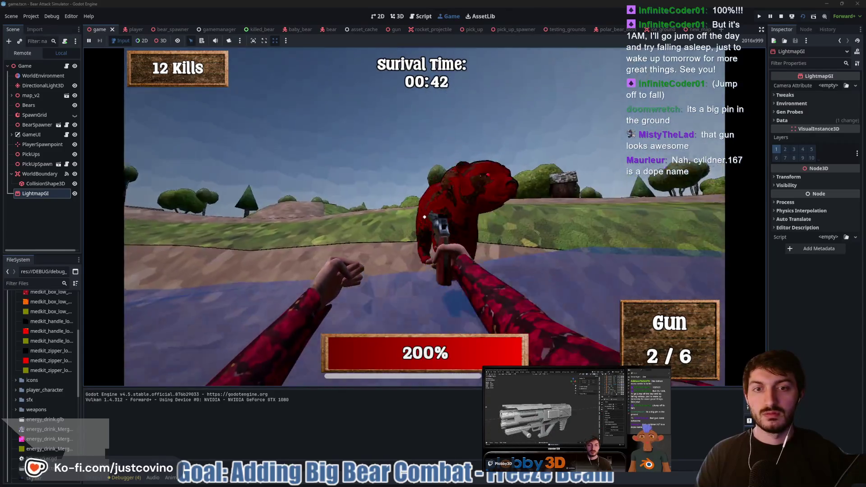
pyautogui.click(425, 217)
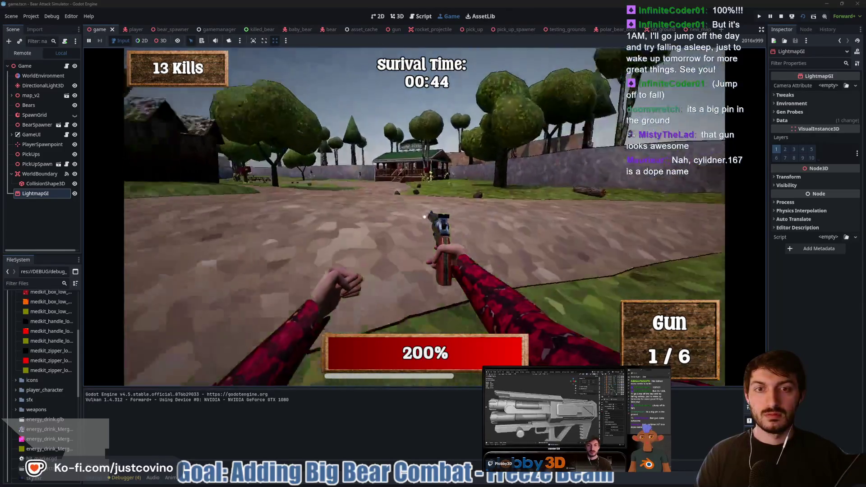
# Walk past the camp store into the glowing power-up and shoot another bear with the boosted revolver.
pyautogui.hotkey('shift', 'w')
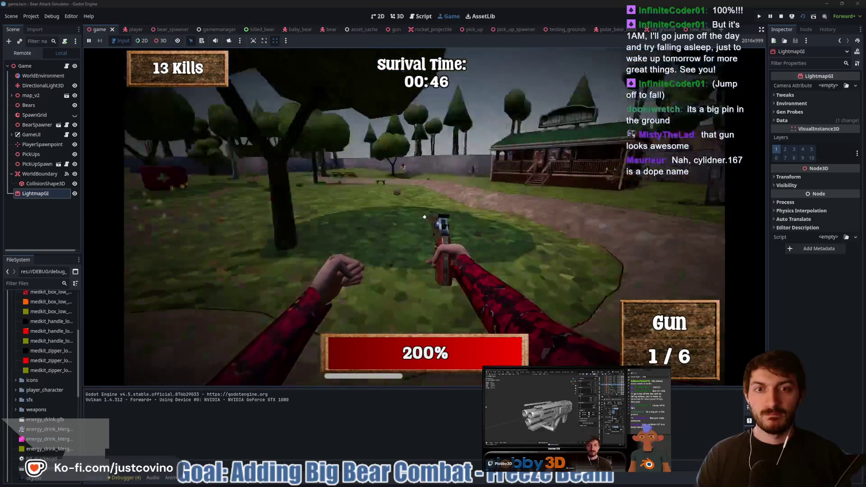
pyautogui.hotkey('shift', 'w')
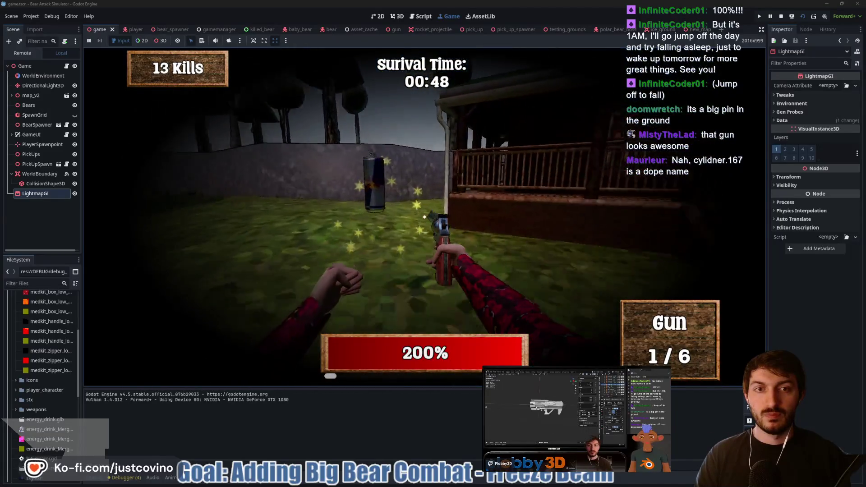
pyautogui.press('w')
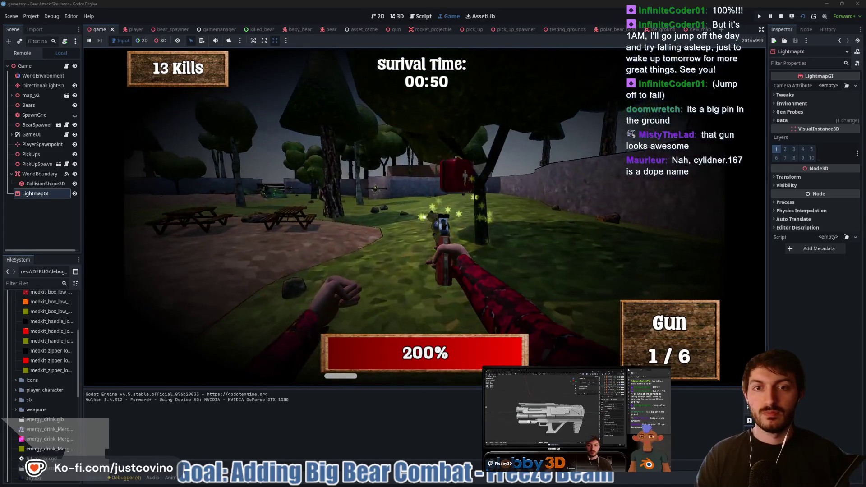
pyautogui.press('w')
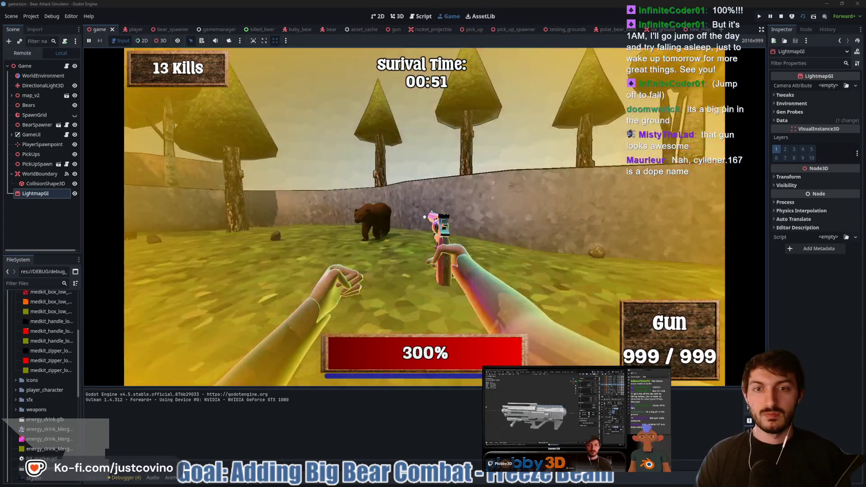
pyautogui.click(424, 216)
pyautogui.click(424, 217)
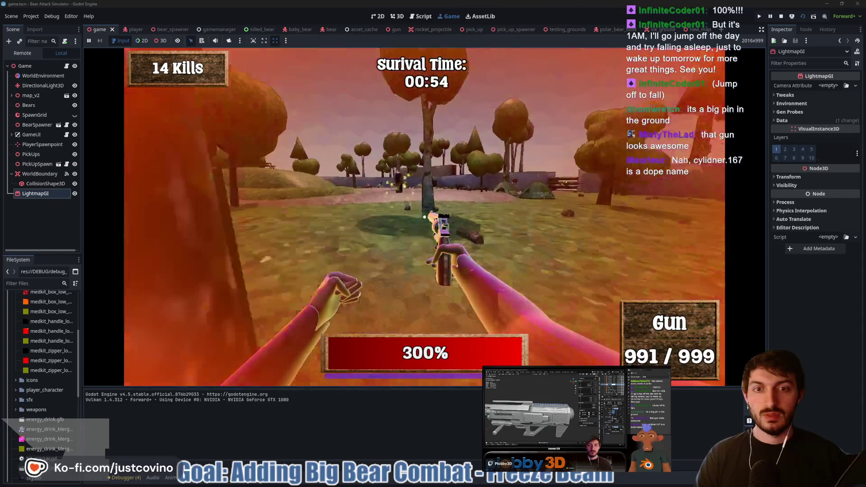